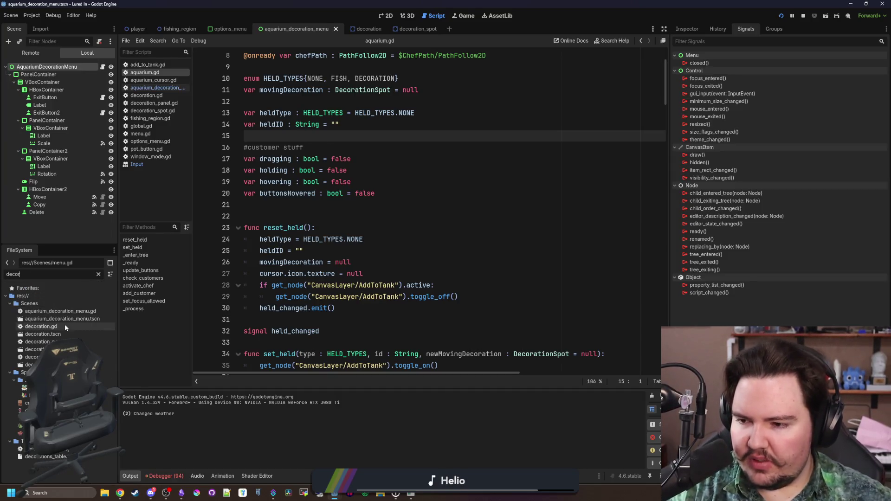
Open aquarium_decoration_menu.tscn and copy the HBoxContainer2 row holding the Move and Copy buttons.
double_click(63, 334)
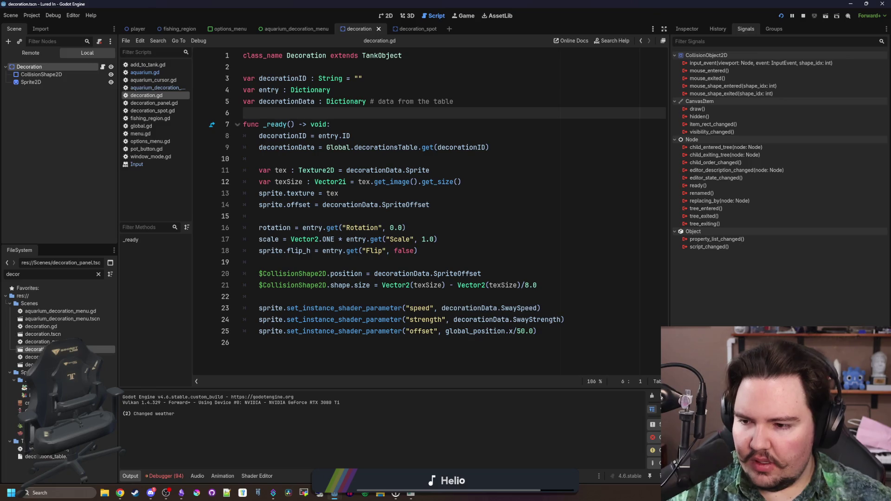
double_click(86, 319)
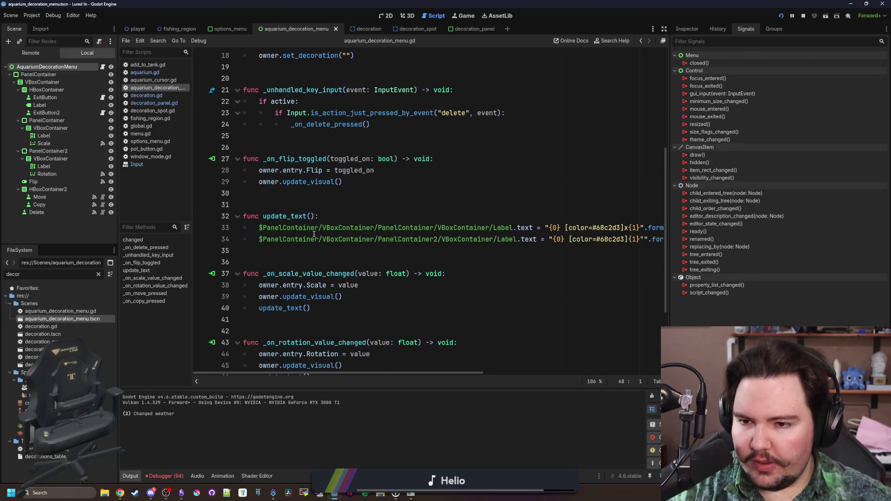
scroll(315, 234, down, 4)
click(47, 189)
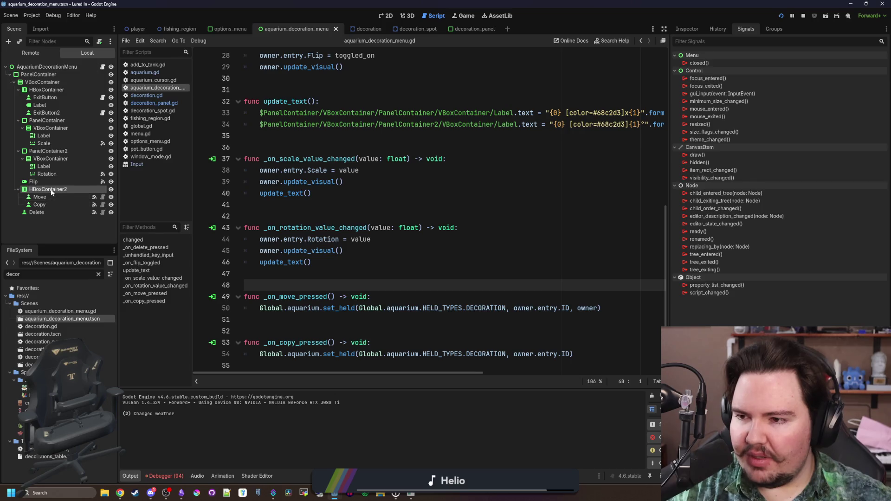
right_click(51, 190)
click(83, 232)
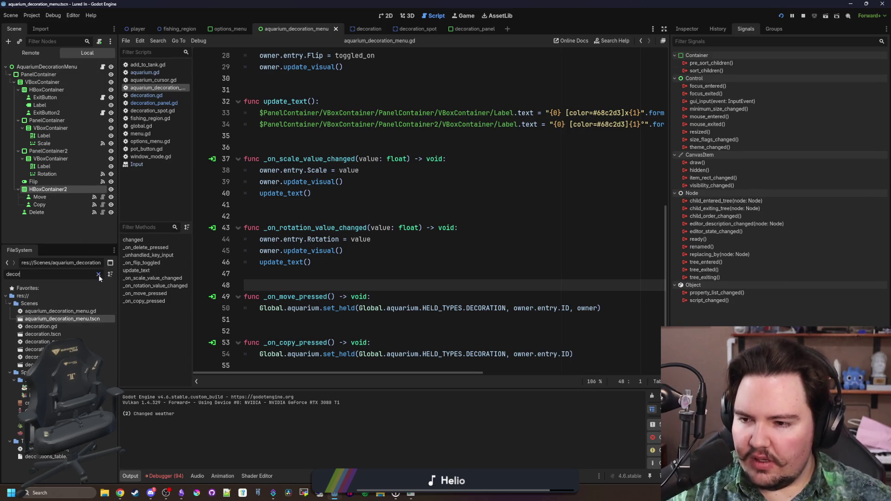
Filter the FileSystem by 'tank' and open tank_menu.tscn.
click(99, 275)
text(tank)
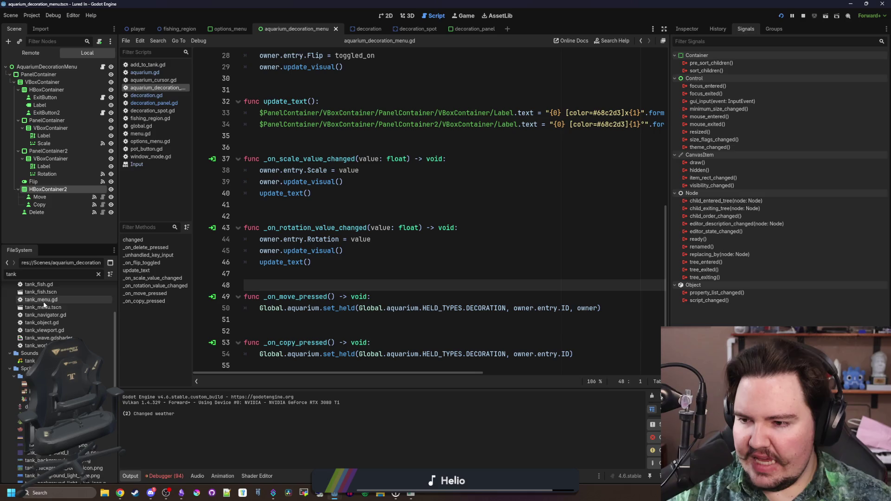
double_click(43, 308)
click(384, 16)
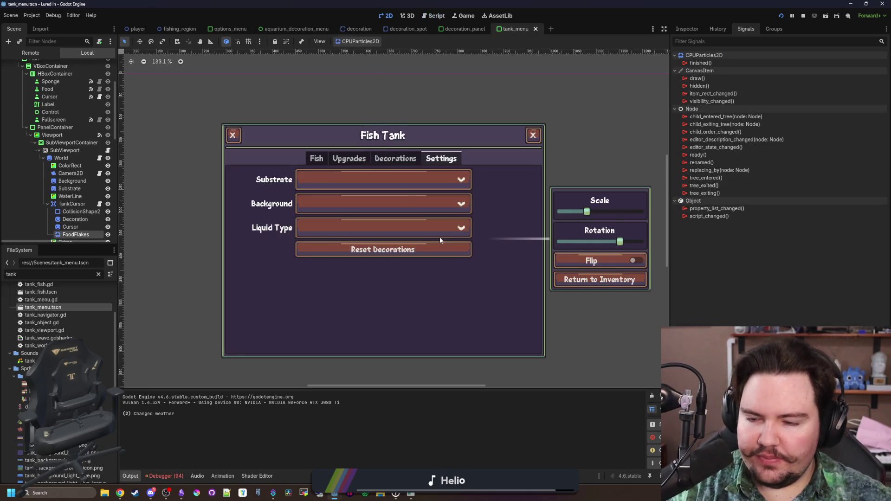
Paste the copied Move/Copy HBoxContainer2 into the Decoration node, below the Flip toggle.
scroll(325, 219, down, 2)
scroll(346, 222, up, 1)
scroll(88, 156, up, 5)
scroll(88, 155, down, 10)
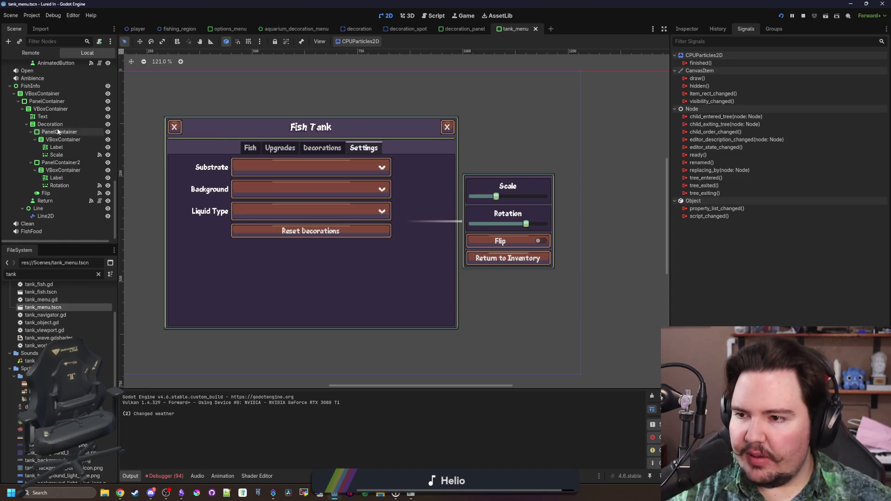
click(71, 140)
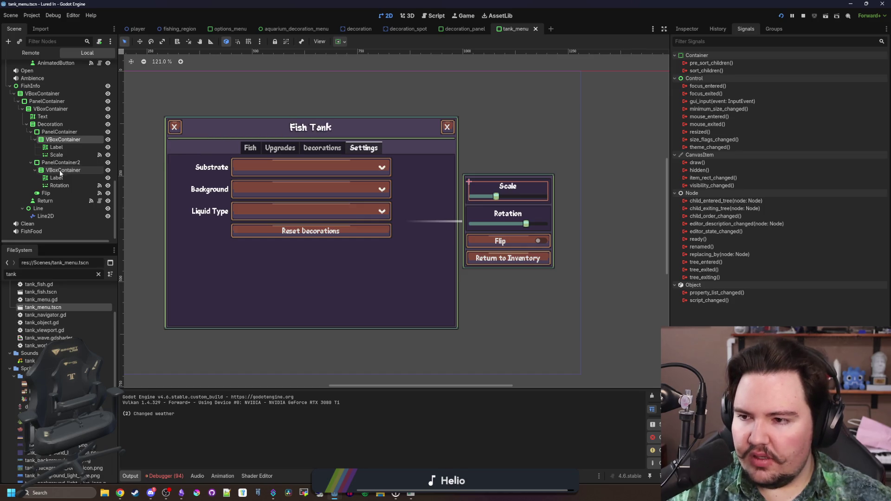
click(57, 193)
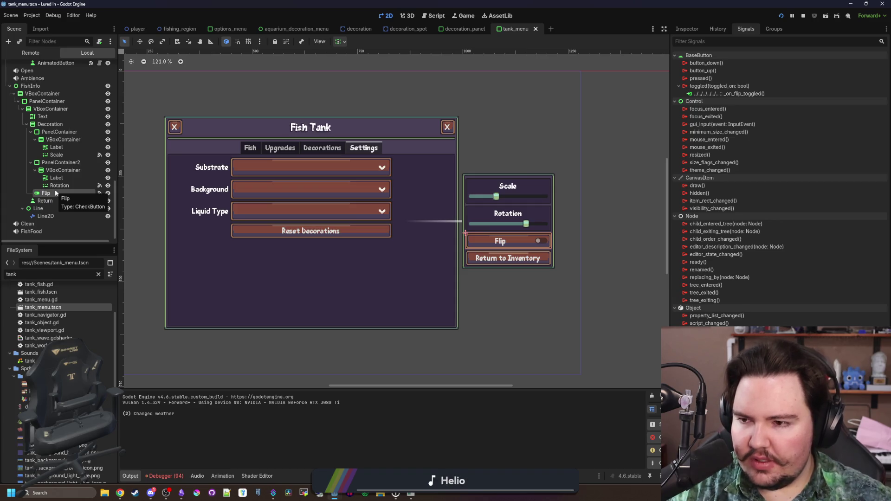
right_click(55, 193)
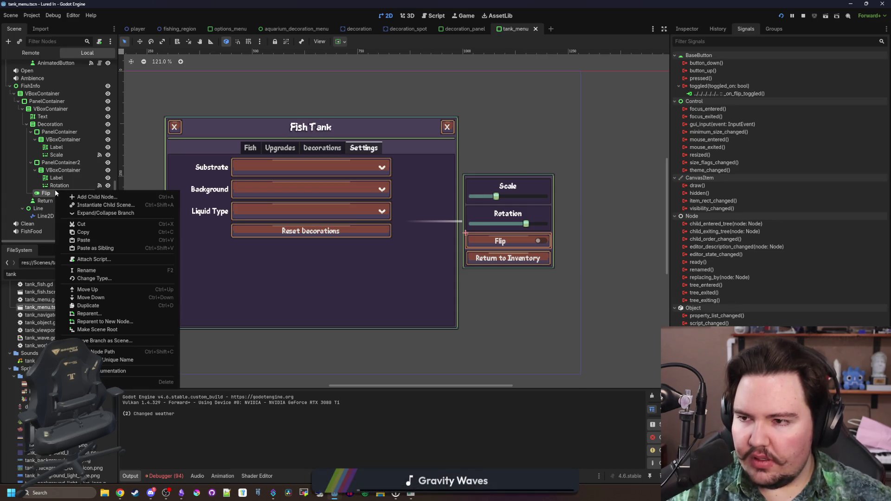
click(50, 113)
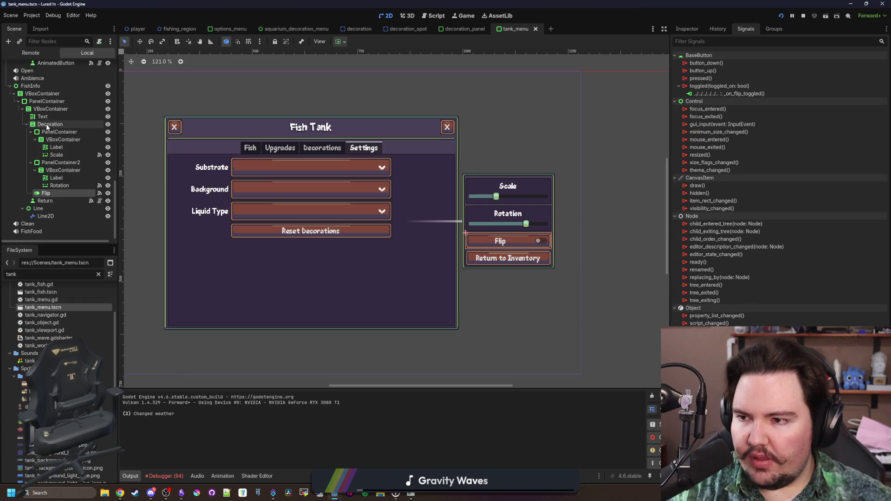
click(53, 127)
right_click(51, 126)
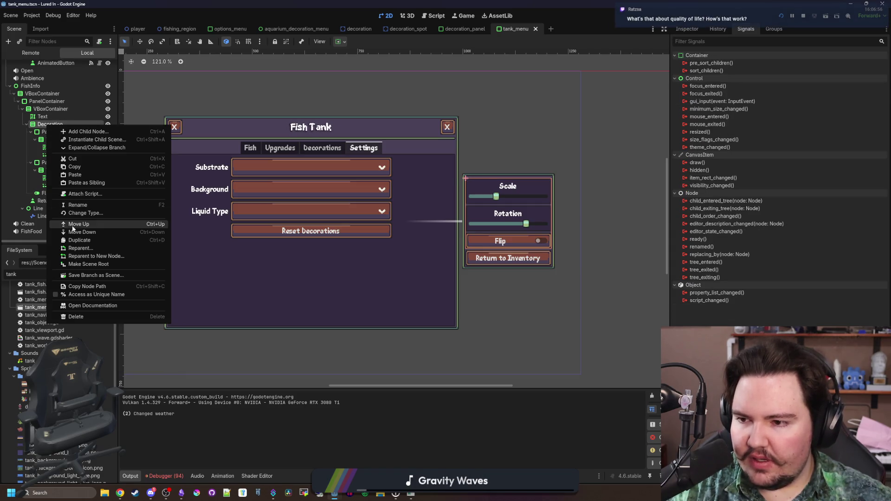
click(87, 174)
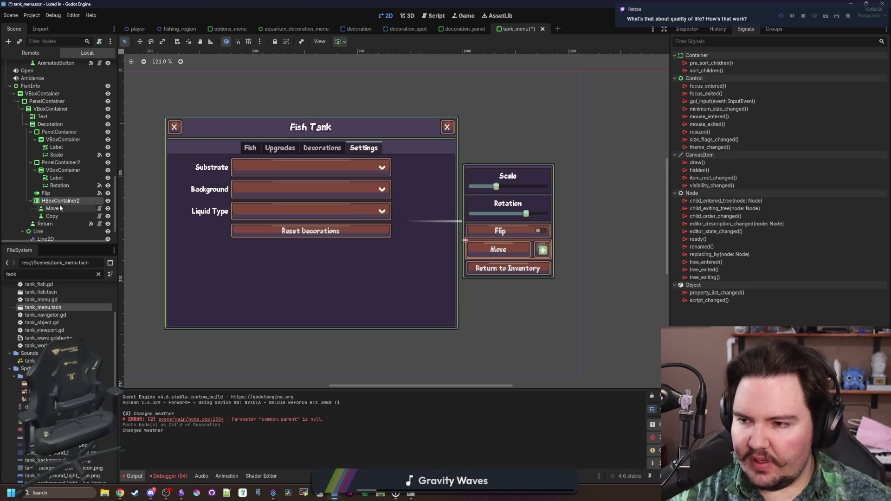
scroll(544, 237, up, 7)
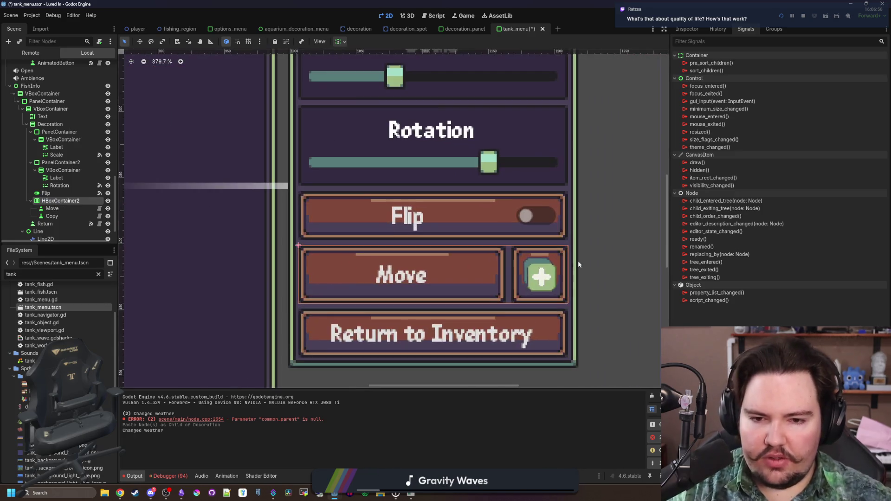
Save the scene and connect the Move button's pressed signal to _on_move_pressed.
click(634, 297)
key(ctrl+s)
click(52, 209)
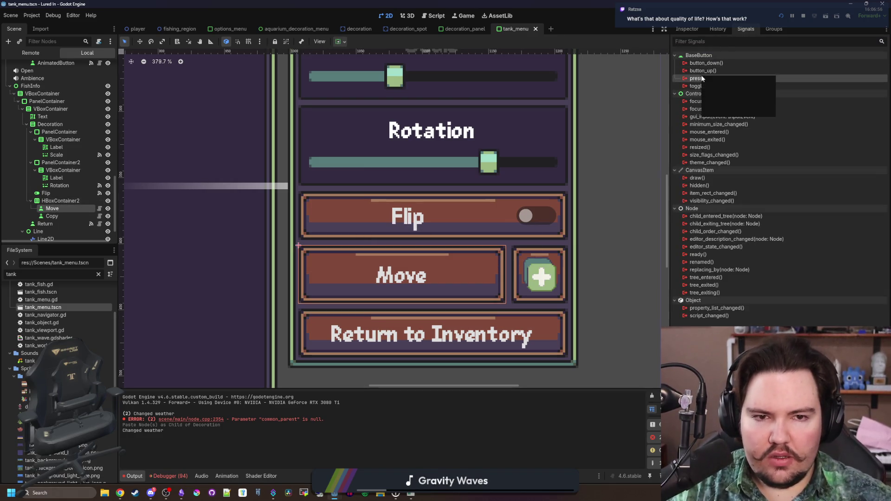
double_click(715, 78)
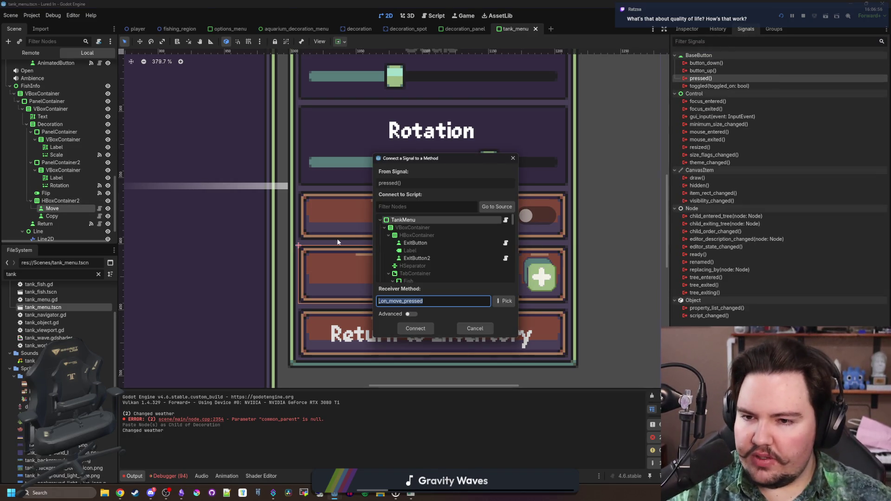
click(412, 331)
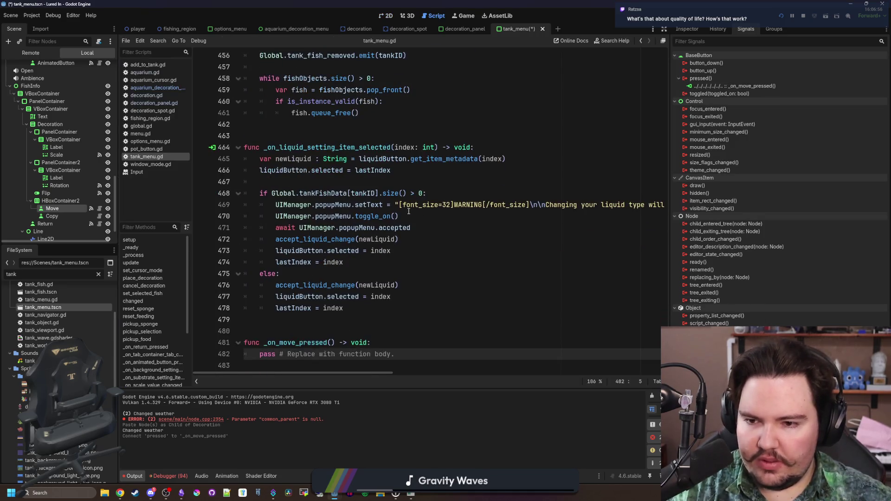
Connect the Copy button's pressed signal to _on_copy_pressed.
scroll(366, 249, up, 5)
scroll(359, 246, up, 10)
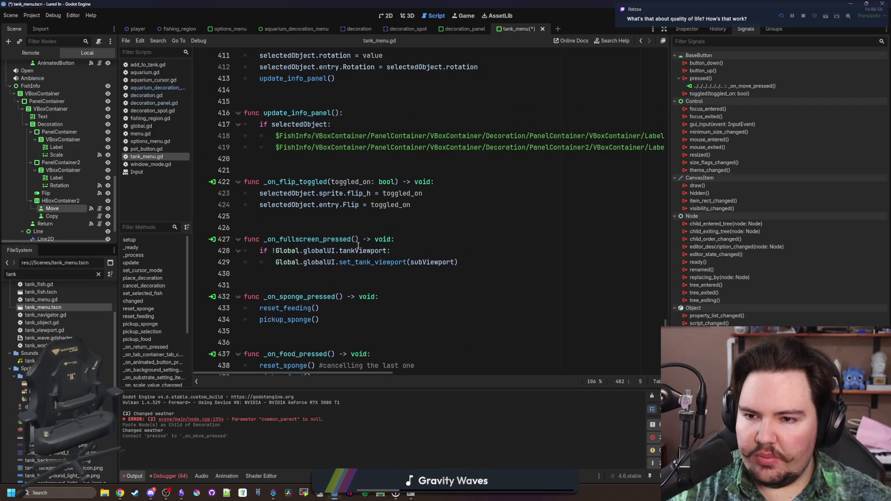
scroll(318, 173, down, 15)
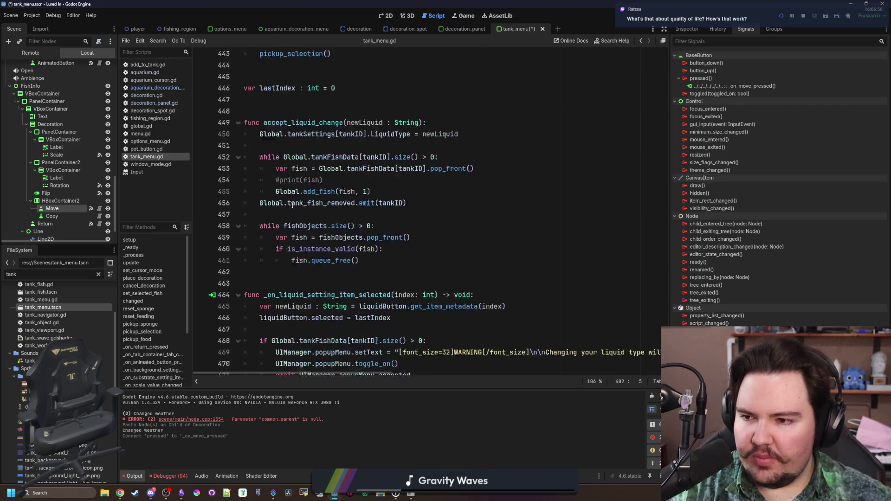
click(60, 215)
right_click(715, 79)
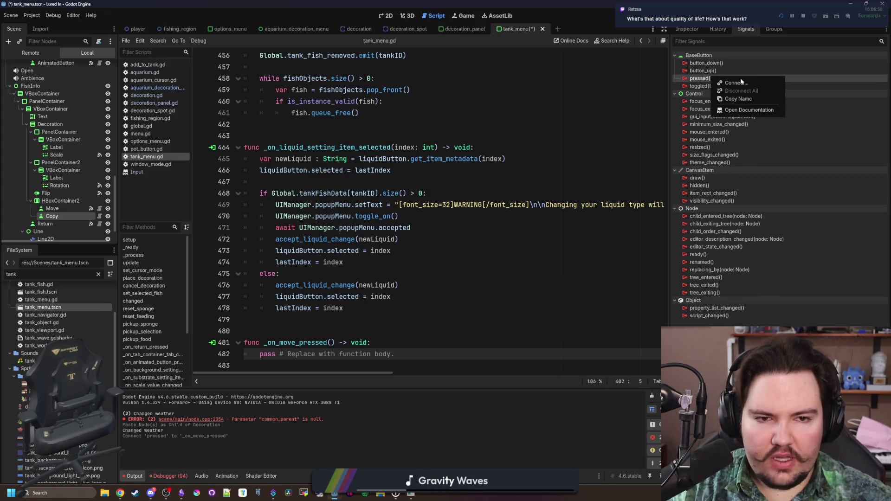
click(738, 83)
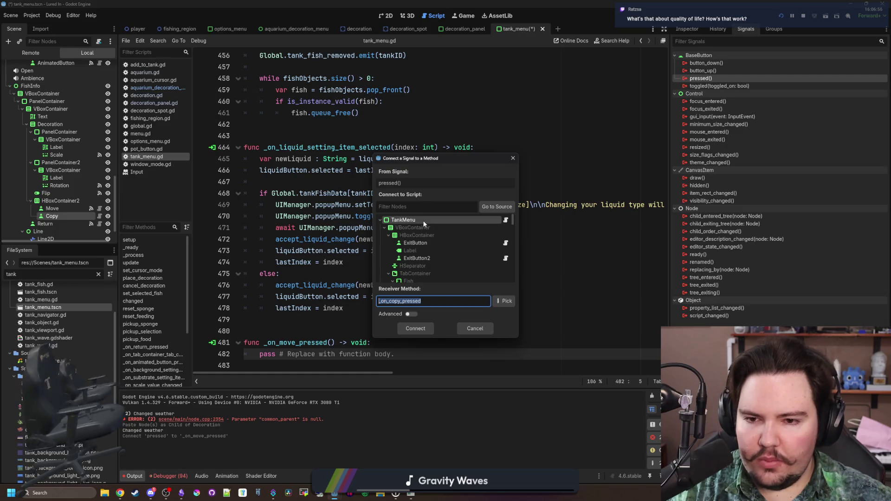
key(Return)
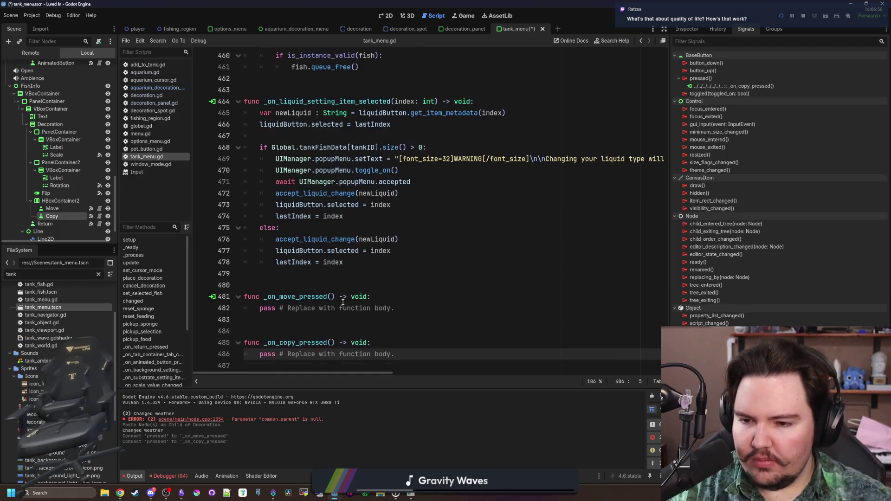
Review the new handler stubs around line 480 of tank_menu.gd.
click(342, 285)
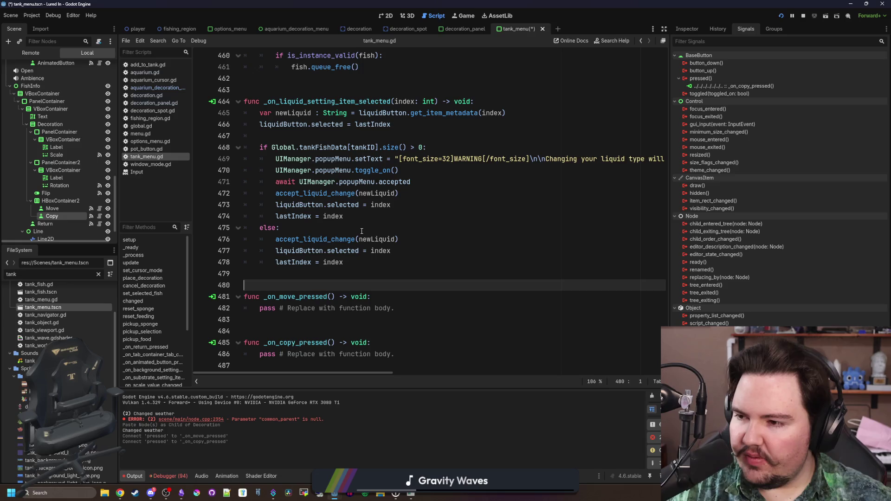
scroll(362, 231, up, 7)
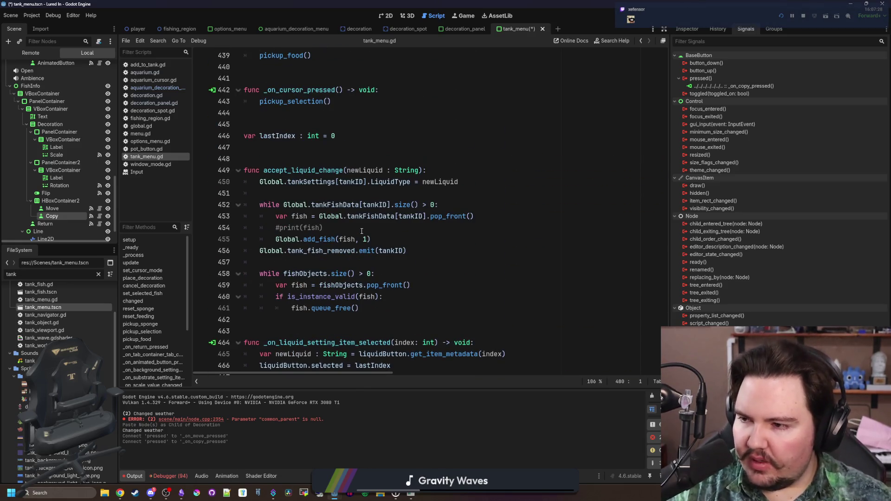
scroll(362, 231, up, 1)
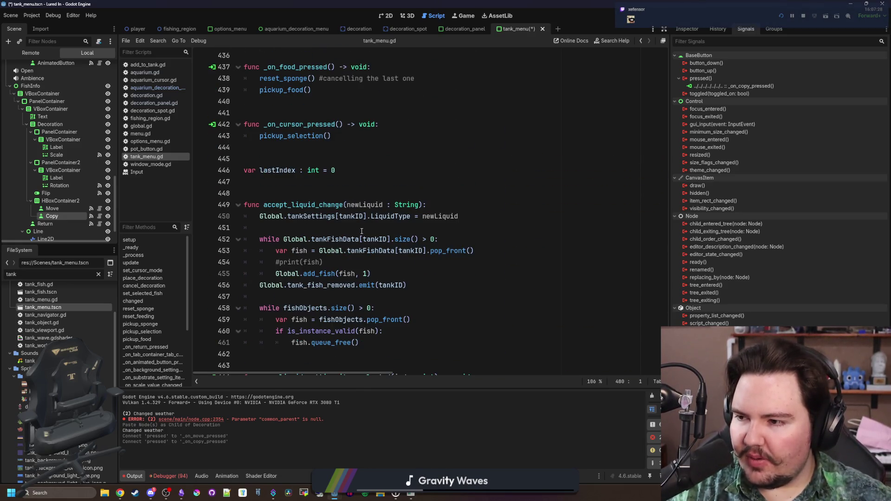
scroll(362, 231, down, 8)
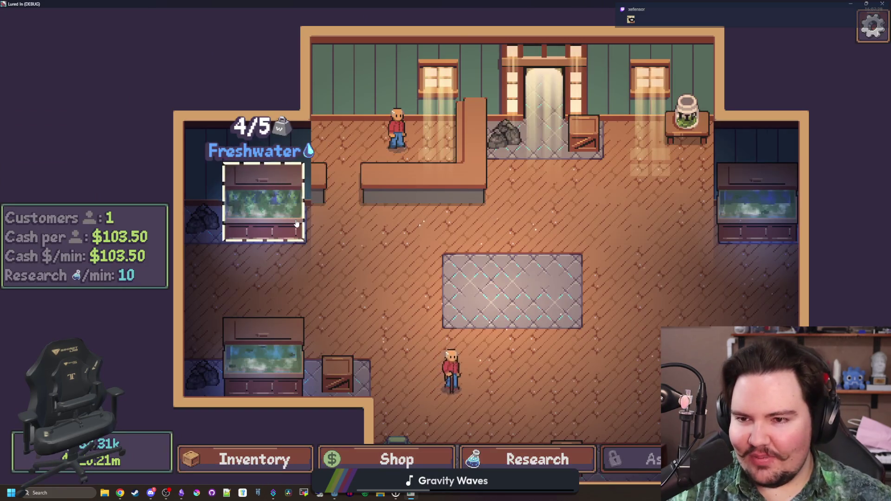
Open the freshwater tank, select a kelp, close the panel and dismiss the offline income notice.
click(265, 201)
click(444, 253)
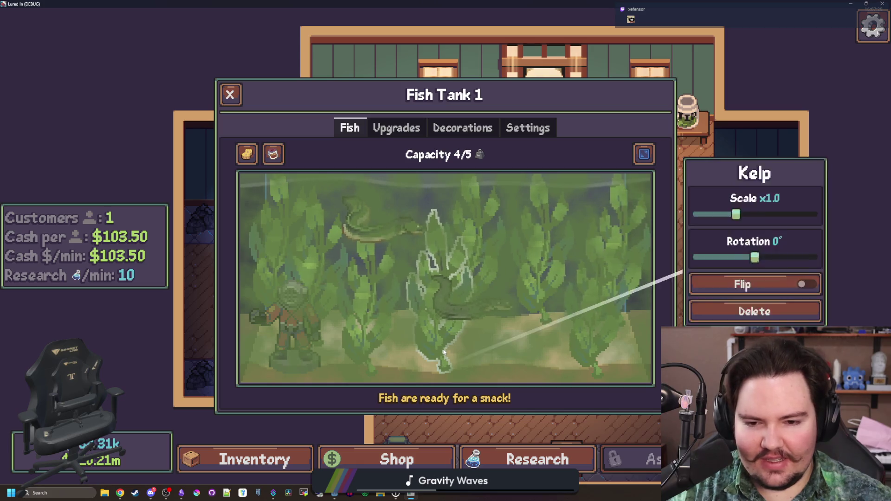
click(230, 94)
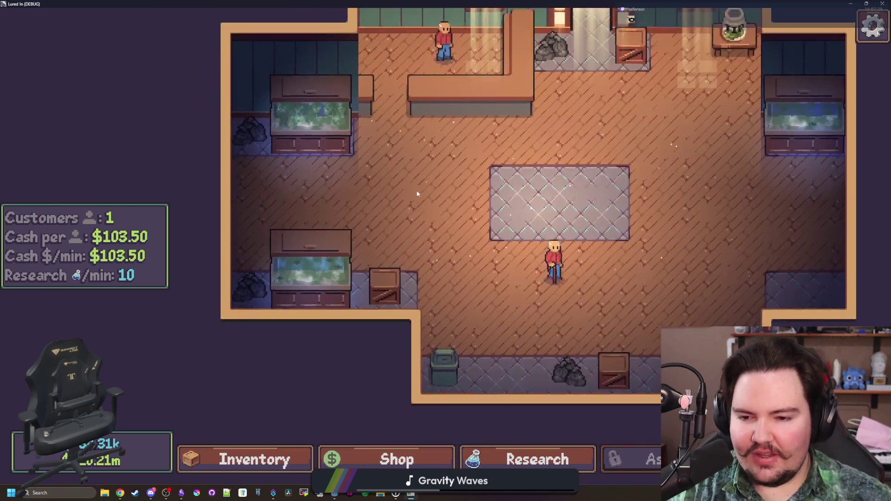
scroll(400, 241, down, 5)
scroll(400, 241, up, 5)
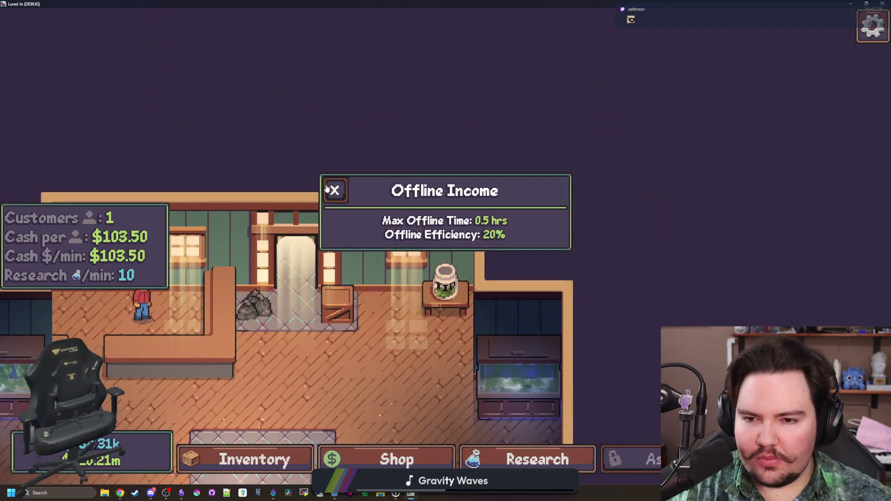
click(332, 189)
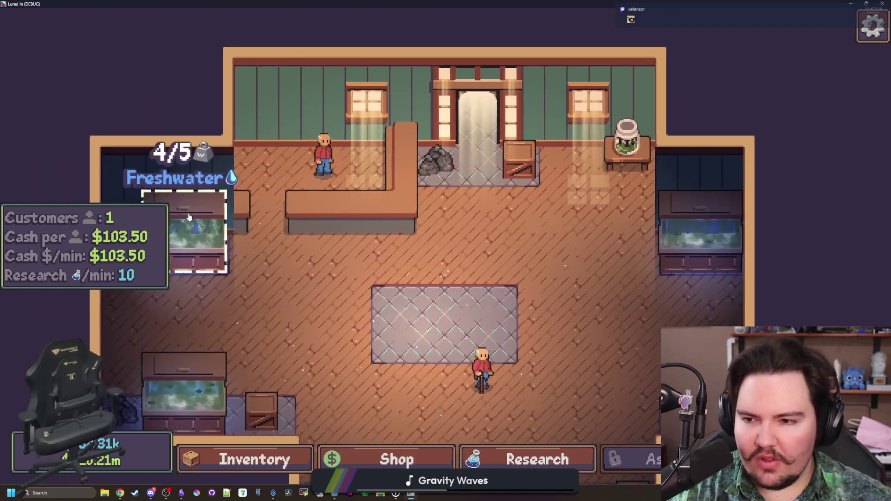
Reopen Fish Tank 1, select each kelp plant in turn, then close the panel.
click(189, 217)
click(439, 292)
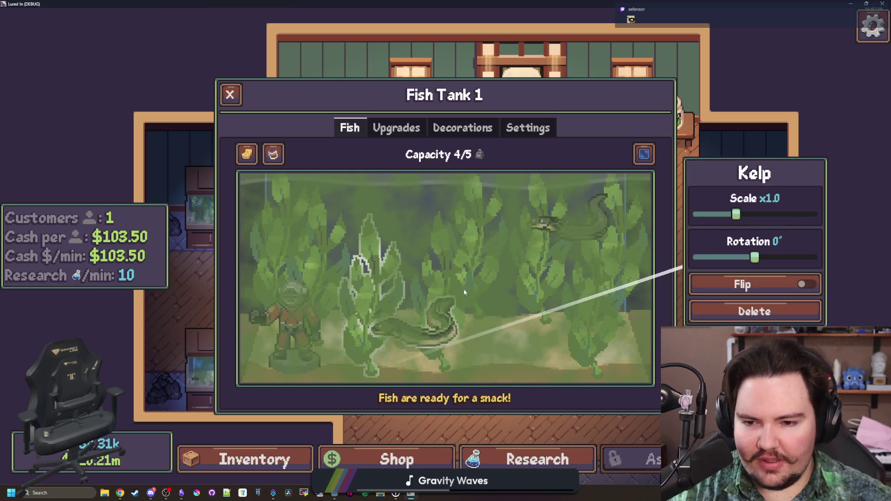
click(516, 296)
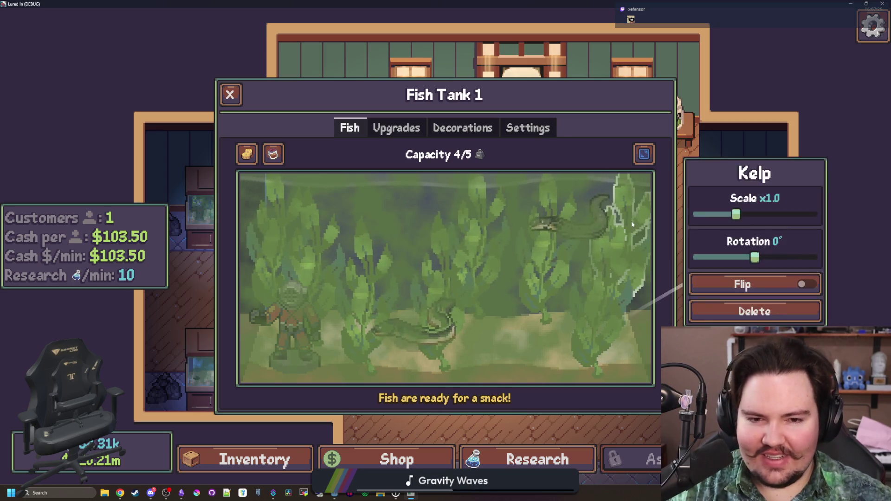
click(432, 297)
click(344, 272)
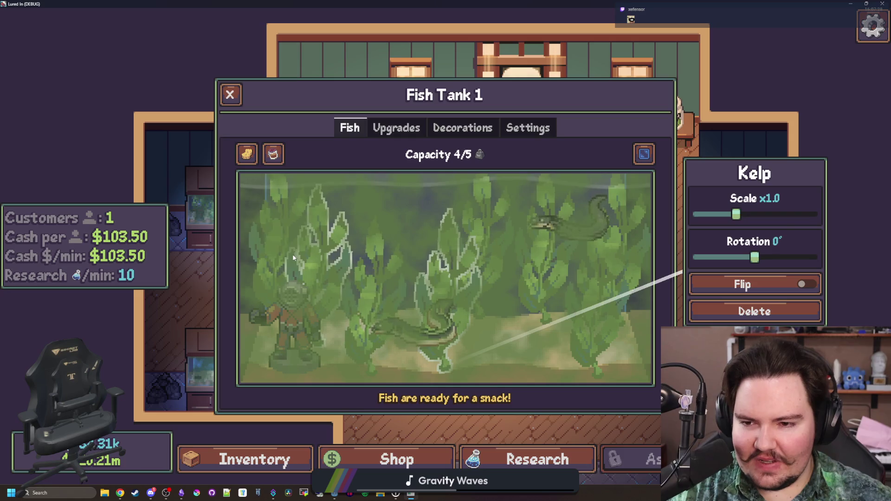
click(268, 247)
click(426, 282)
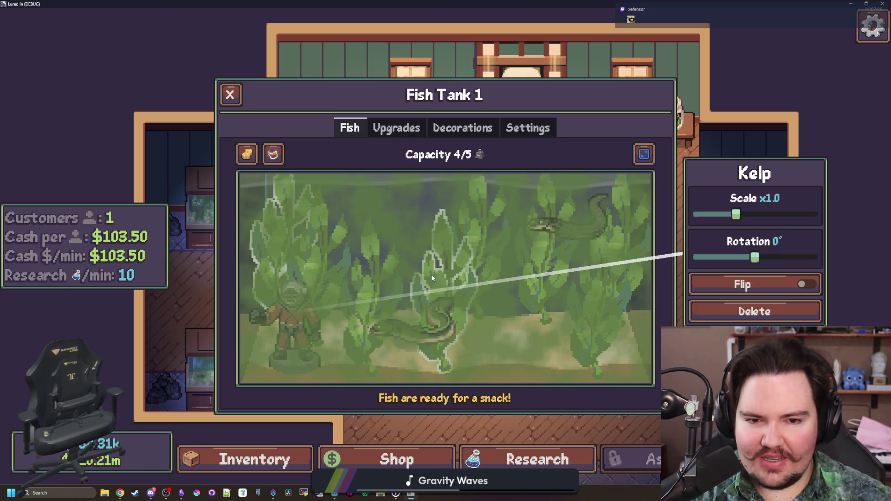
key(Escape)
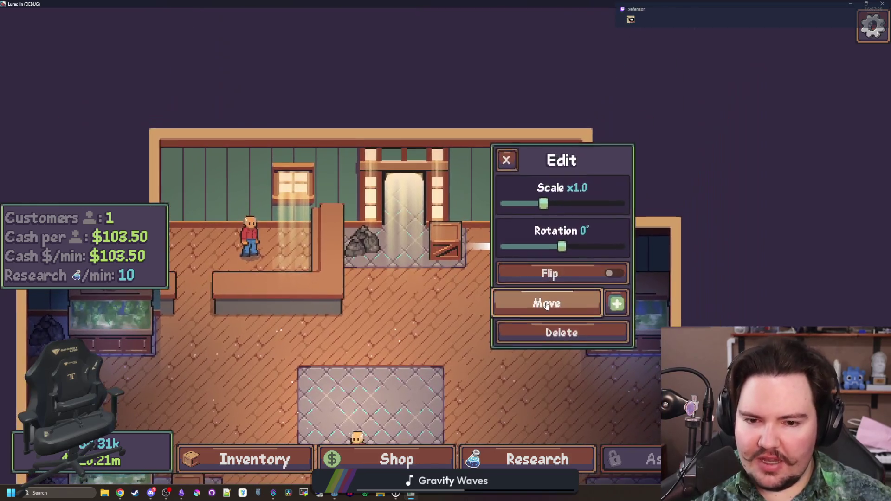
Move the crate around the rug several times, finally placing it at the rug's top-left.
click(554, 287)
click(429, 306)
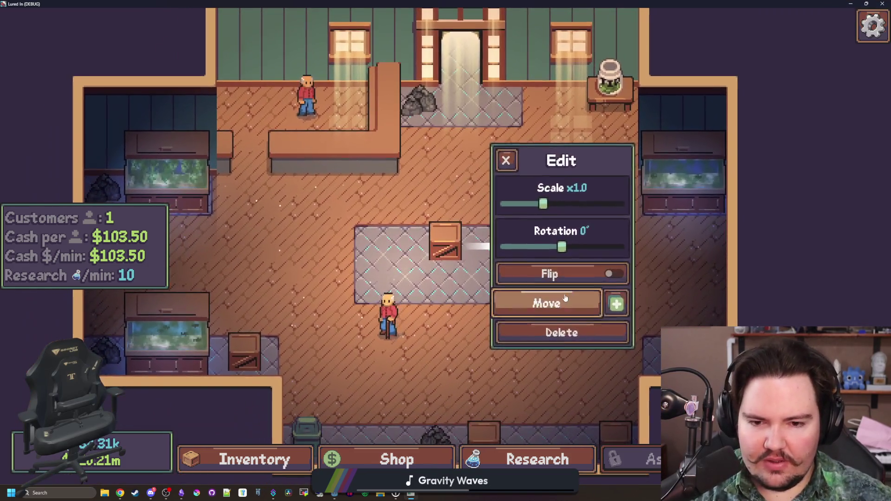
click(534, 302)
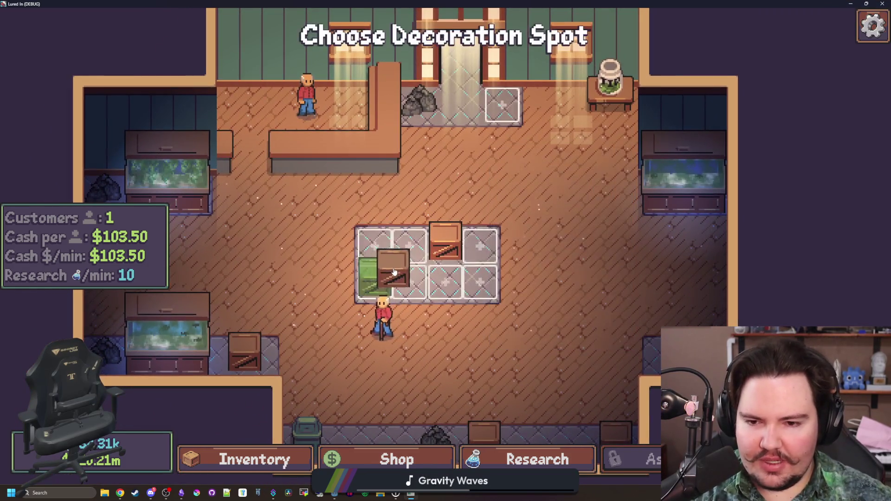
click(405, 273)
click(548, 304)
click(546, 304)
click(546, 305)
click(520, 246)
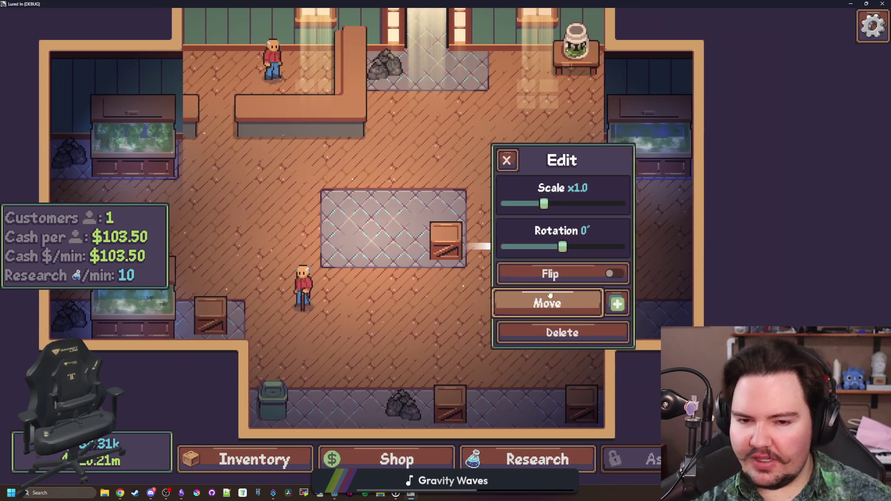
click(550, 298)
click(337, 206)
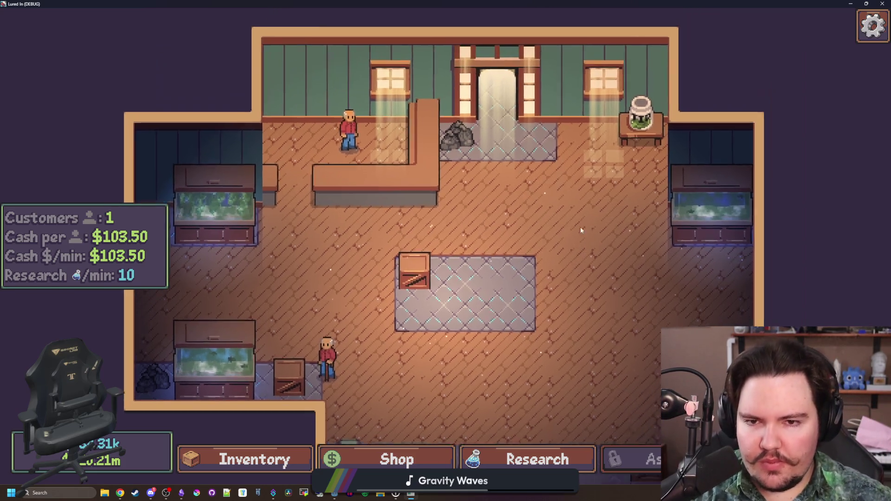
Change the counter customer's hair style to Buzz Cut and check the fish inventory.
click(359, 160)
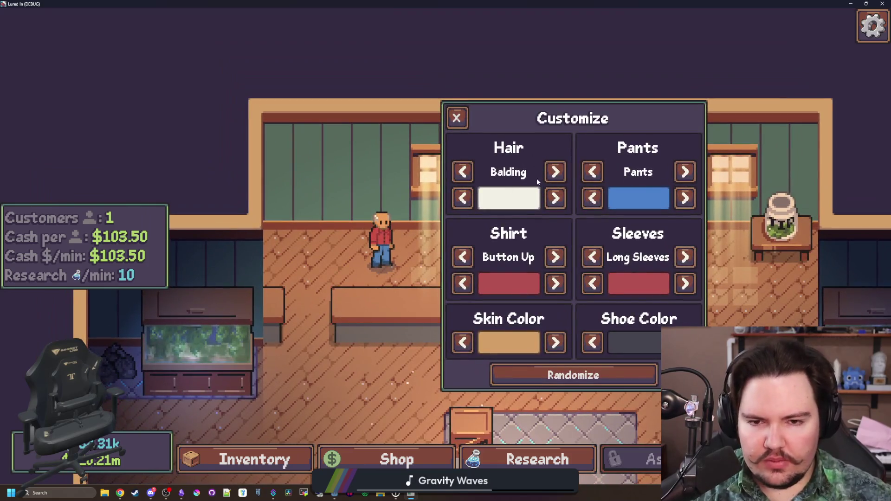
click(556, 172)
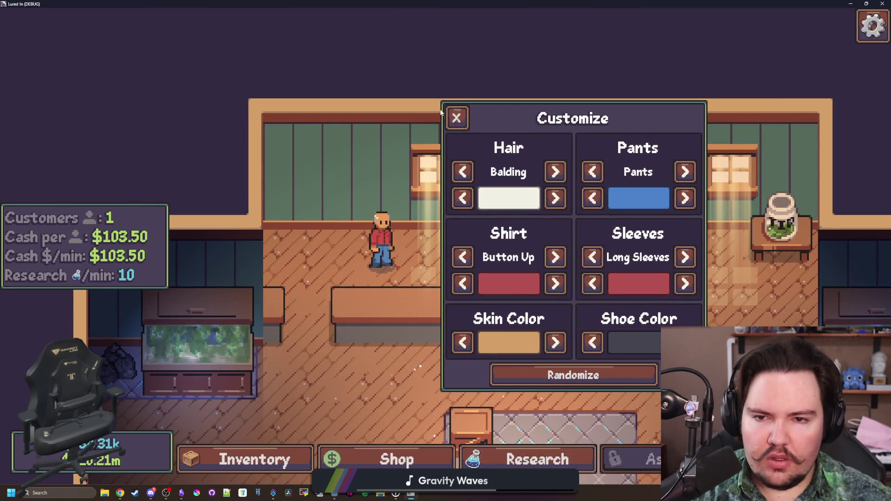
click(456, 118)
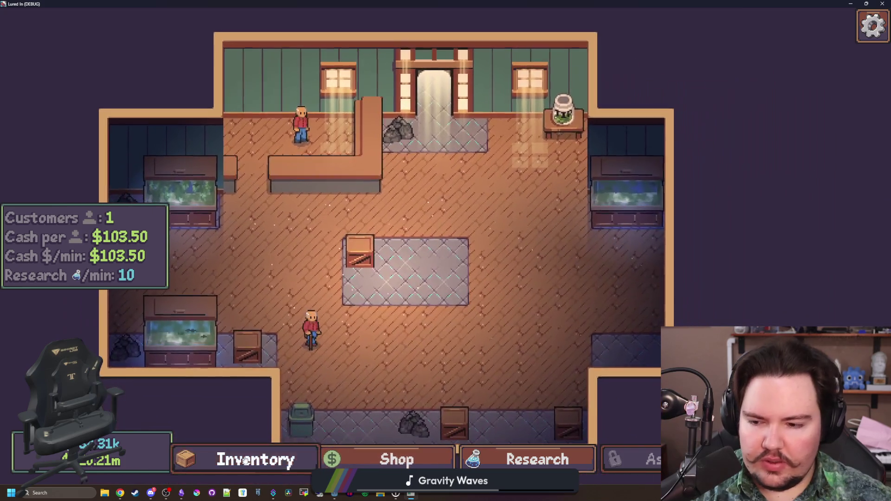
click(246, 460)
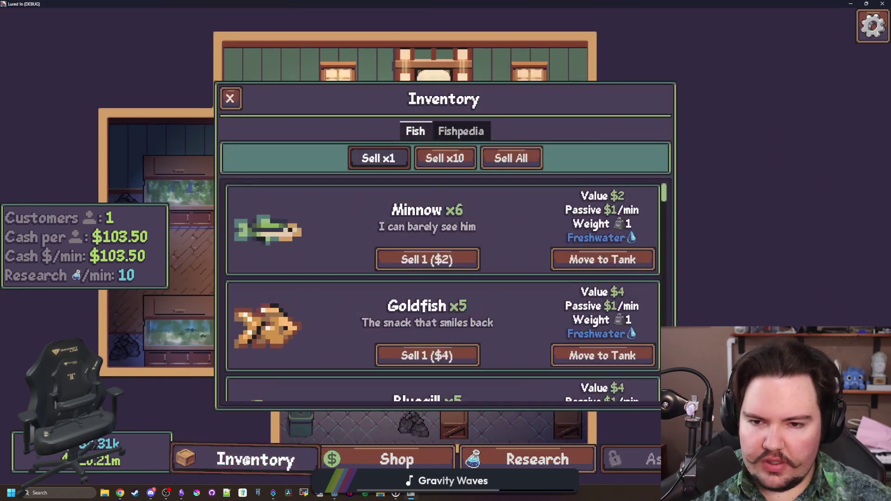
click(246, 459)
Inspect the Electric Eel and a kelp in Fish Tank 1, then close the game.
click(179, 186)
click(376, 279)
click(482, 301)
click(533, 236)
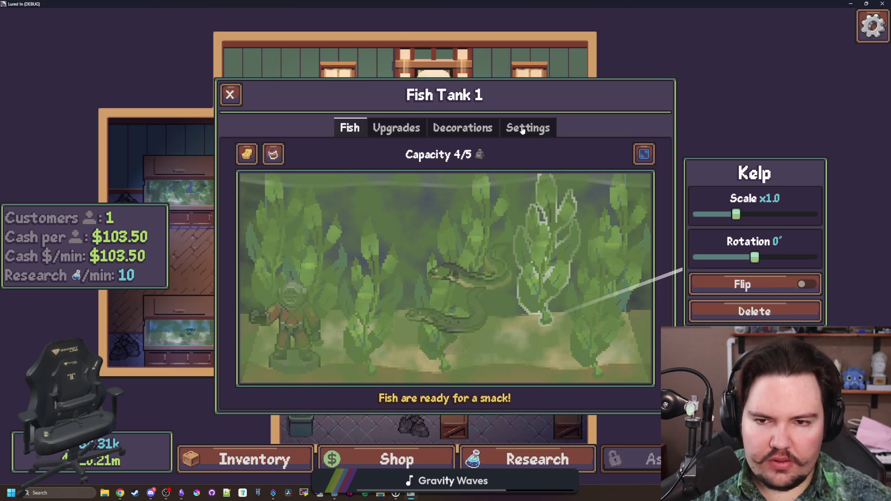
drag(670, 4, 413, 297)
click(517, 296)
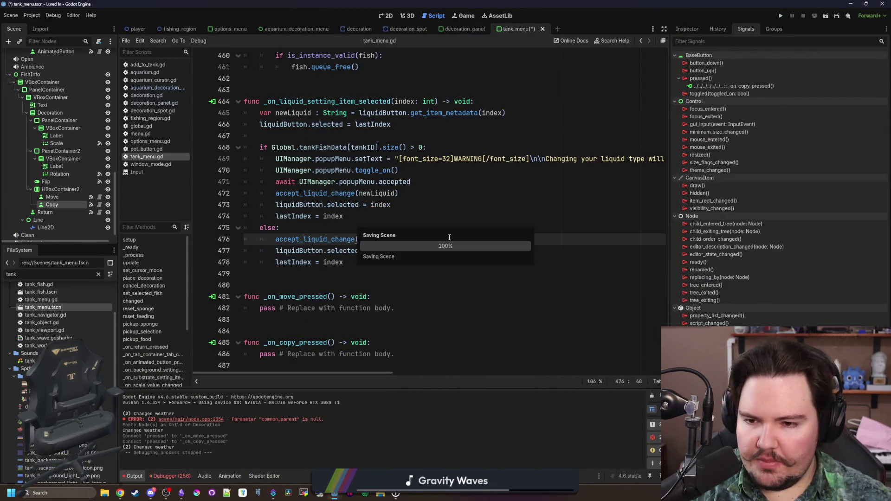
Review the liquid-change code on lines 472–476 of tank_menu.gd and save.
scroll(450, 237, up, 6)
scroll(450, 238, up, 12)
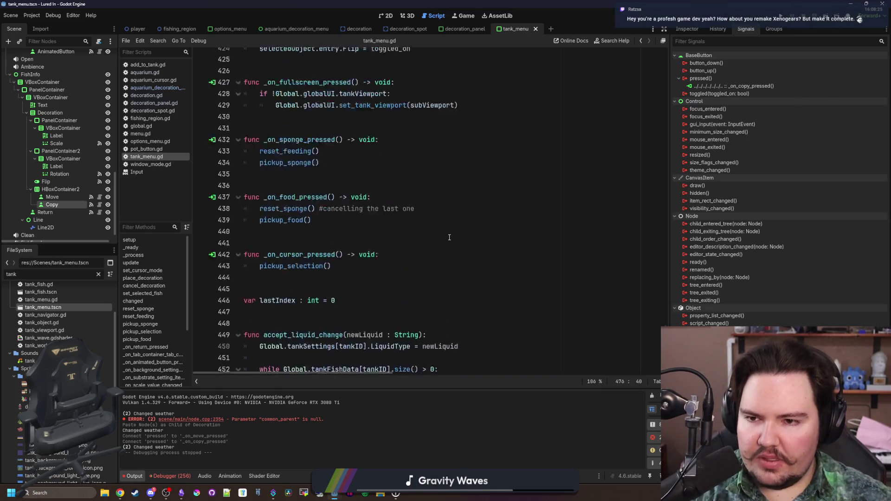
scroll(395, 279, down, 18)
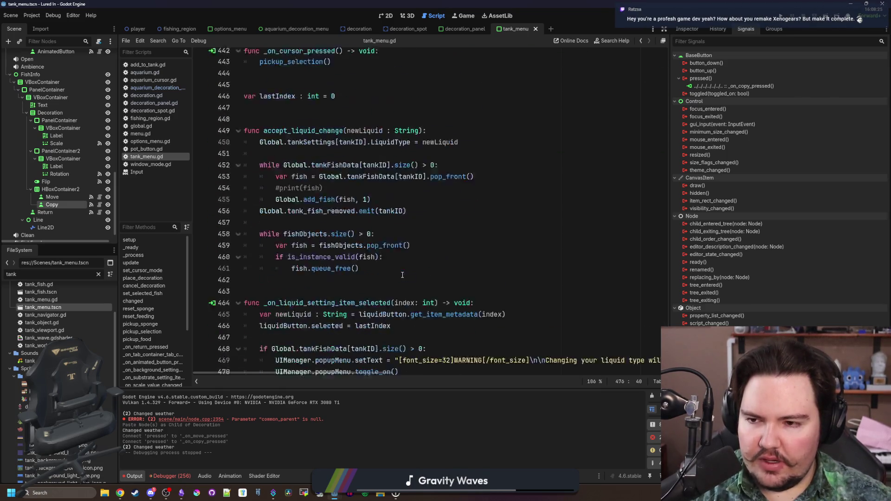
click(420, 230)
key(ctrl+s)
click(412, 193)
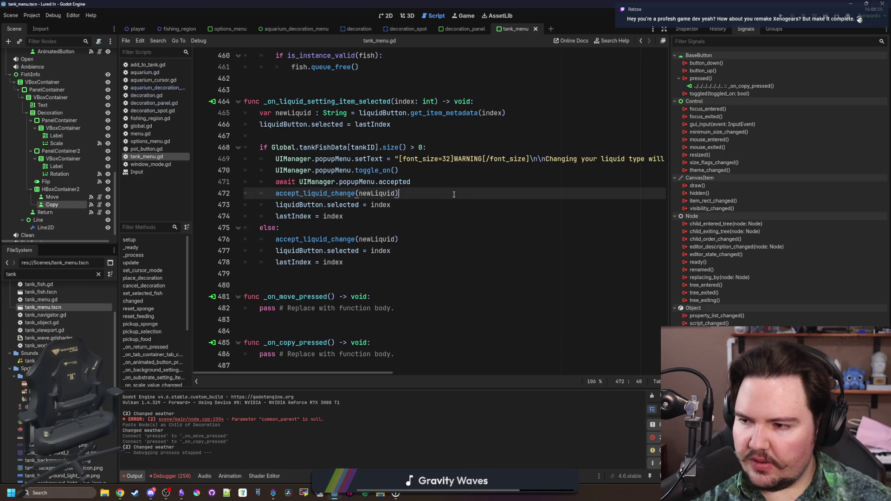
click(411, 239)
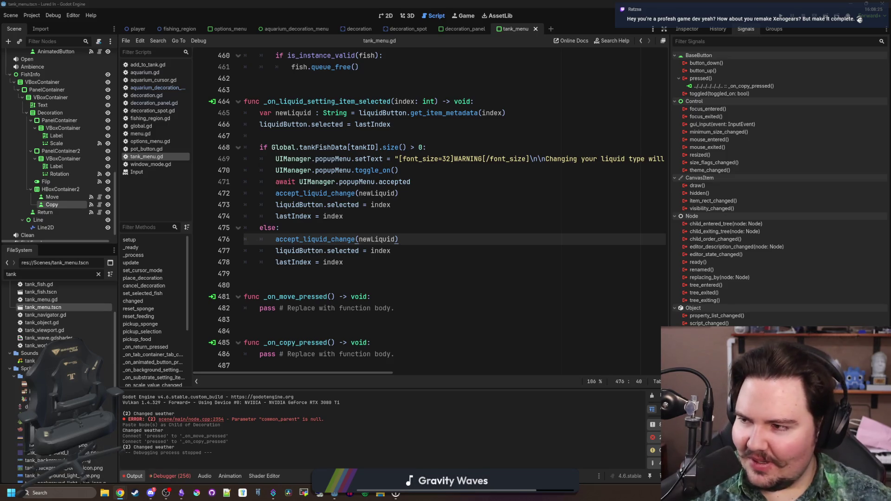
Open a browser window and search Google for 'xenogears'.
click(120, 493)
text(xenogears)
key(Return)
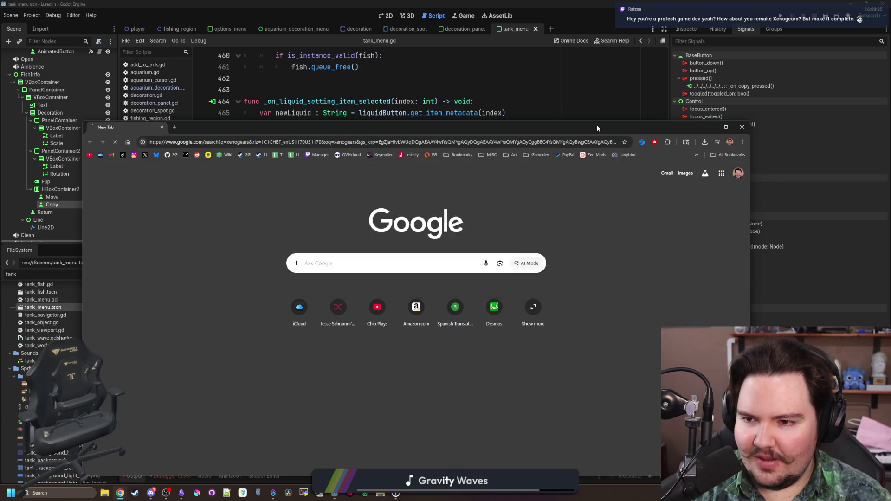
Maximize the browser and preview the Wikipedia and CBR remake Xenogears images.
double_click(395, 127)
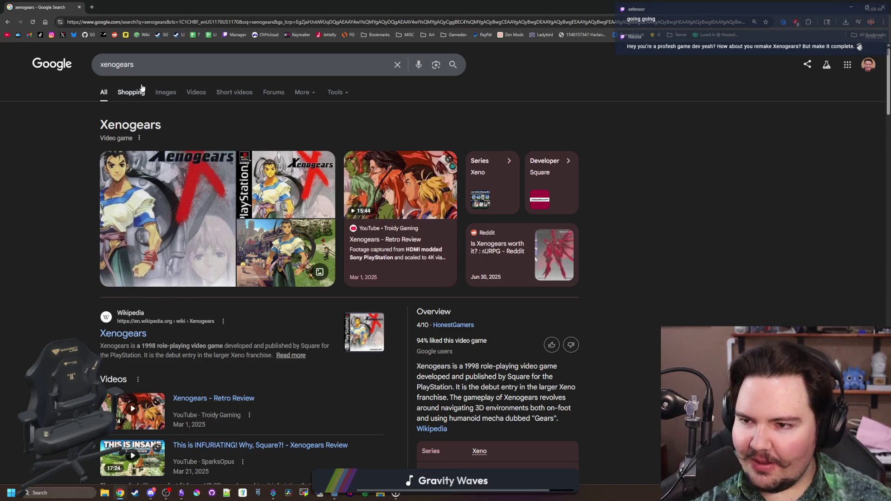
click(163, 93)
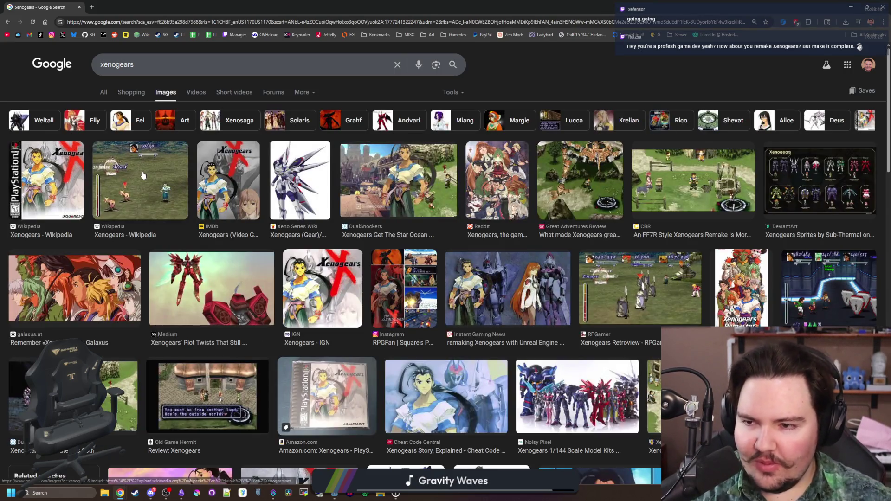
click(143, 175)
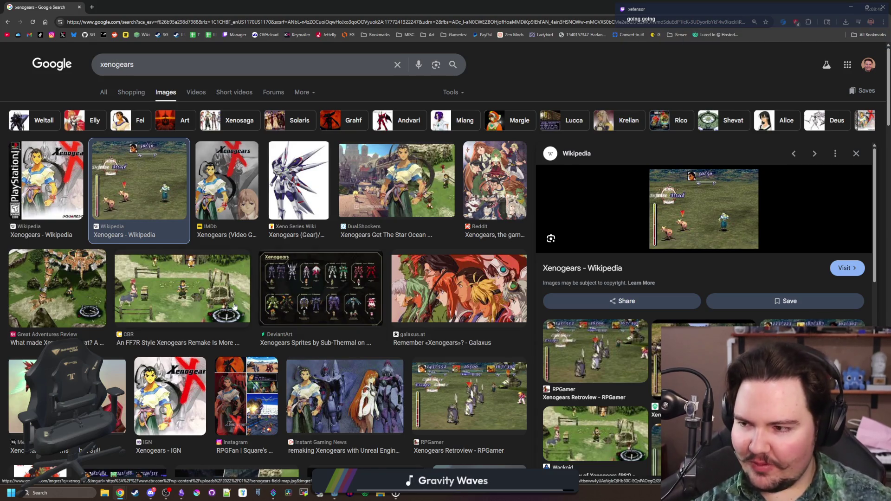
click(197, 286)
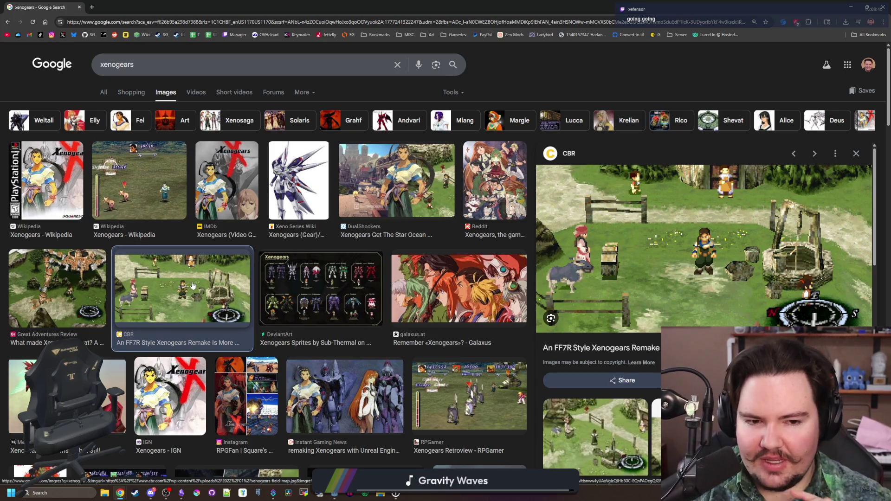
Scroll through the Xenogears images, previewing the Wccftech HD remaster and ResearchGate gameplay shots.
scroll(262, 264, down, 2)
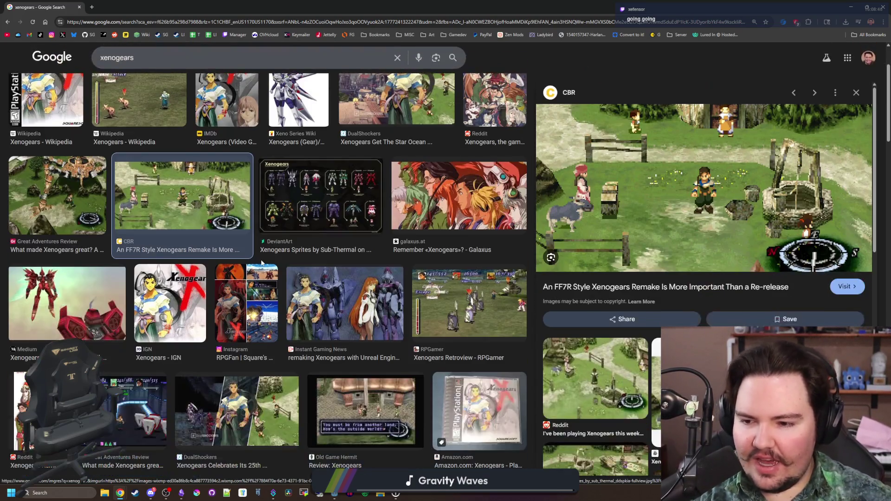
scroll(262, 264, down, 1)
scroll(262, 264, down, 1)
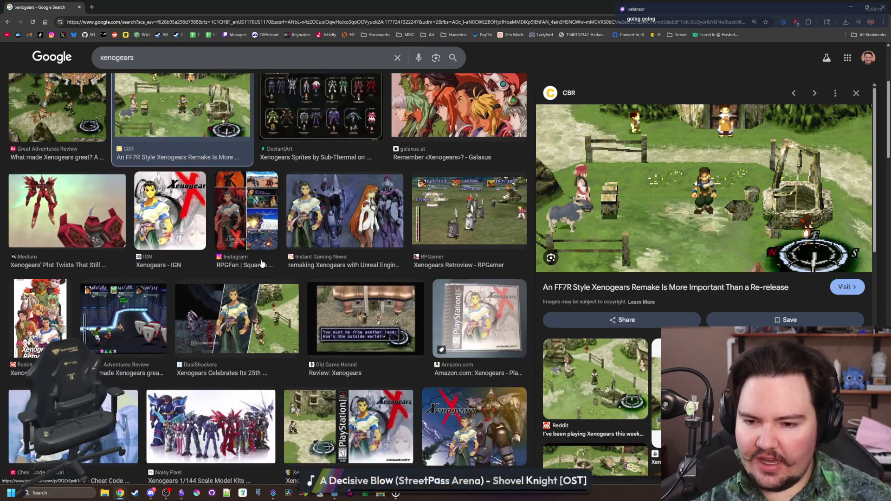
scroll(276, 269, down, 7)
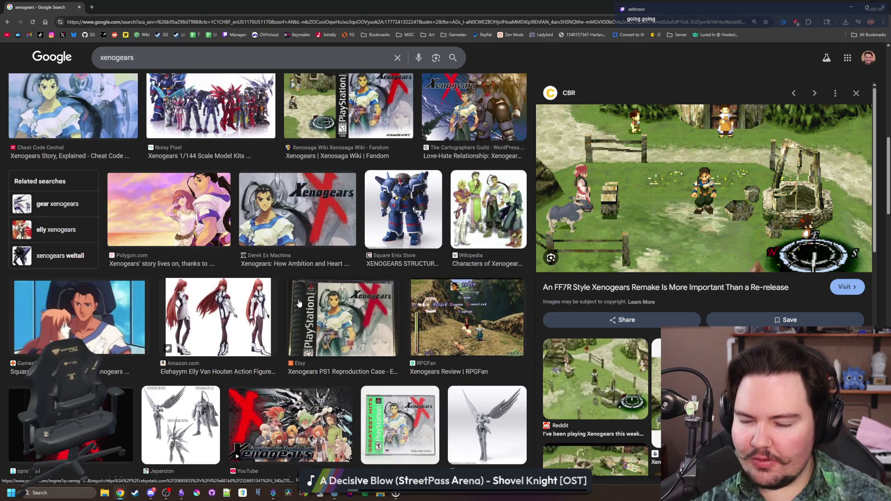
scroll(298, 304, down, 5)
scroll(264, 270, down, 5)
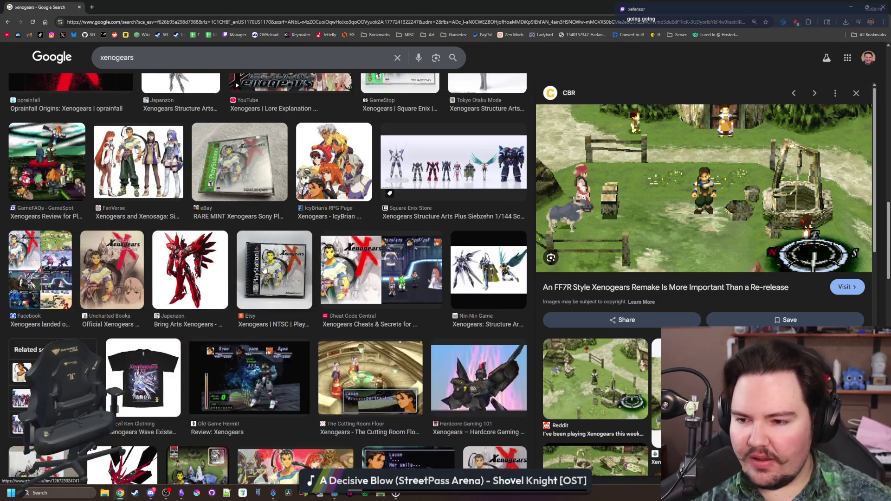
scroll(264, 269, down, 5)
scroll(264, 270, down, 5)
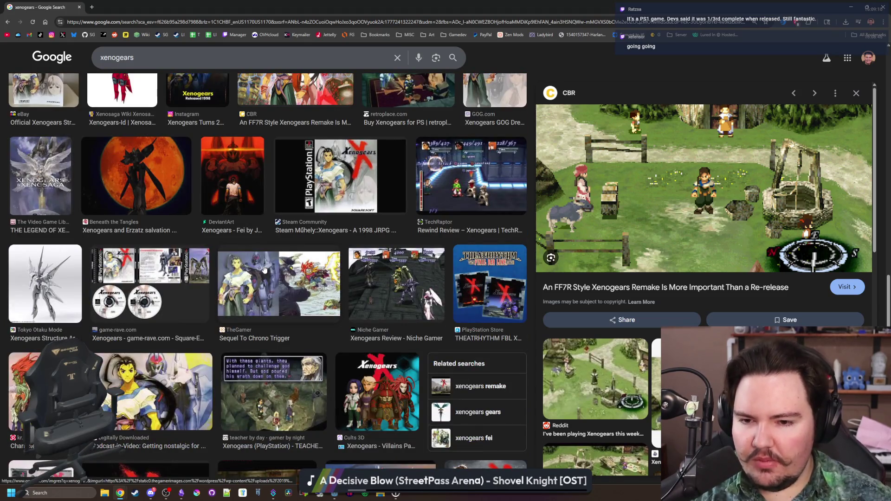
scroll(264, 270, down, 4)
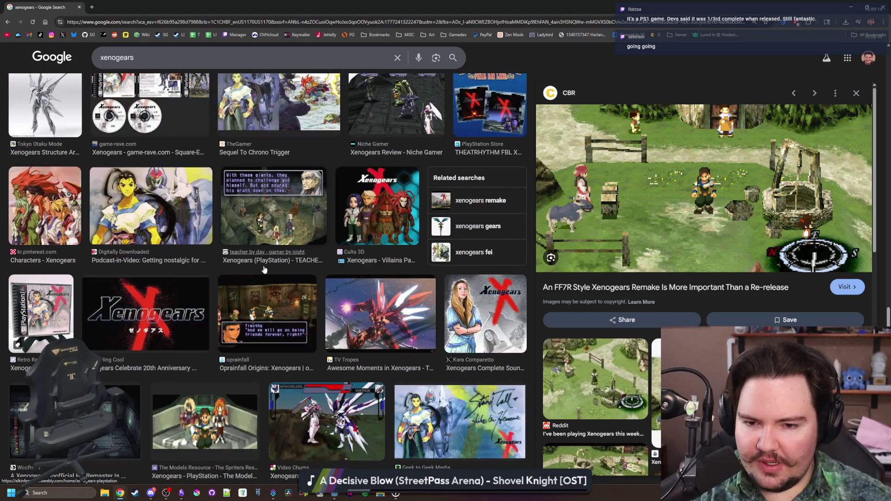
scroll(264, 269, down, 4)
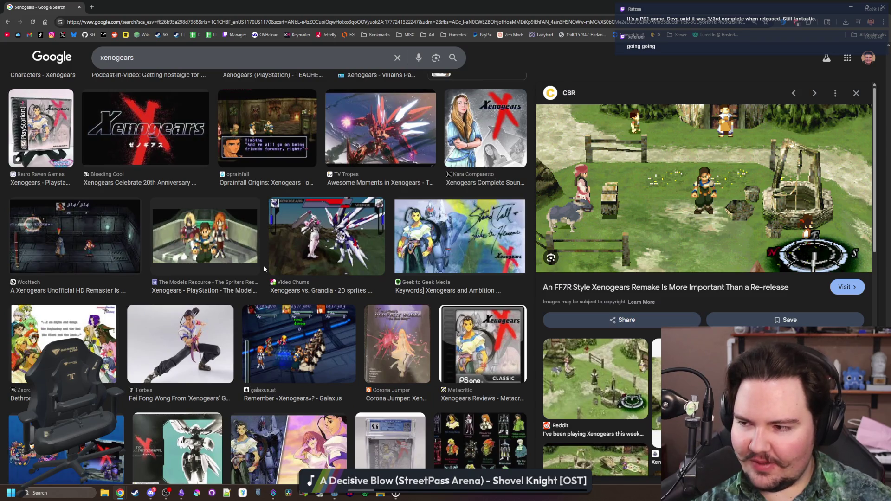
click(96, 266)
scroll(294, 316, down, 2)
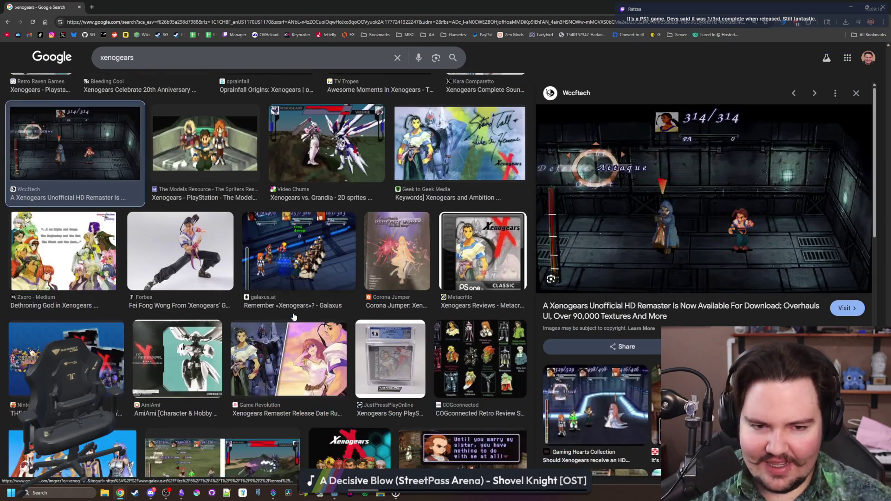
scroll(293, 316, down, 4)
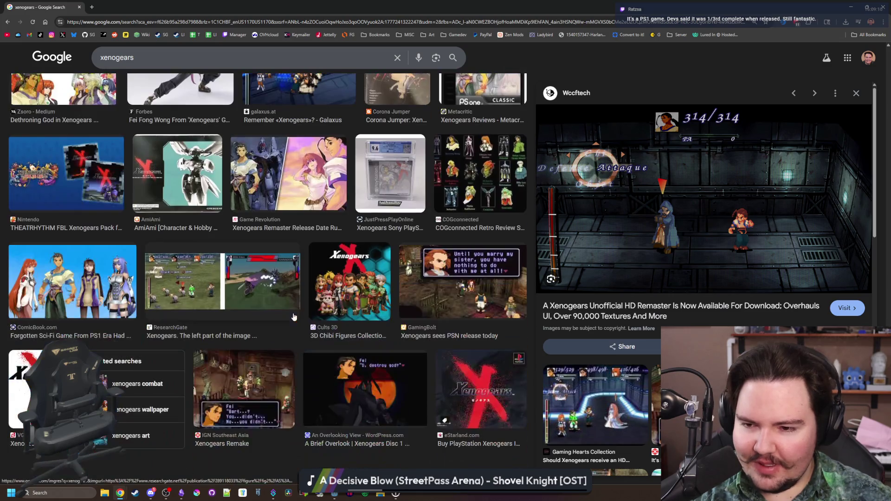
click(293, 317)
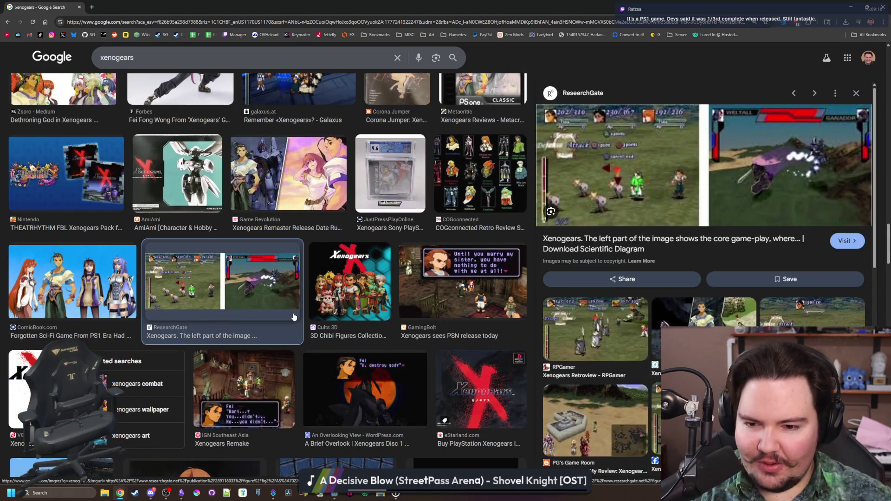
scroll(293, 317, down, 10)
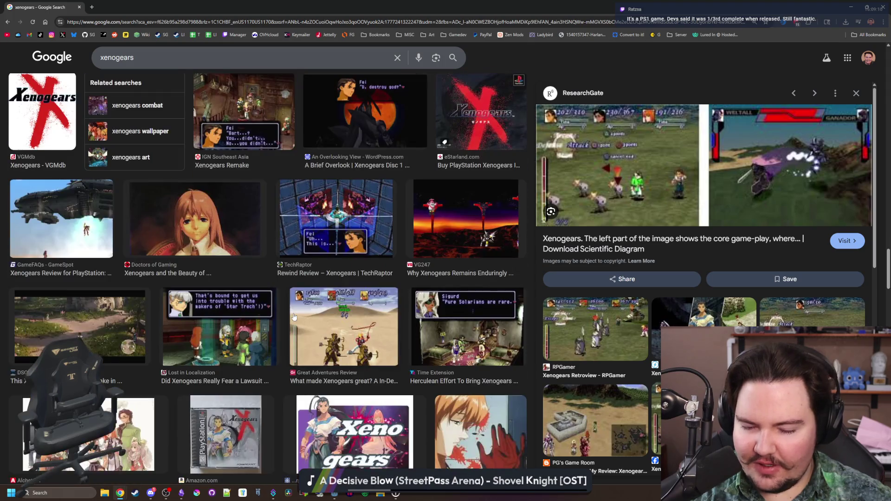
scroll(294, 317, down, 3)
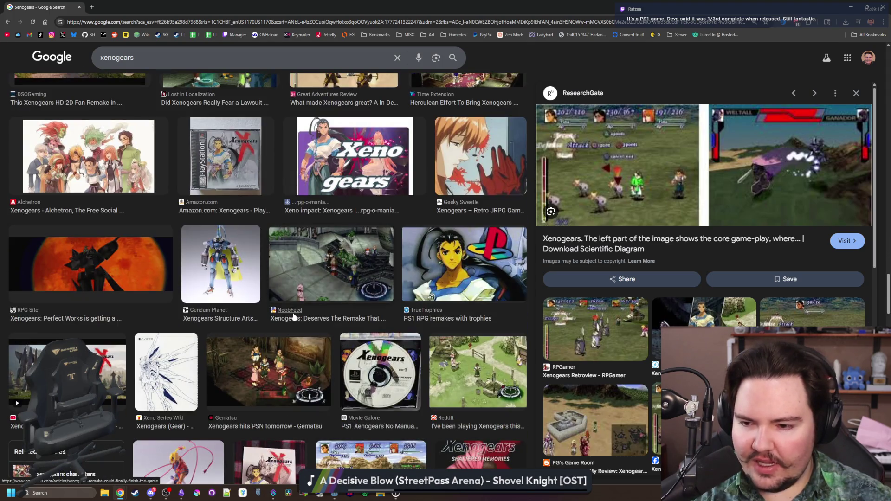
scroll(294, 317, up, 15)
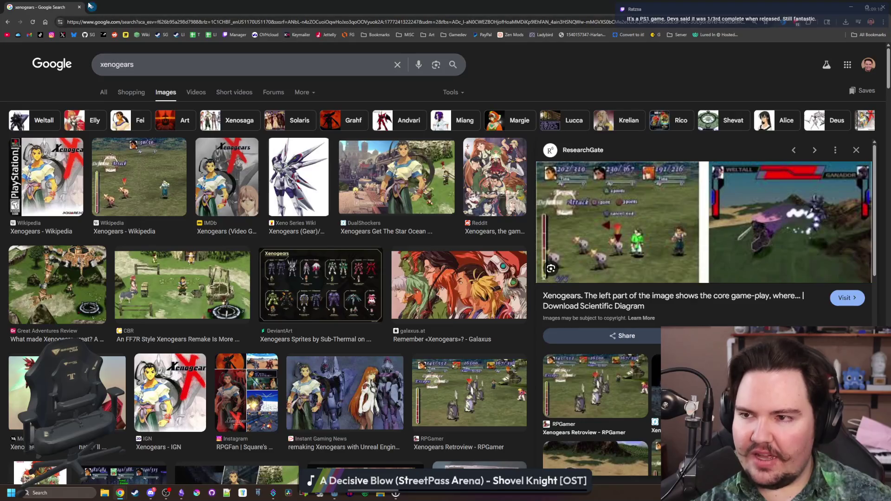
click(91, 6)
Search 'cities skylines', open its Steam store page and open the screenshot gallery.
text(cities)
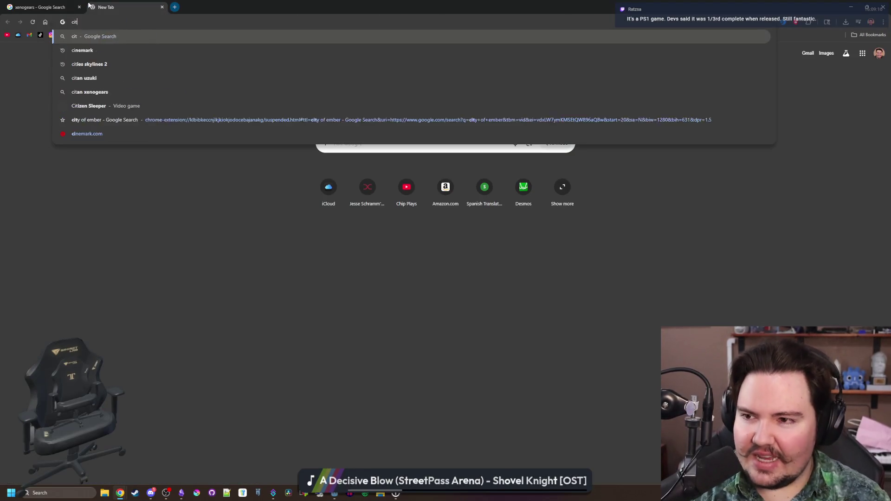
text( skylines)
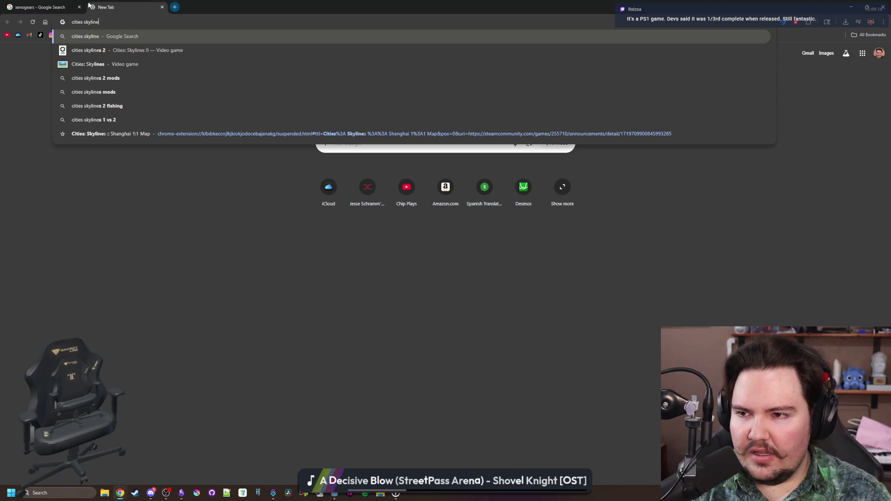
key(Return)
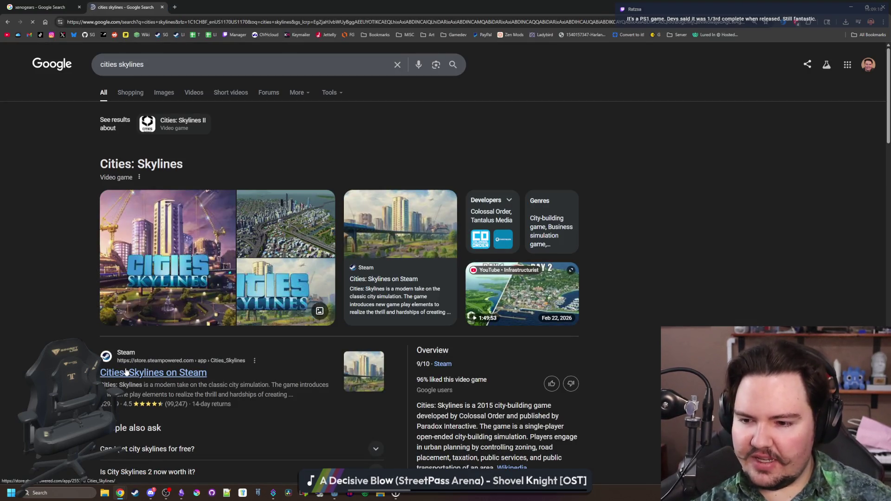
click(126, 371)
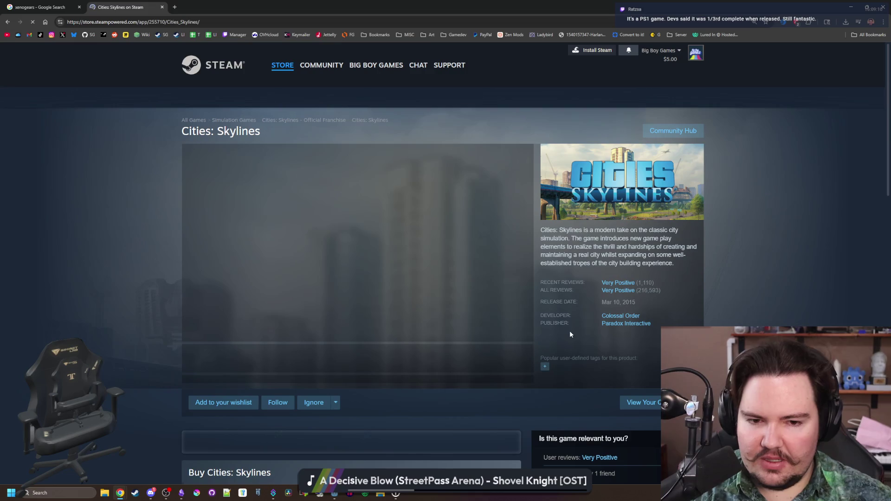
click(314, 360)
click(352, 364)
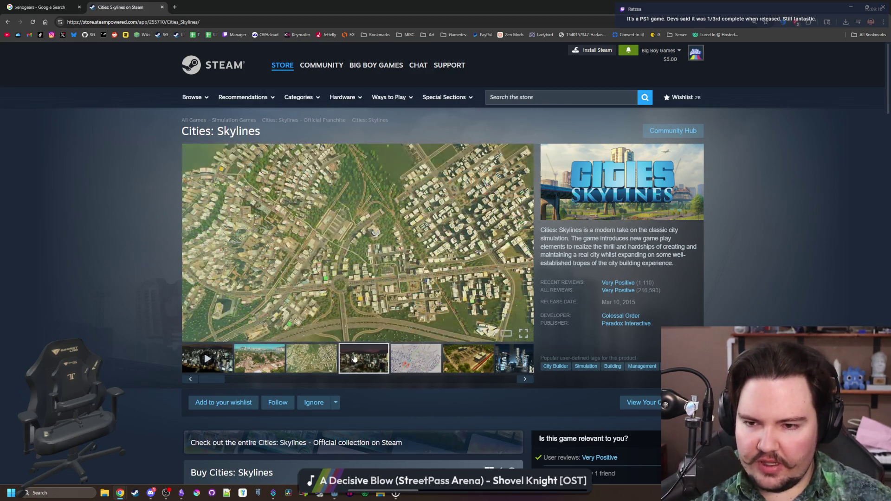
click(353, 365)
Page through the Cities: Skylines screenshots to the night city shot, then close the gallery.
click(781, 260)
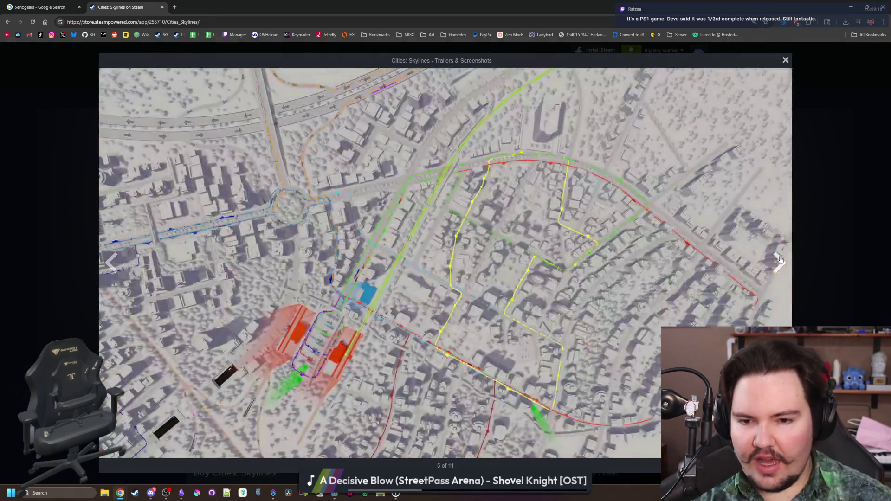
click(780, 260)
click(780, 261)
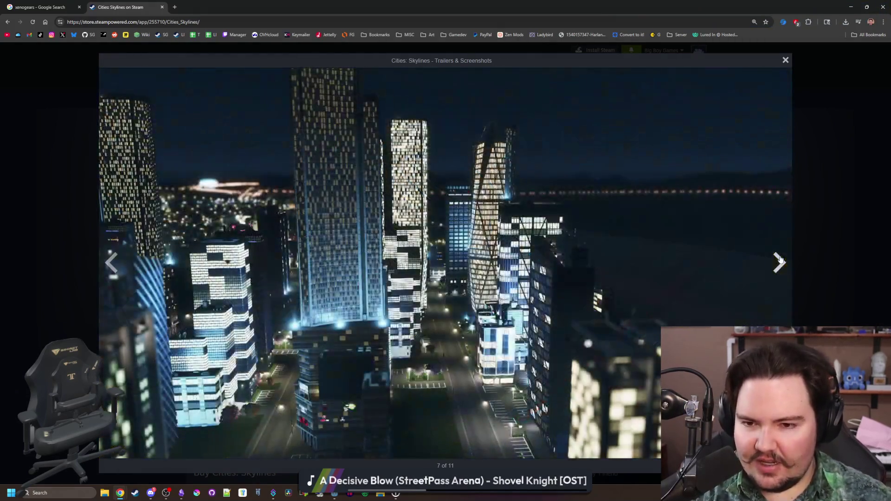
click(771, 272)
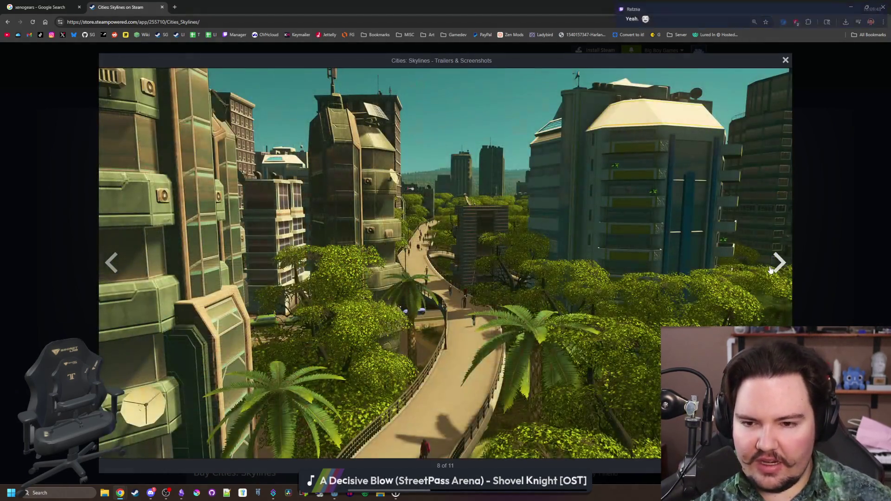
click(770, 270)
click(770, 269)
click(771, 269)
click(771, 270)
click(770, 269)
click(770, 269)
click(771, 270)
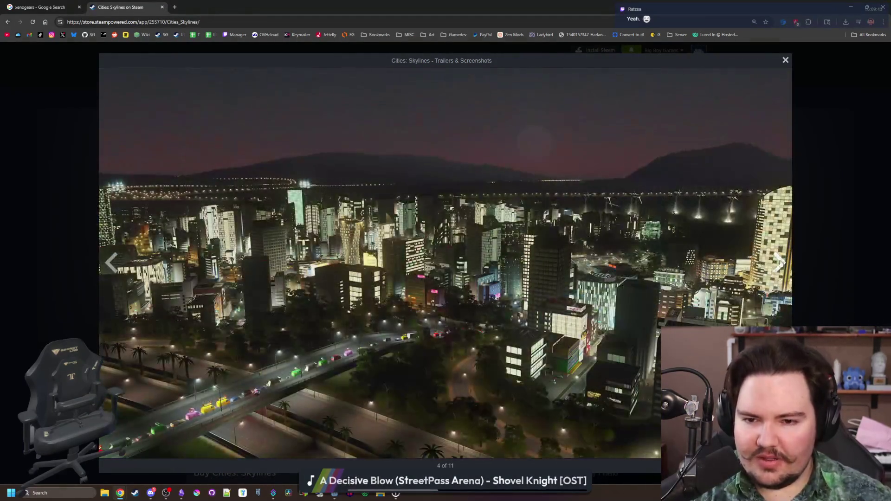
click(843, 211)
Scroll the store page and check the account's new notifications.
scroll(593, 177, down, 5)
scroll(593, 177, down, 6)
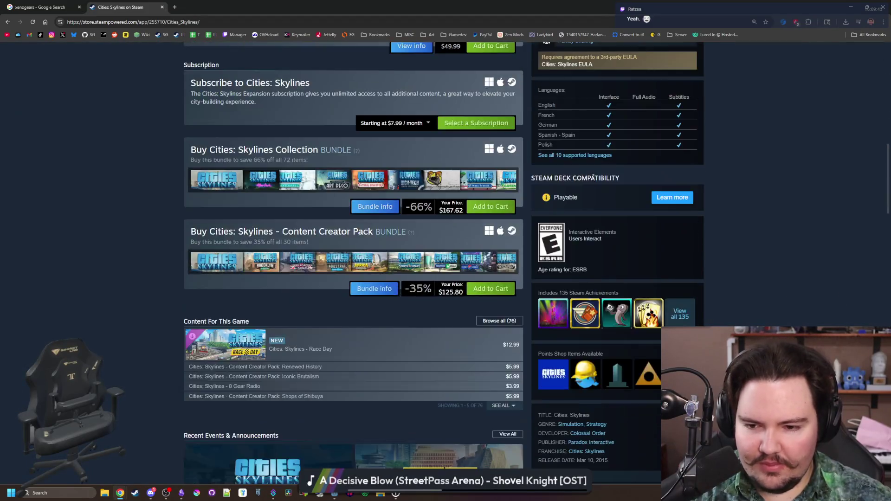
scroll(604, 139, up, 12)
click(632, 52)
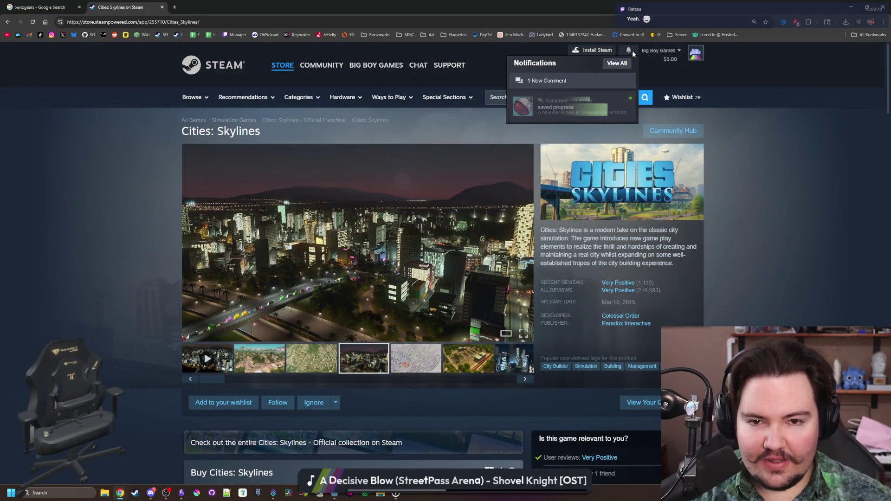
Reply 'Yep, all data will be transferred from the playtest, to demo, to full launch' on the saved progress thread.
click(582, 117)
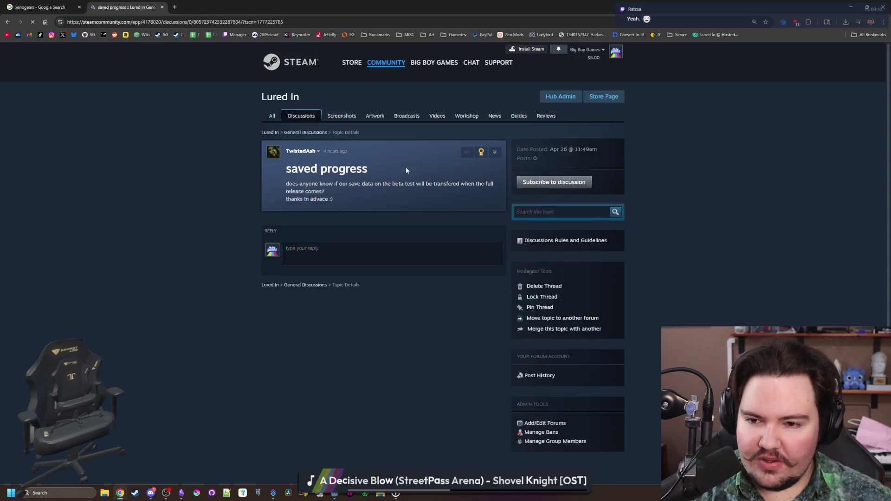
drag(431, 184, 449, 190)
click(394, 213)
click(348, 246)
text(Yep, all data will be transfe)
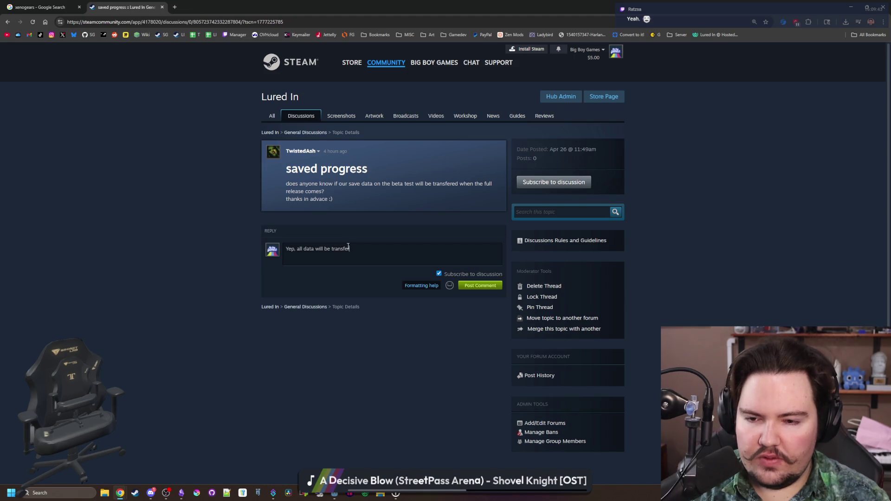
text(rred from the playtest, t)
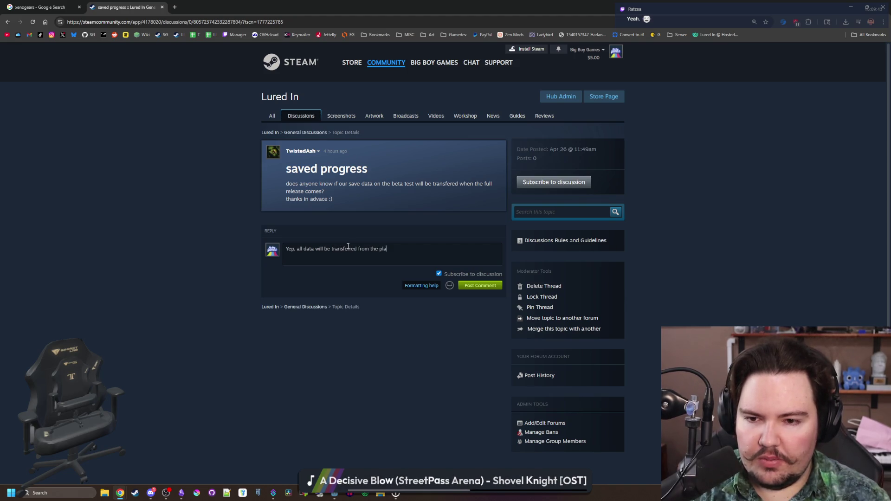
text(o demo, to full launch!)
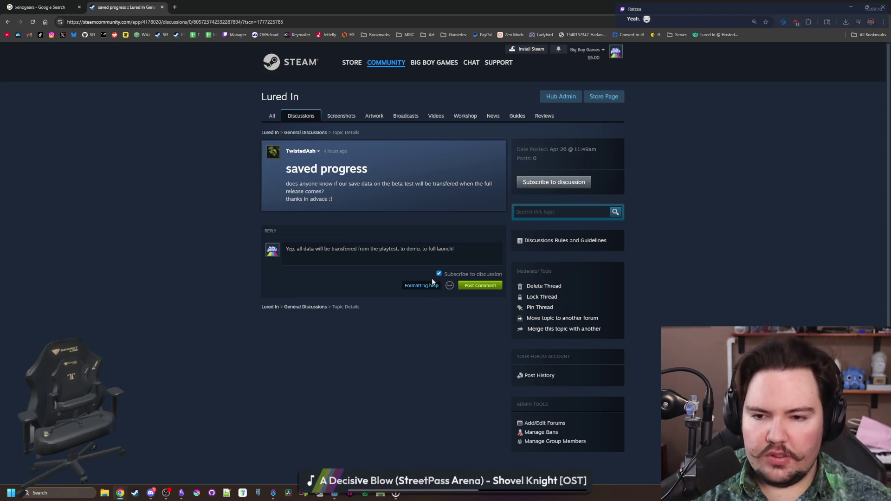
click(464, 285)
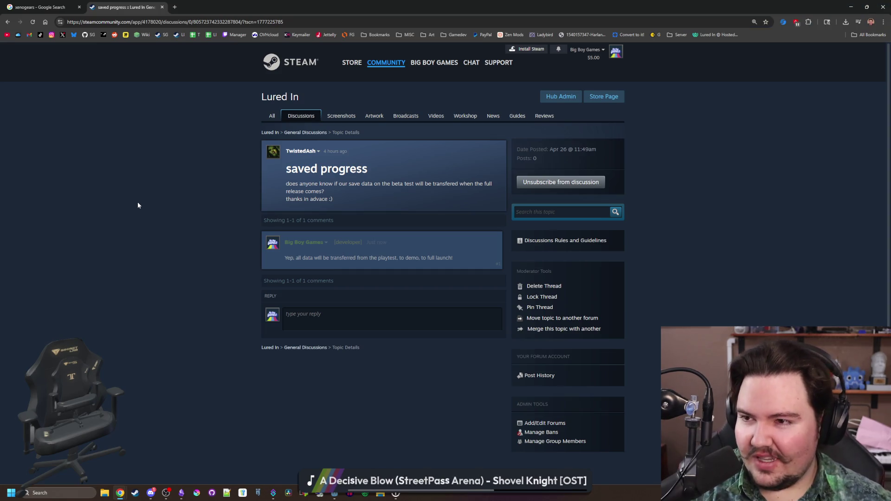
click(56, 7)
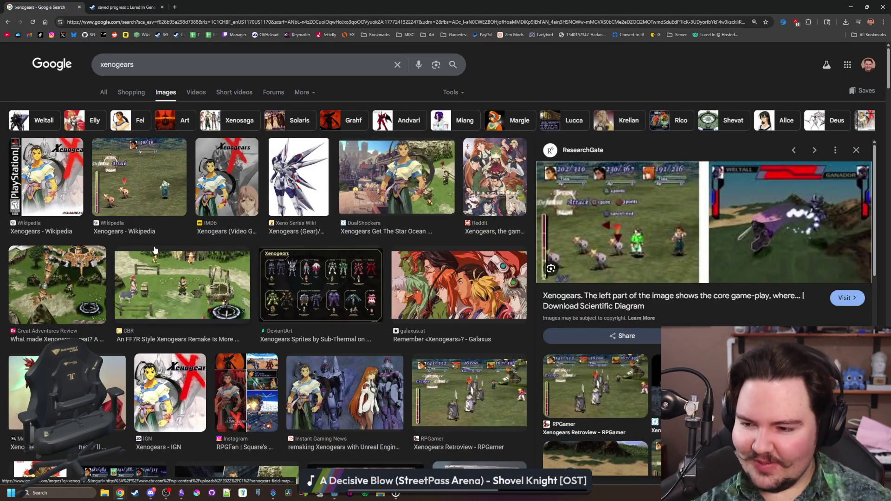
Scroll through the Xenogears image results, then switch to the general search results.
scroll(155, 251, down, 8)
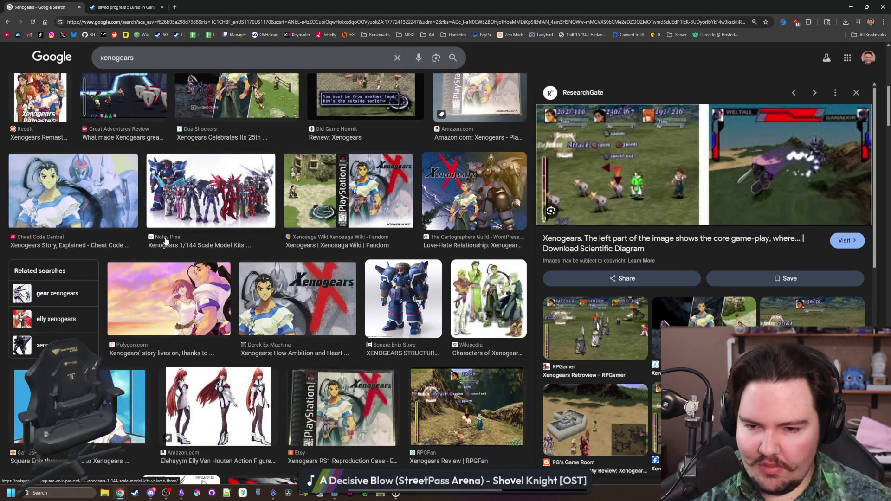
scroll(166, 241, down, 5)
scroll(196, 216, down, 5)
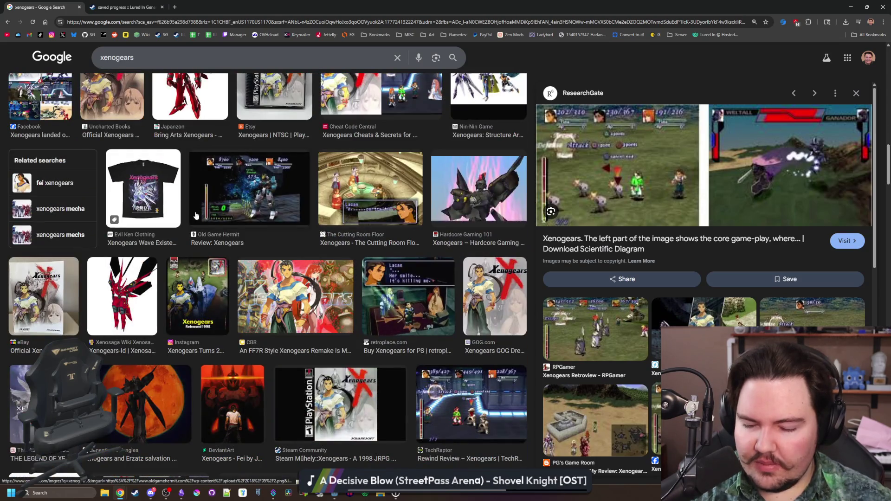
scroll(196, 215, down, 3)
scroll(196, 215, down, 5)
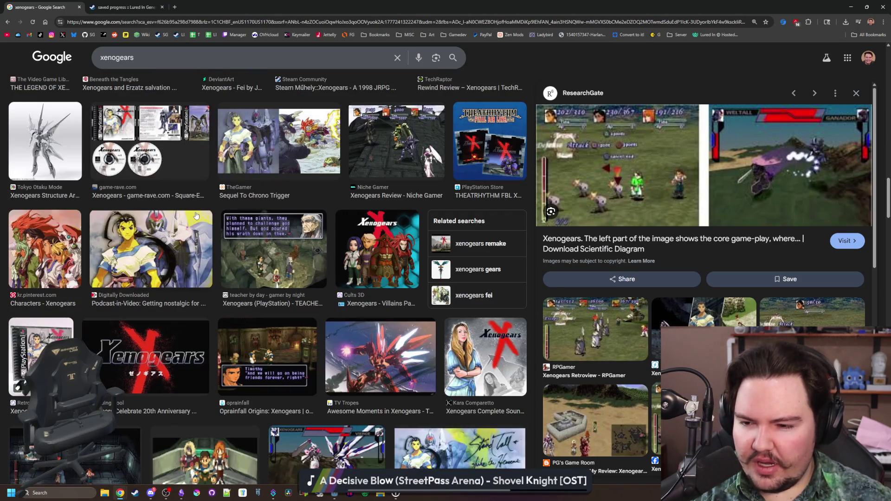
scroll(202, 212, up, 15)
click(106, 93)
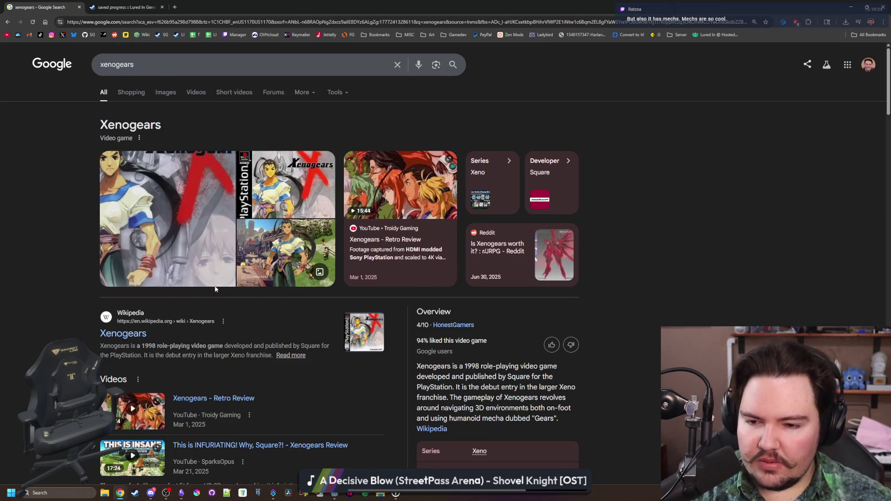
Return to Xenogears images and preview the Wikipedia gameplay and Old Game Hermit screenshots.
scroll(215, 289, down, 1)
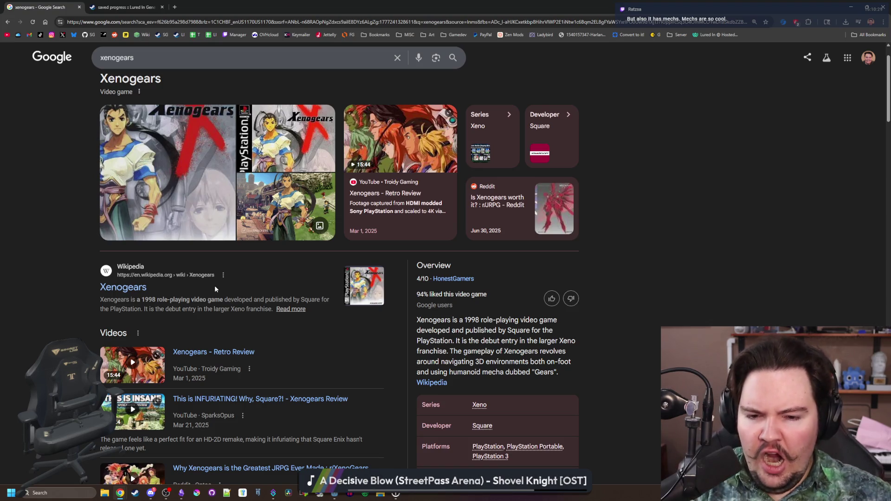
scroll(214, 288, up, 1)
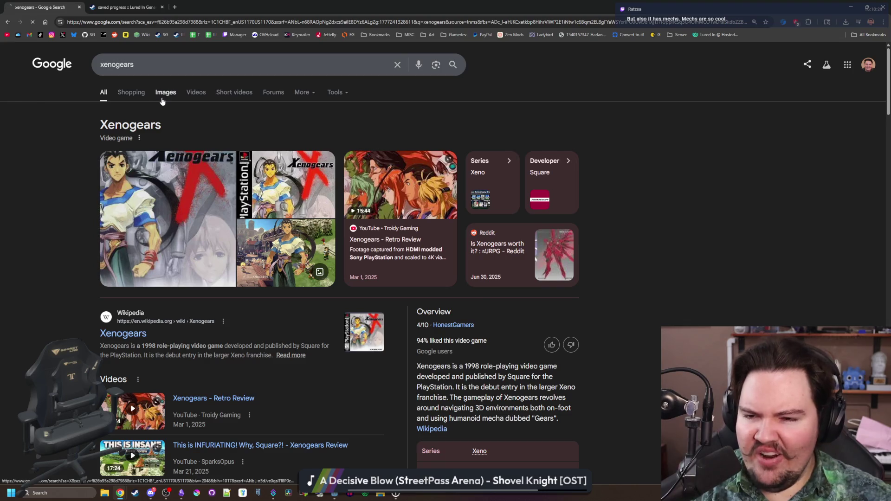
click(164, 95)
click(176, 168)
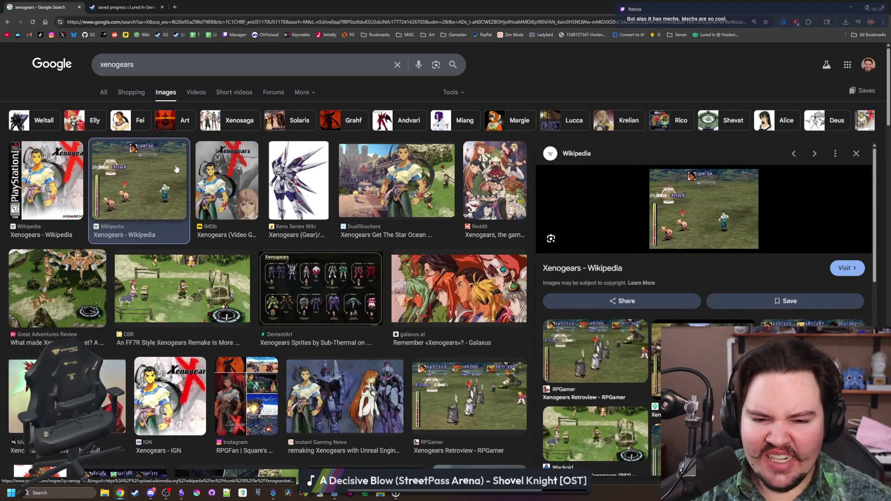
scroll(650, 367, down, 5)
scroll(311, 293, down, 5)
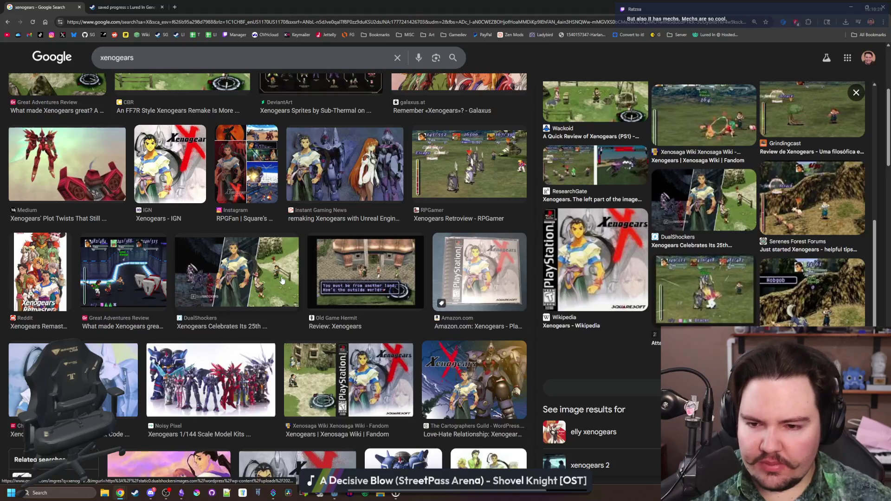
click(353, 263)
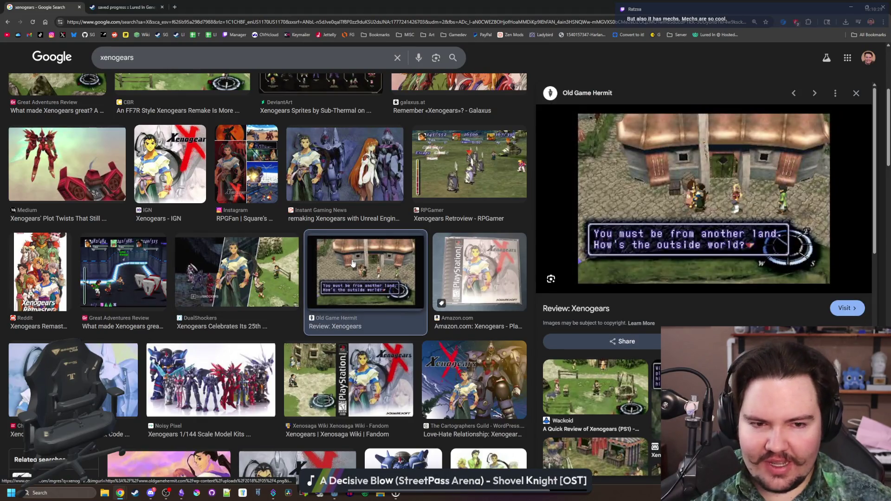
scroll(188, 238, up, 5)
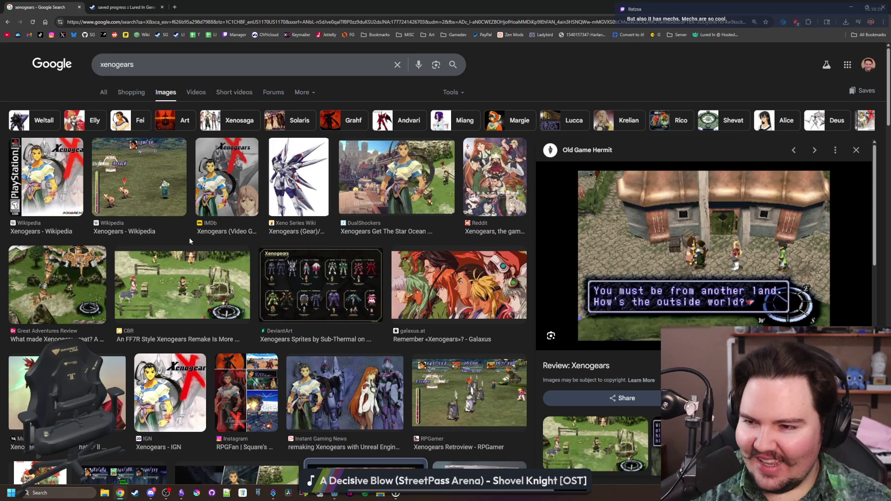
scroll(188, 238, down, 4)
Preview the red mech, blue mech figure and Japanzon Structure Arts images, then shrink the browser.
click(54, 226)
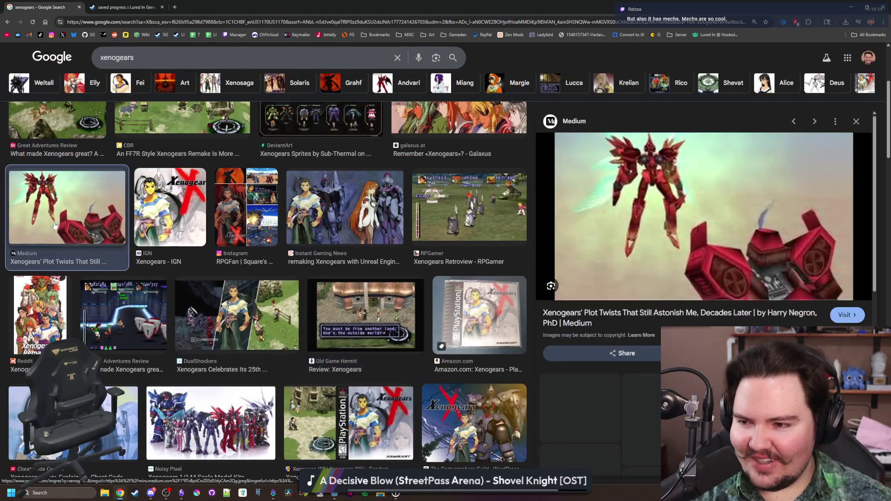
scroll(54, 227, down, 4)
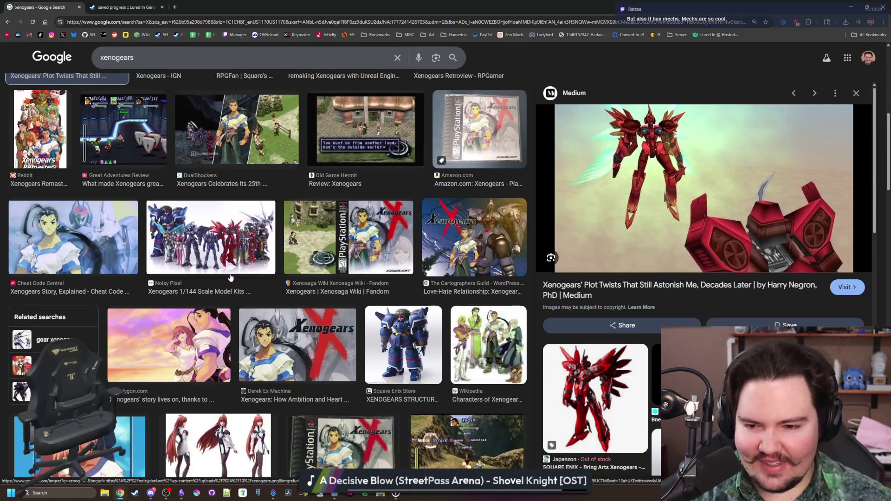
click(399, 360)
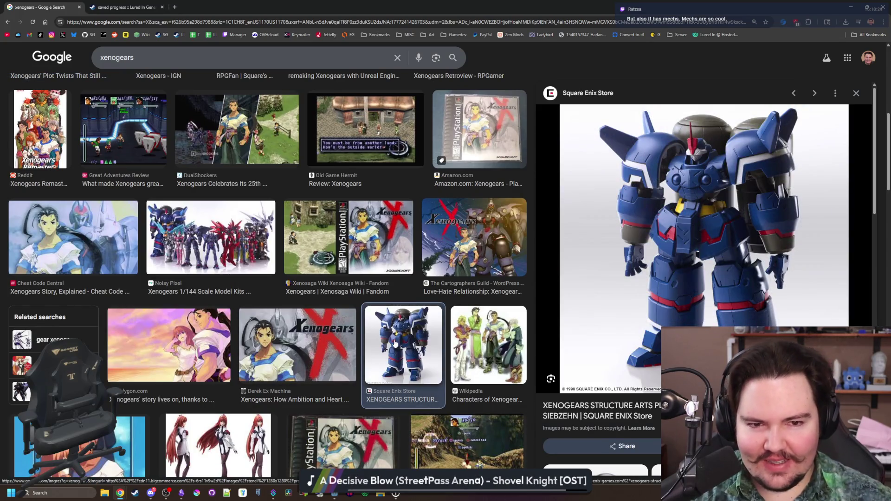
scroll(395, 344, down, 4)
scroll(175, 175, down, 5)
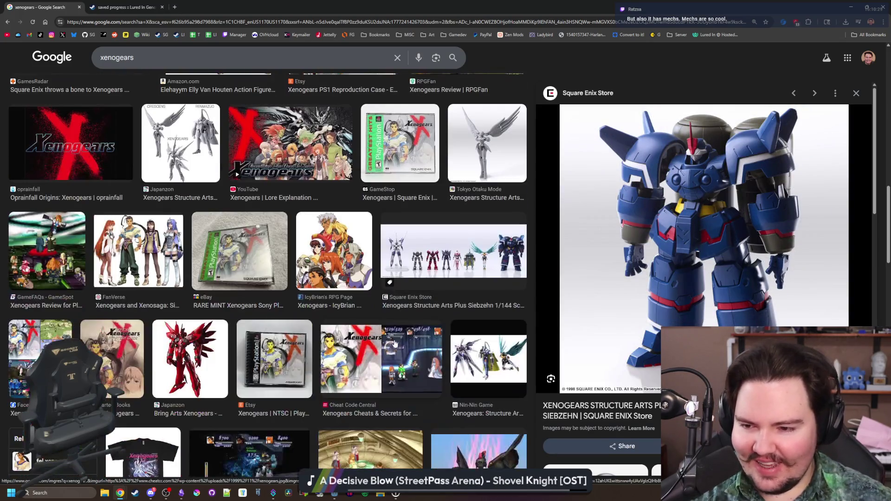
click(186, 144)
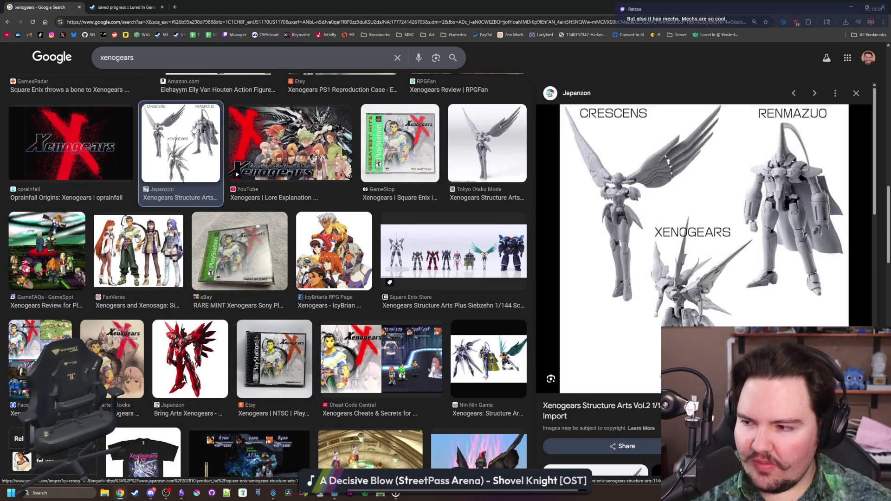
double_click(253, 3)
key(ctrl+Tab)
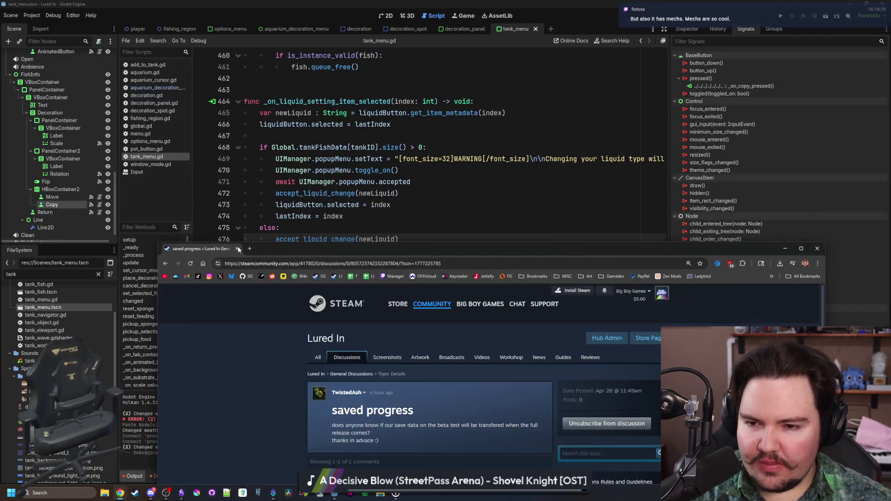
Back in Godot, read tank_menu.gd upward from line 474 to 416 and save.
key(super+Down)
click(430, 216)
scroll(354, 269, up, 6)
click(333, 286)
click(294, 232)
scroll(294, 232, up, 3)
click(294, 232)
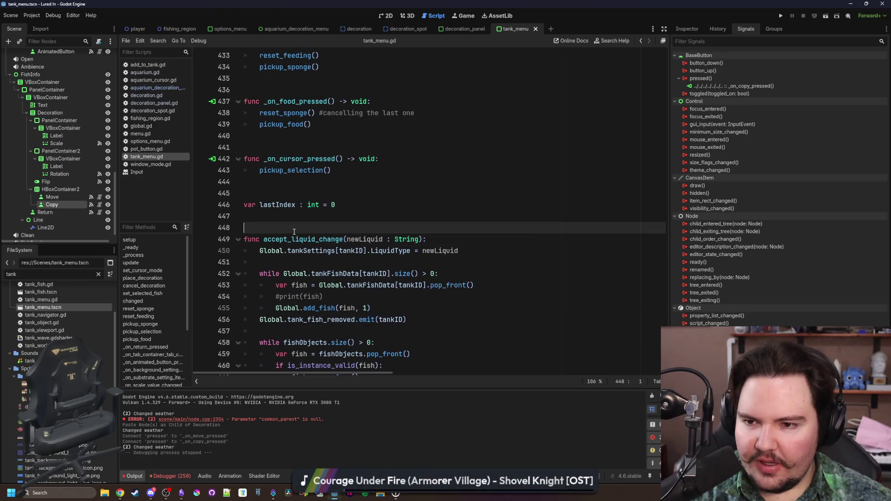
scroll(294, 231, up, 6)
click(302, 232)
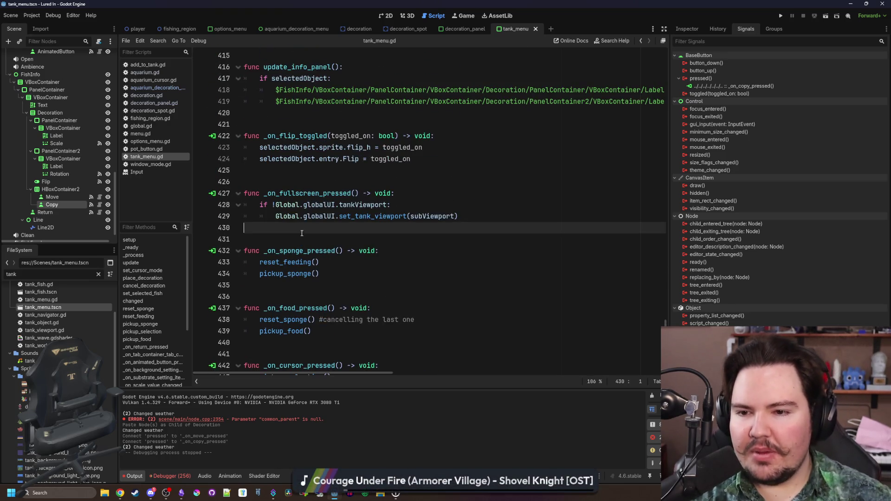
scroll(302, 232, up, 5)
click(312, 237)
key(ctrl+s)
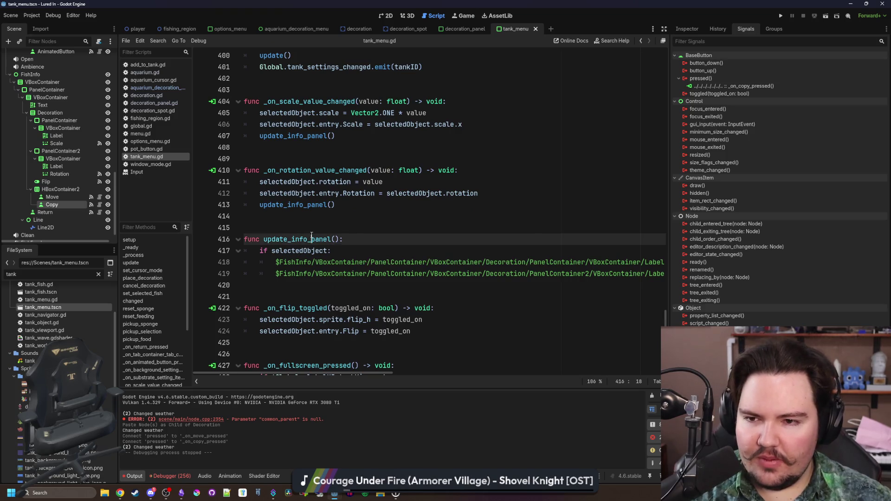
Keep reviewing tank_menu.gd upward from line 415 to around line 302.
click(310, 227)
scroll(306, 294, up, 14)
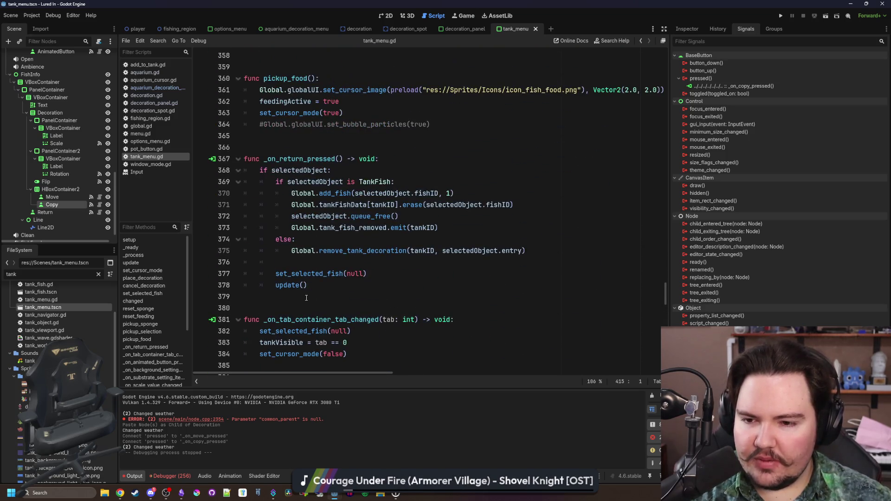
click(306, 294)
scroll(302, 291, up, 4)
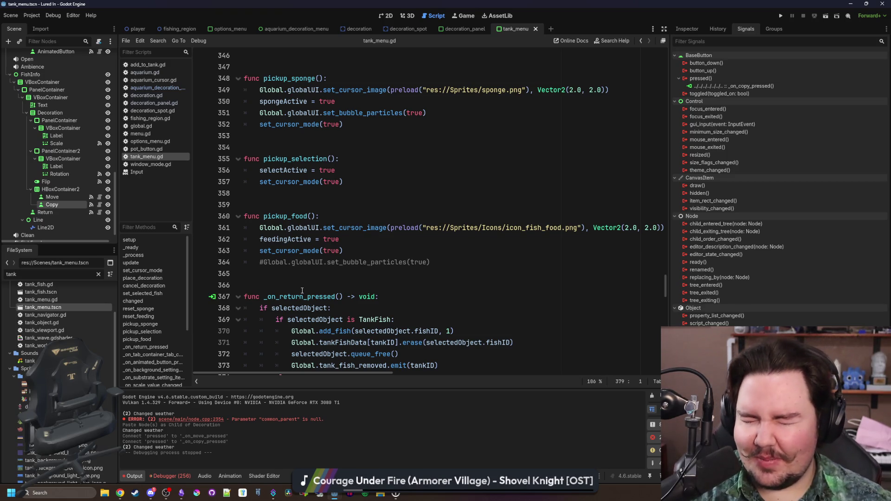
scroll(343, 199, up, 4)
click(365, 196)
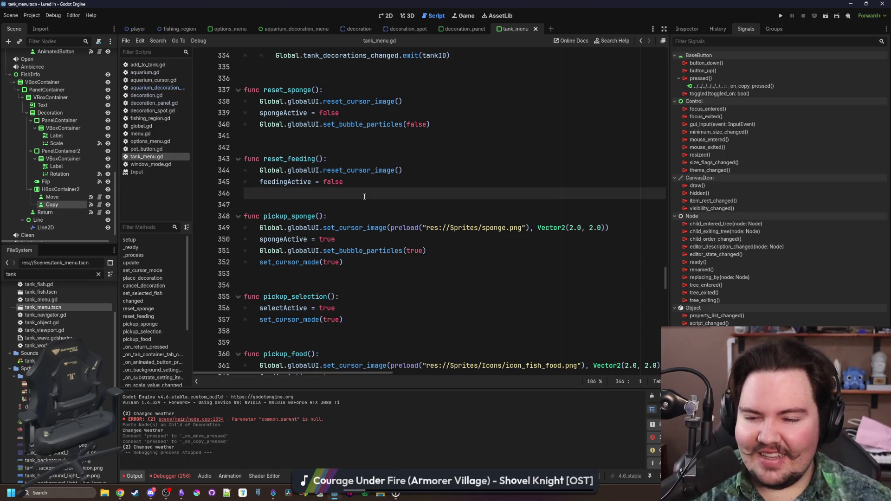
scroll(355, 198, up, 6)
click(304, 285)
key(Up)
key(Up)
key(Down)
key(Down)
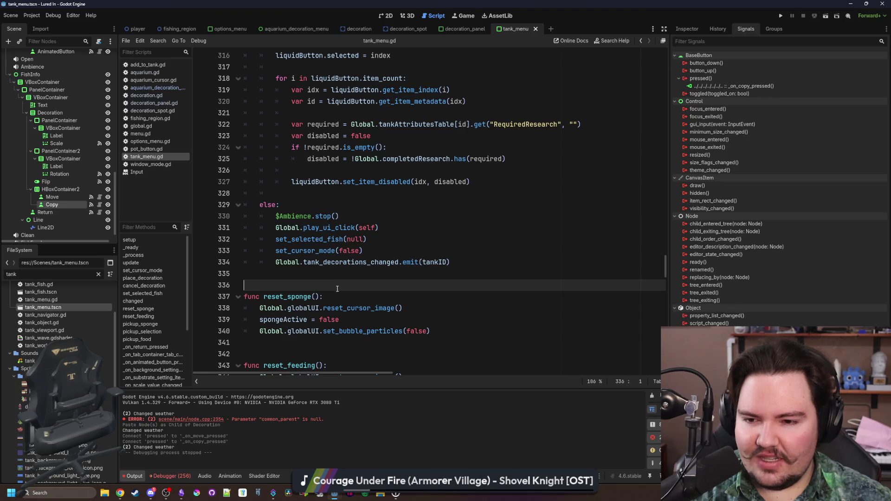
key(Up)
key(Up)
key(Down)
scroll(336, 277, up, 11)
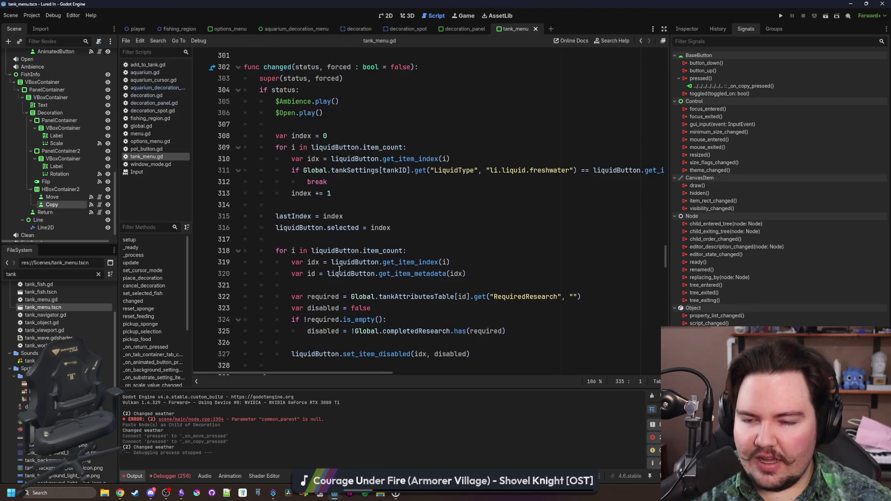
click(339, 273)
scroll(348, 255, up, 11)
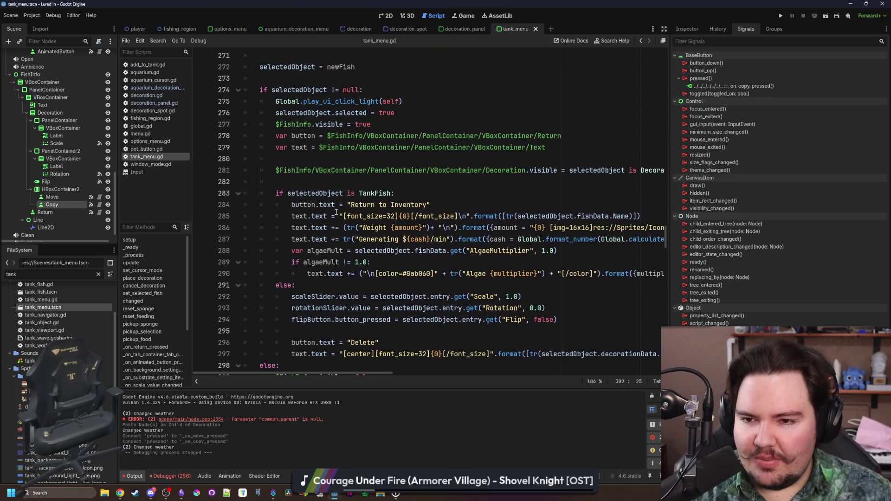
scroll(355, 247, up, 3)
Continue reviewing the script up to line 124 and save the tank menu scene again.
click(341, 319)
click(339, 251)
click(338, 261)
scroll(339, 261, up, 3)
click(353, 285)
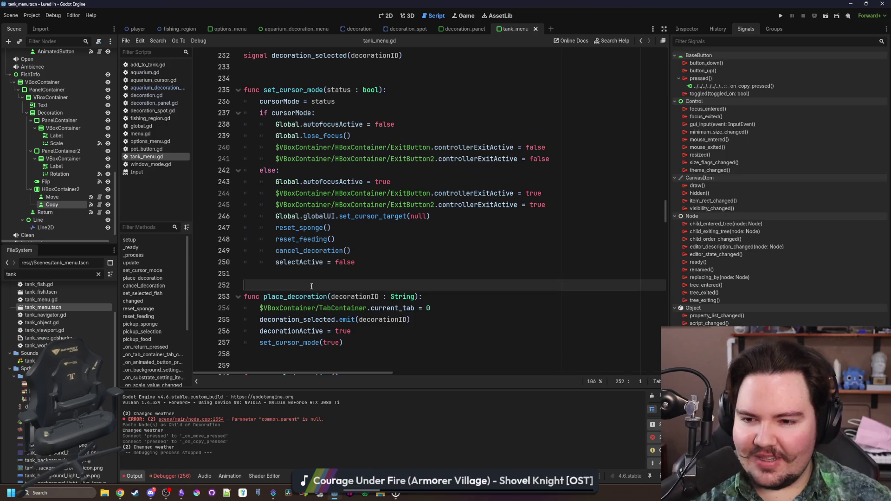
click(364, 263)
key(Down)
key(Down)
key(Down)
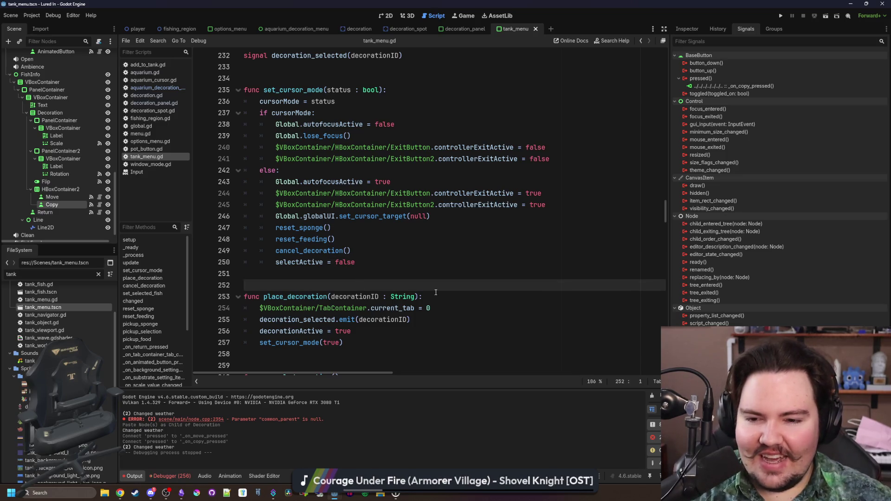
key(Up)
key(Up)
key(Up)
scroll(421, 263, up, 6)
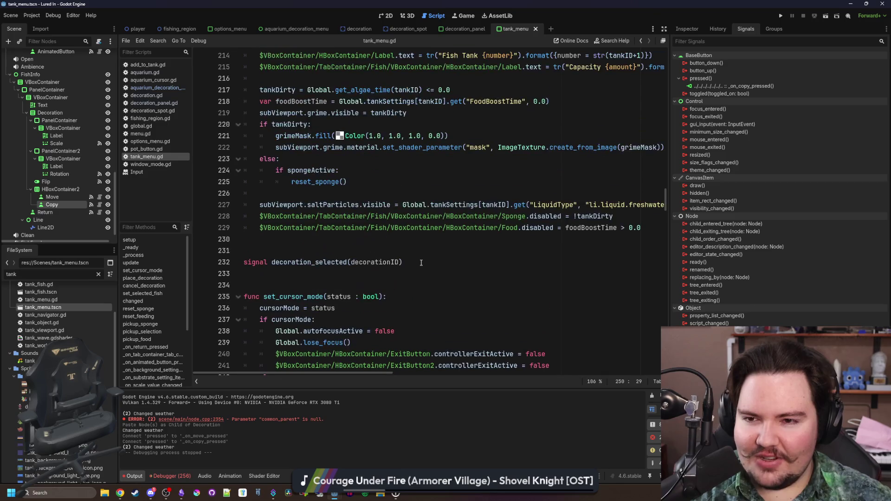
click(386, 274)
click(387, 286)
scroll(386, 287, up, 12)
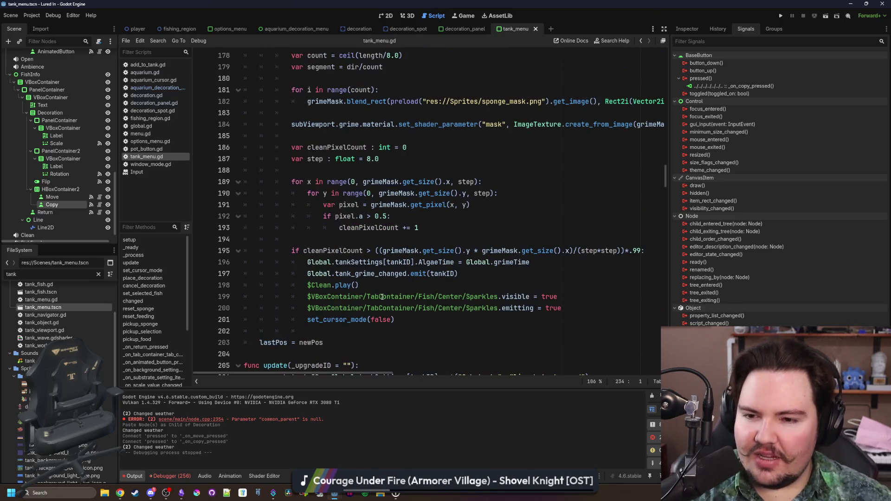
scroll(294, 274, down, 3)
click(304, 246)
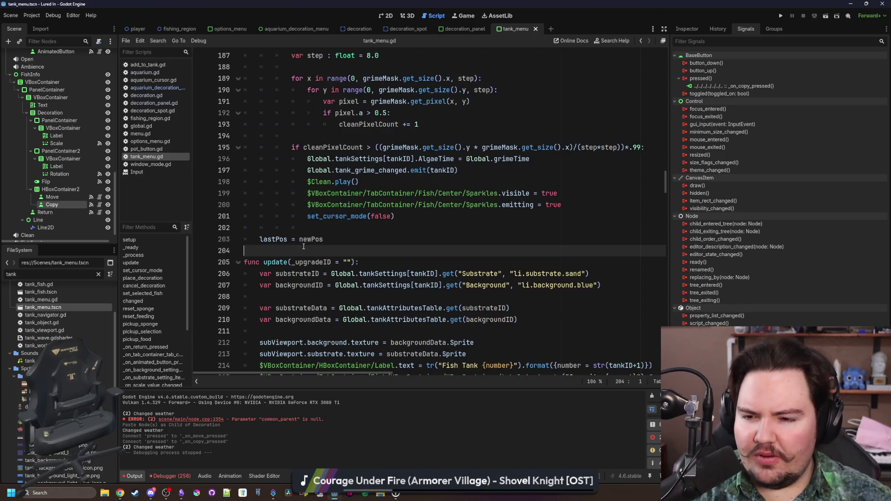
scroll(303, 247, up, 19)
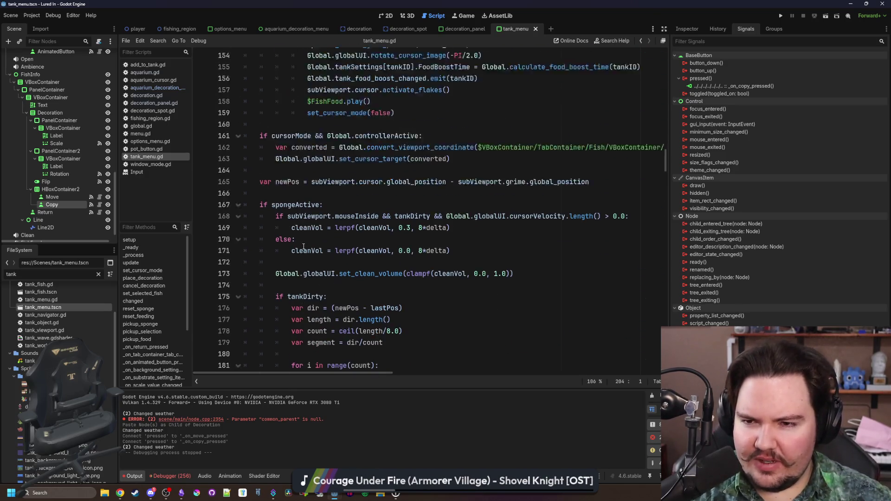
scroll(304, 247, up, 8)
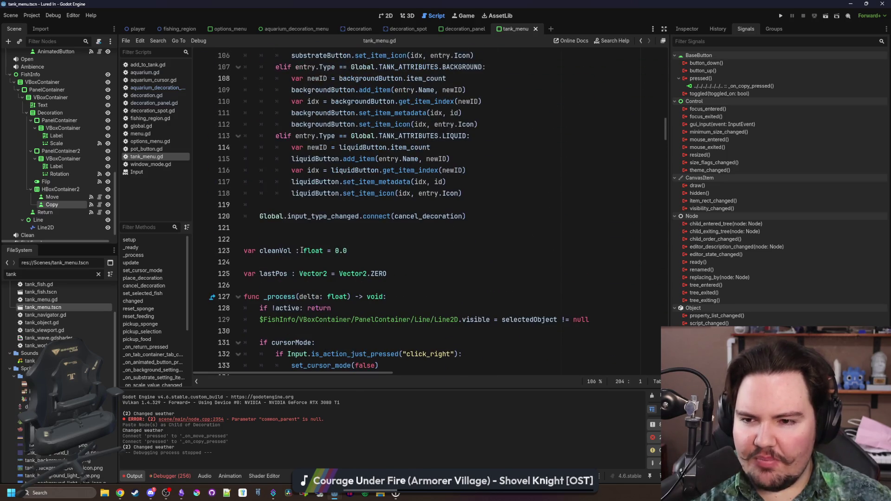
click(300, 265)
key(ctrl+s)
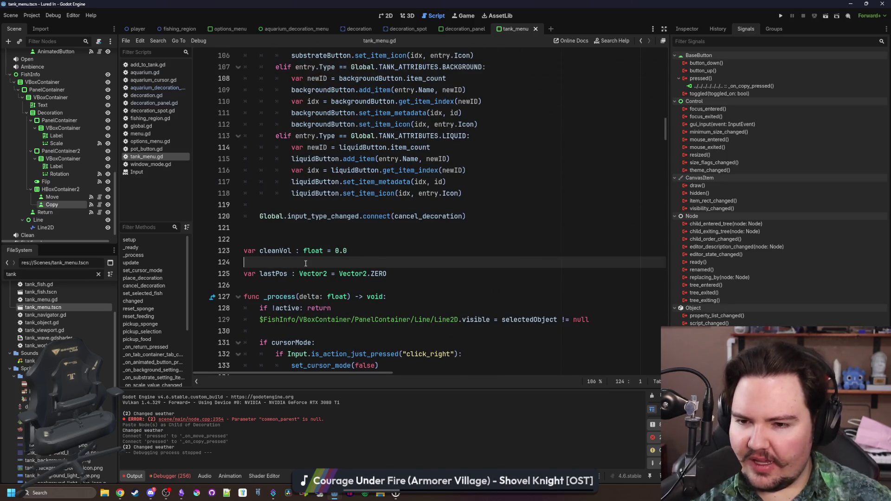
Scroll to the _on_move_pressed stub and select the empty line above it.
scroll(306, 263, up, 3)
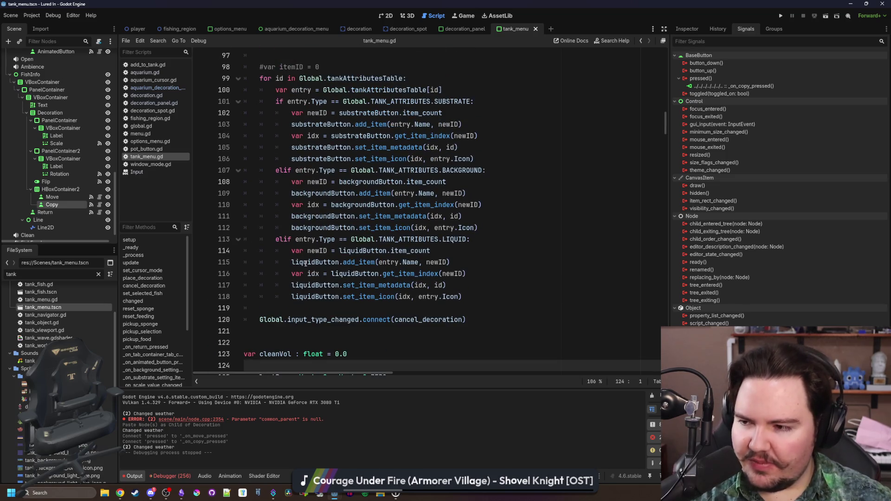
scroll(305, 264, up, 6)
scroll(305, 263, down, 5)
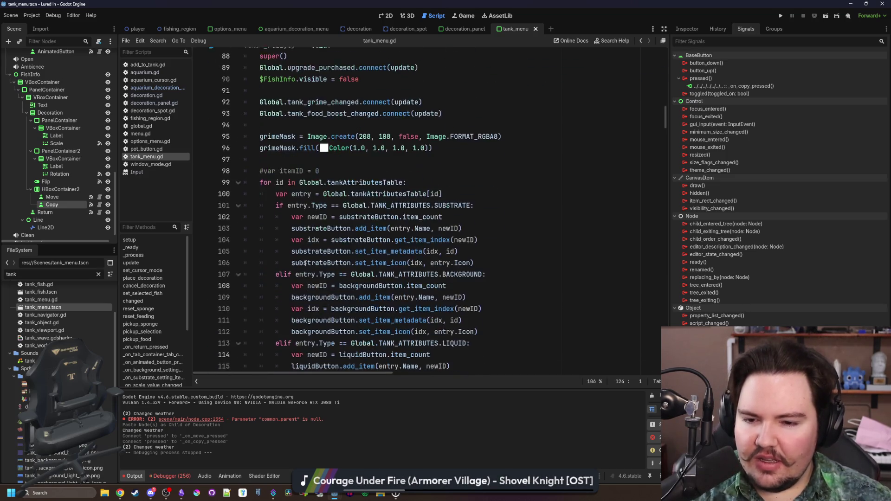
scroll(305, 264, up, 14)
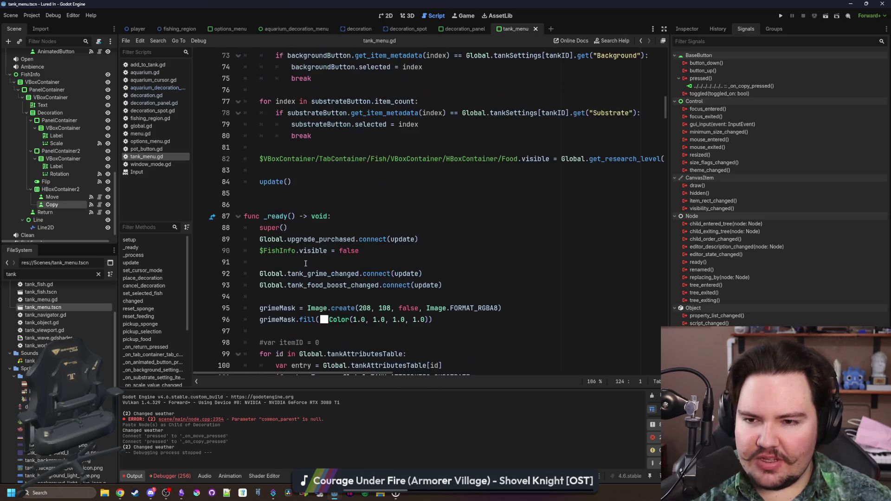
scroll(305, 263, up, 12)
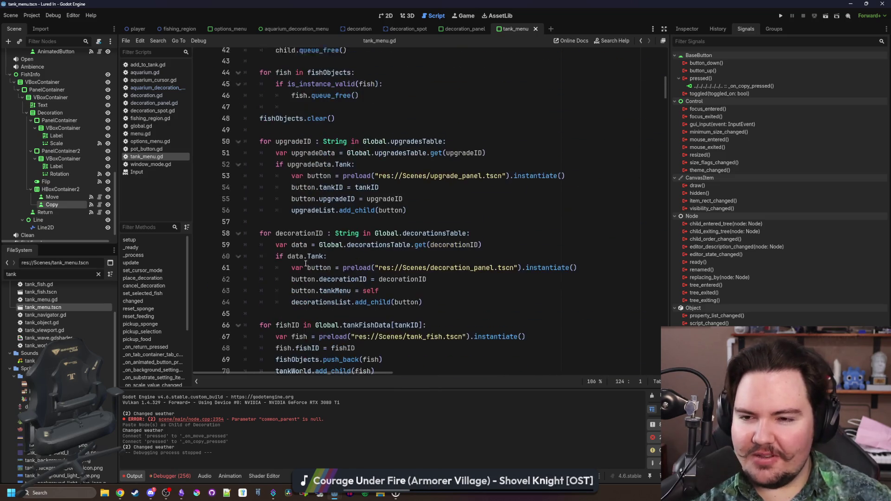
scroll(277, 227, up, 5)
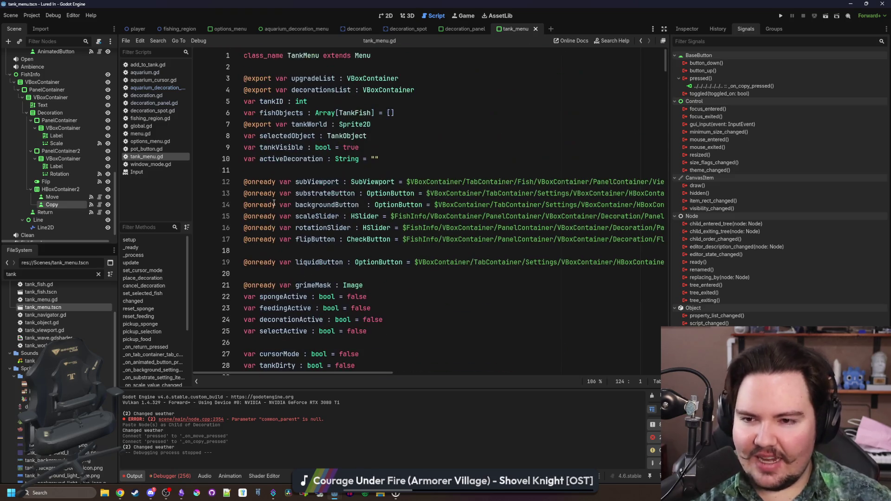
scroll(662, 130, down, 20)
scroll(661, 129, down, 20)
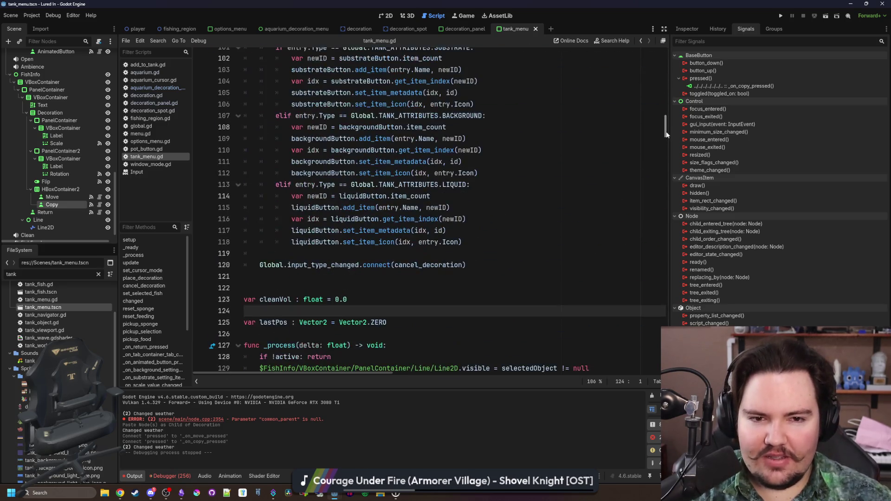
drag(325, 271, 311, 279)
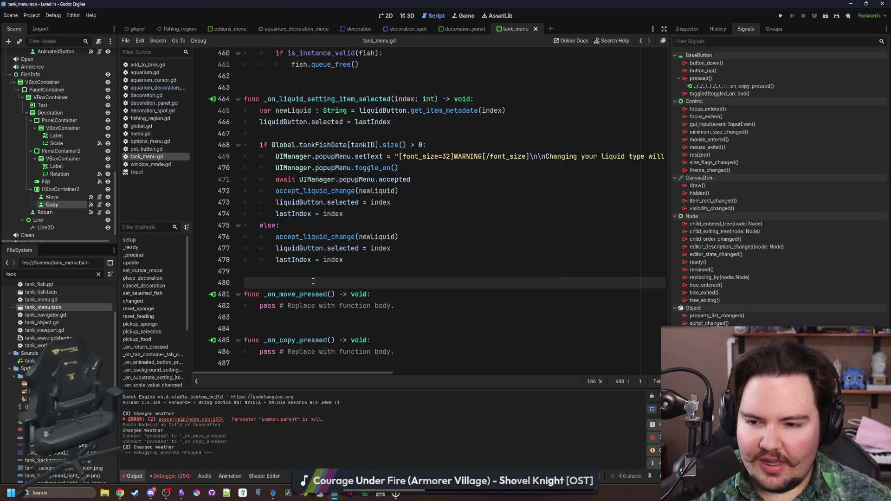
click(343, 260)
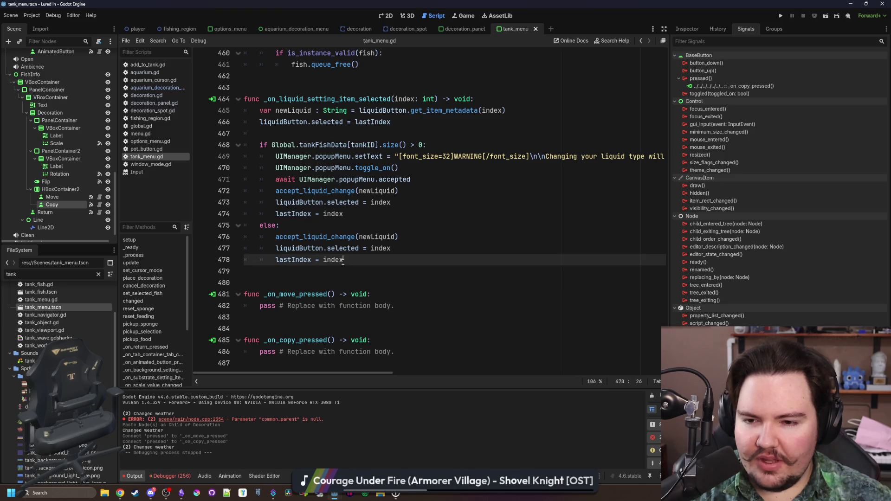
click(341, 271)
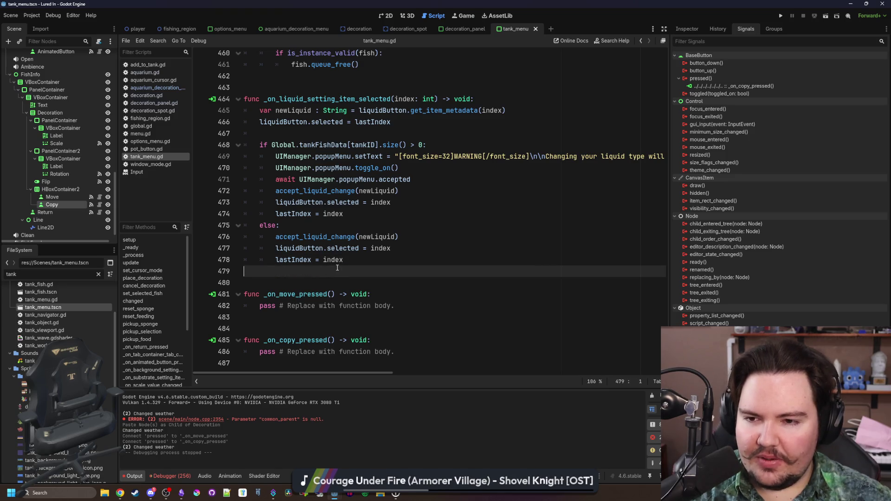
click(98, 274)
text(decorat)
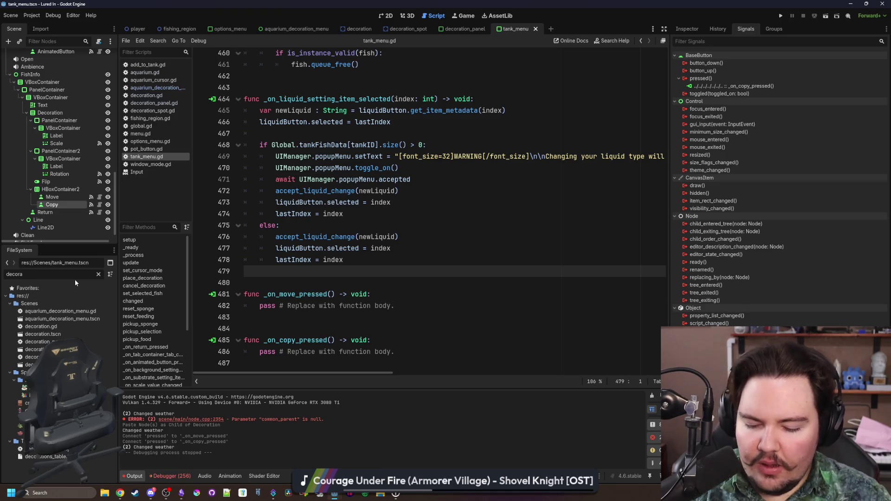
key(BackSpace)
key(BackSpace)
key(BackSpace)
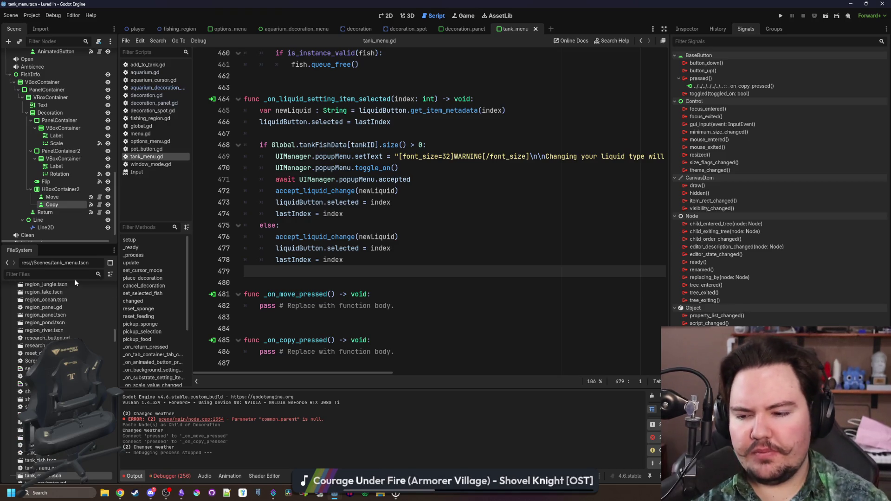
text(decorat)
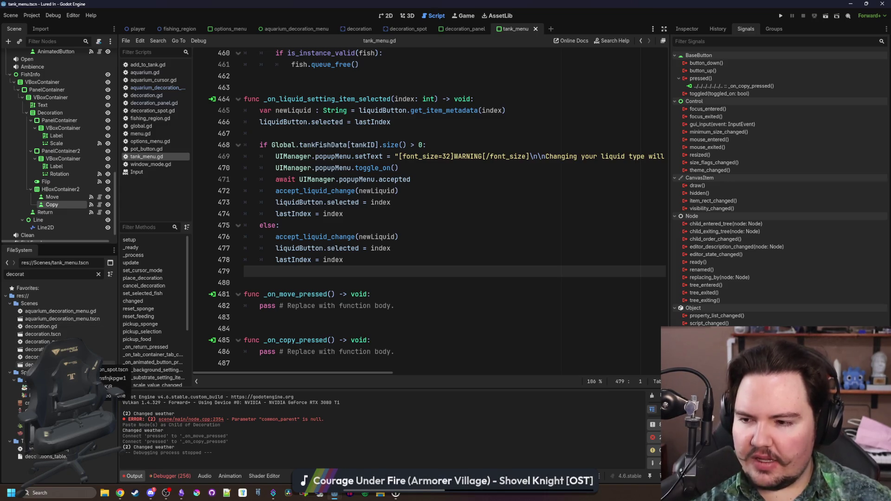
double_click(98, 312)
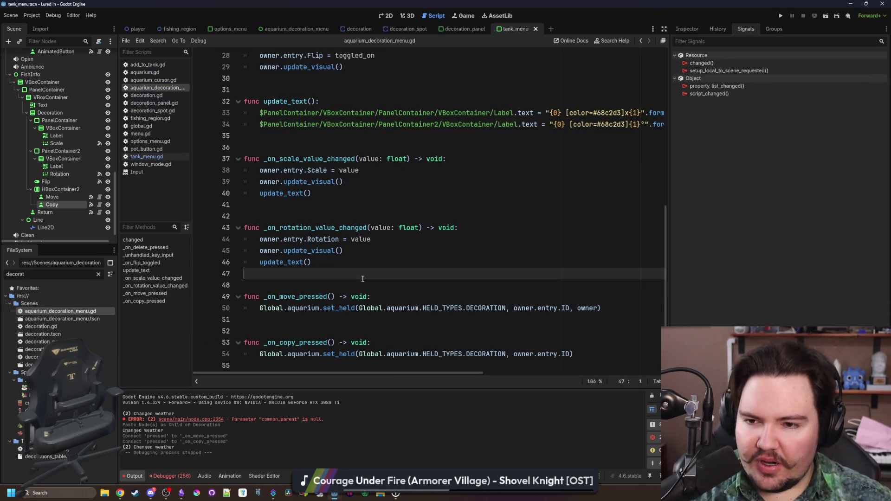
click(341, 206)
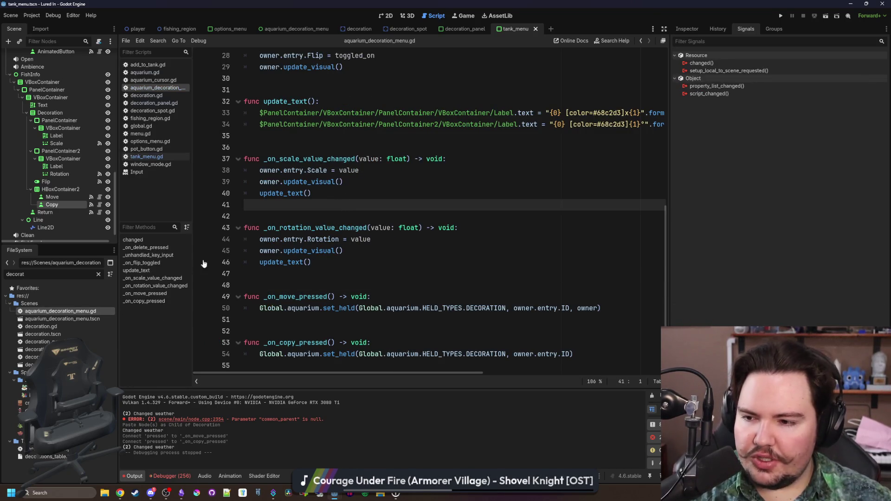
Open decoration_panel.gd and inspect the place_decoration call in _on_buy_pressed.
double_click(80, 342)
scroll(565, 236, down, 1)
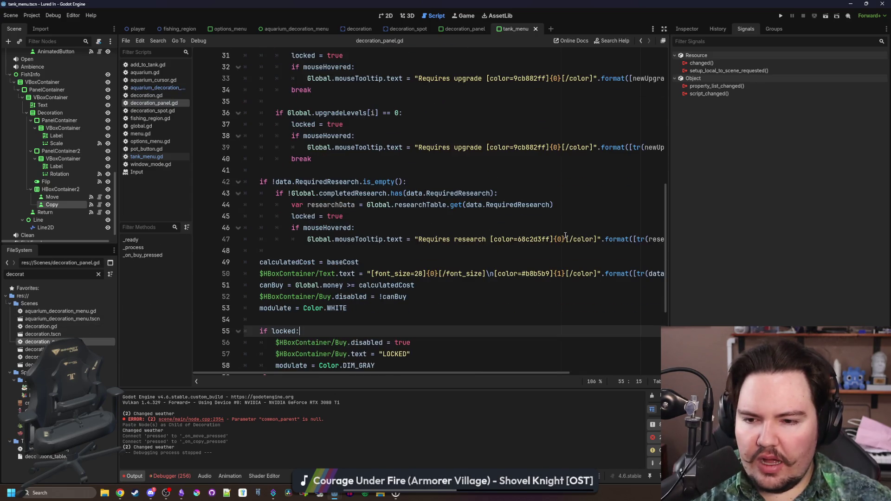
scroll(577, 228, down, 4)
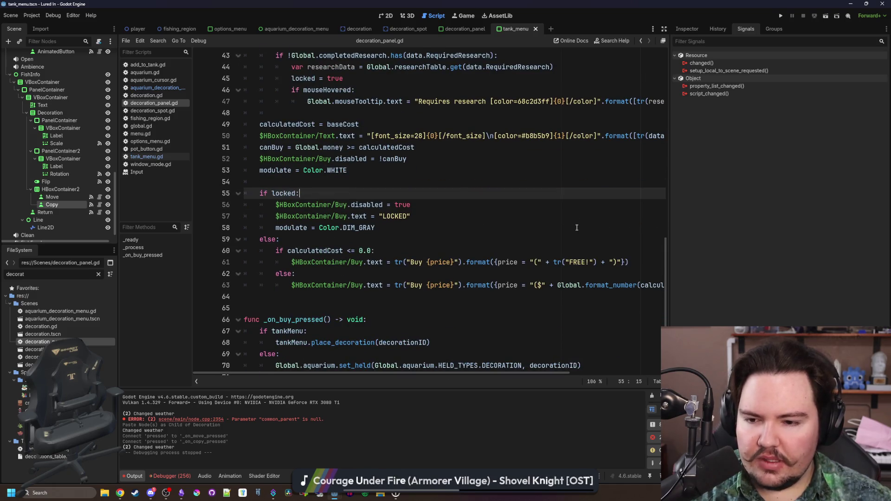
scroll(577, 227, down, 1)
click(445, 330)
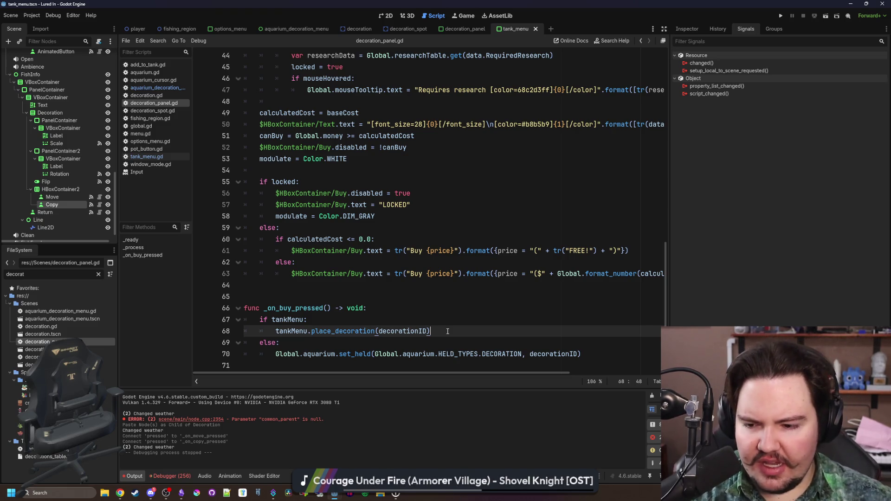
click(385, 297)
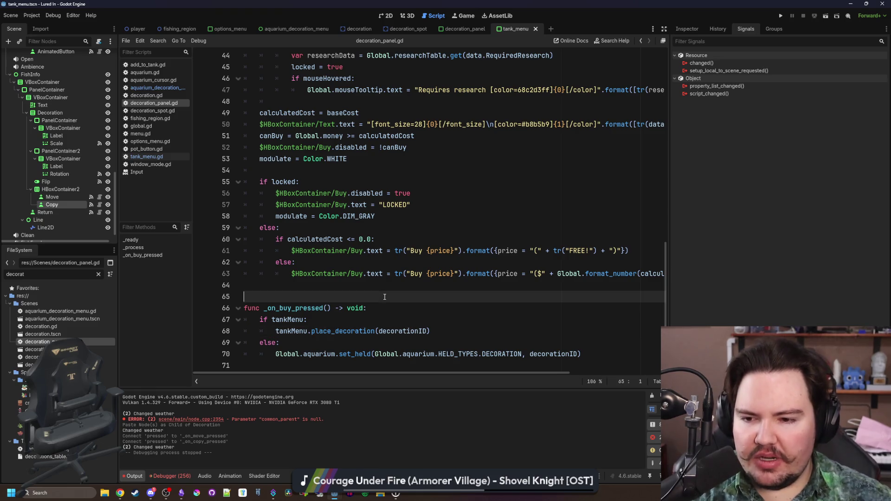
click(453, 342)
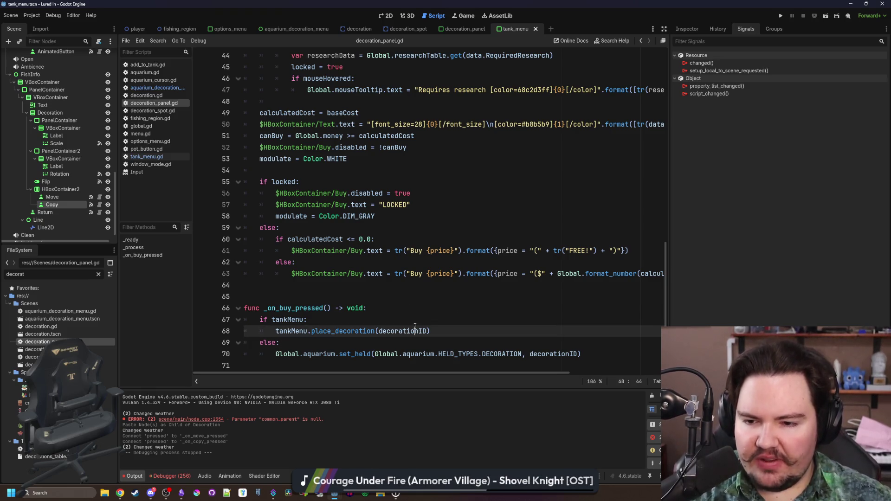
click(411, 310)
click(389, 322)
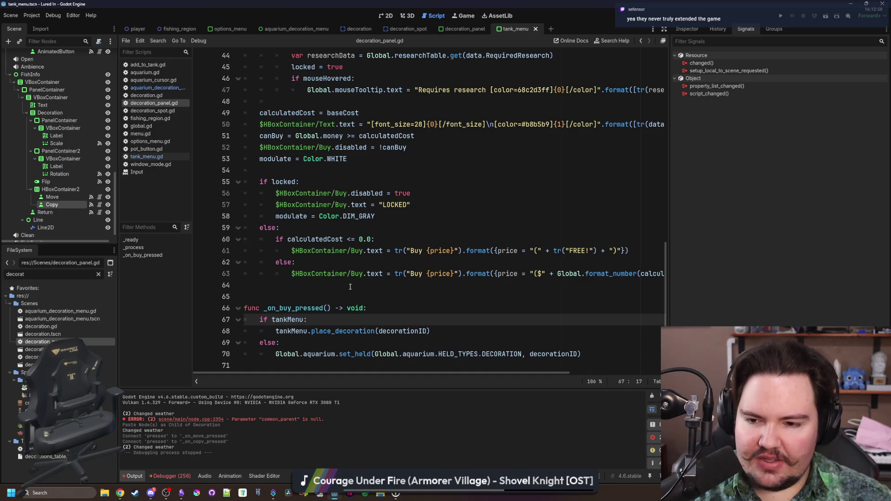
click(339, 285)
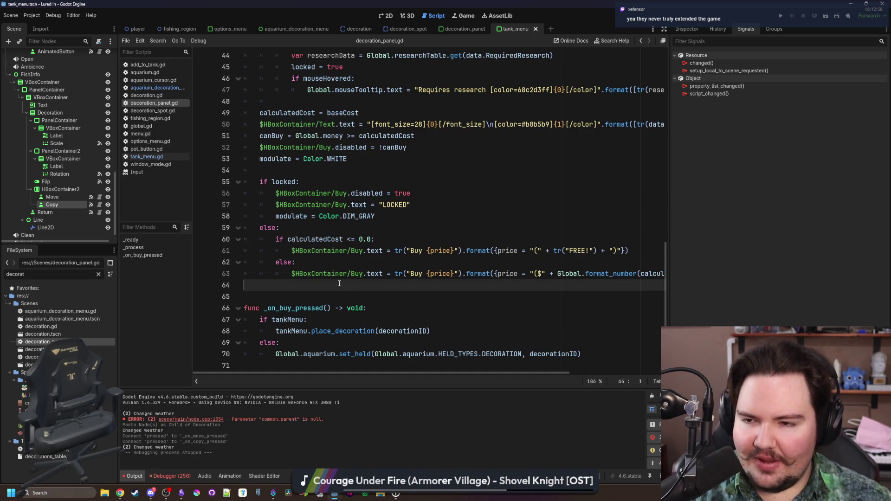
Select and copy the tankMenu.place_decoration(decorationID) line on line 68.
drag(431, 331, 275, 330)
key(ctrl+c)
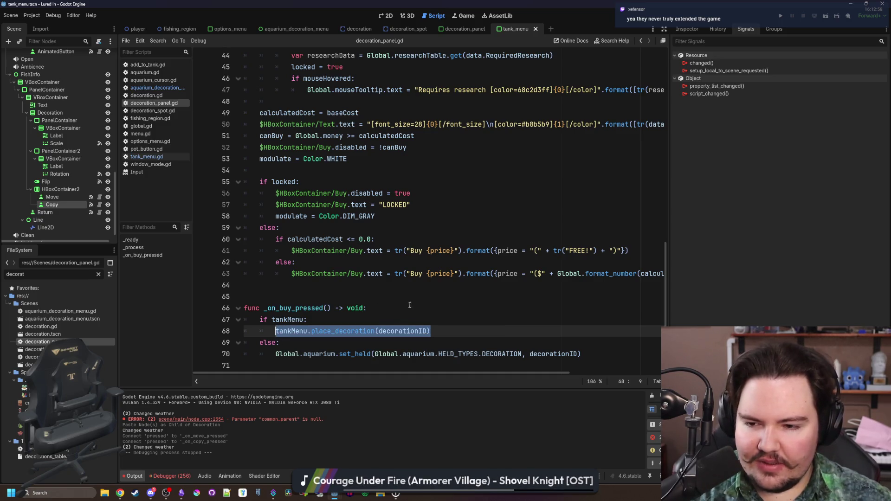
click(371, 300)
key(ctrl+z)
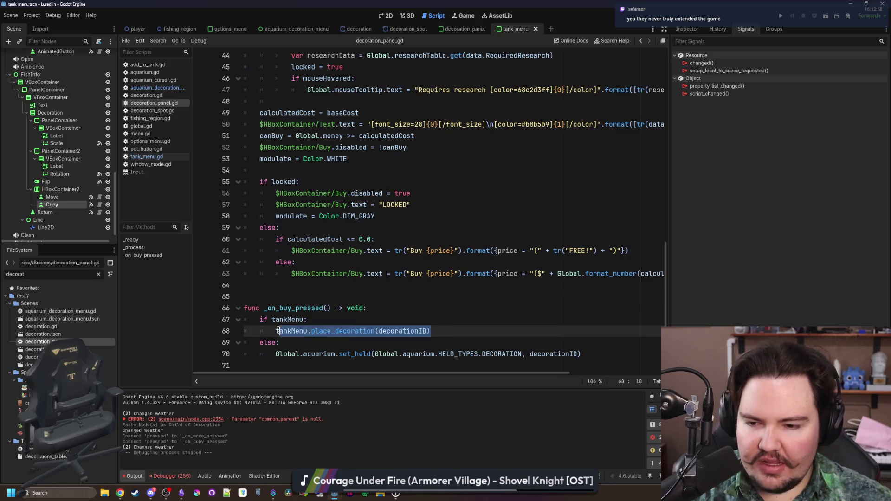
click(296, 282)
key(ctrl+z)
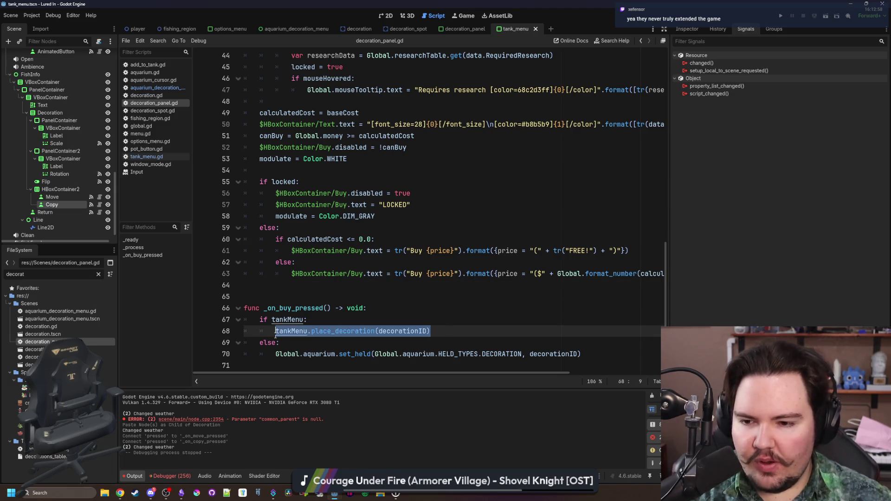
click(297, 304)
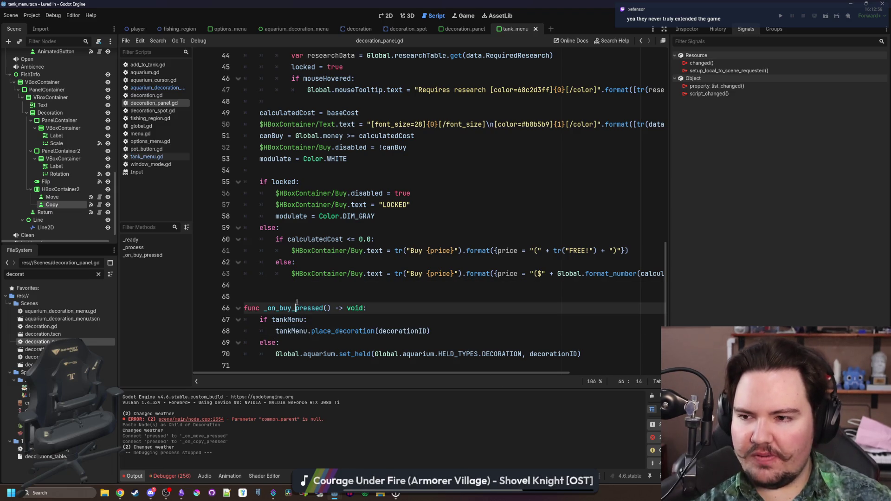
Look over aquarium_decoration_menu.gd, then switch to tank_menu.gd.
click(157, 88)
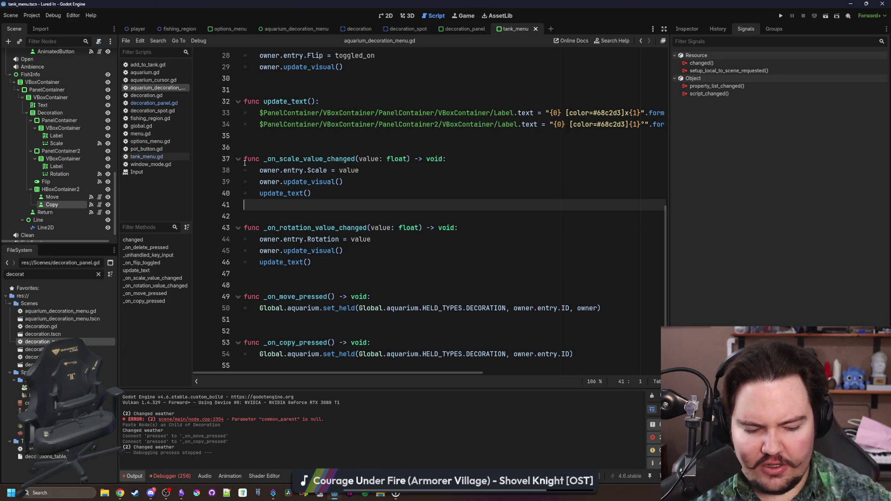
scroll(245, 162, up, 1)
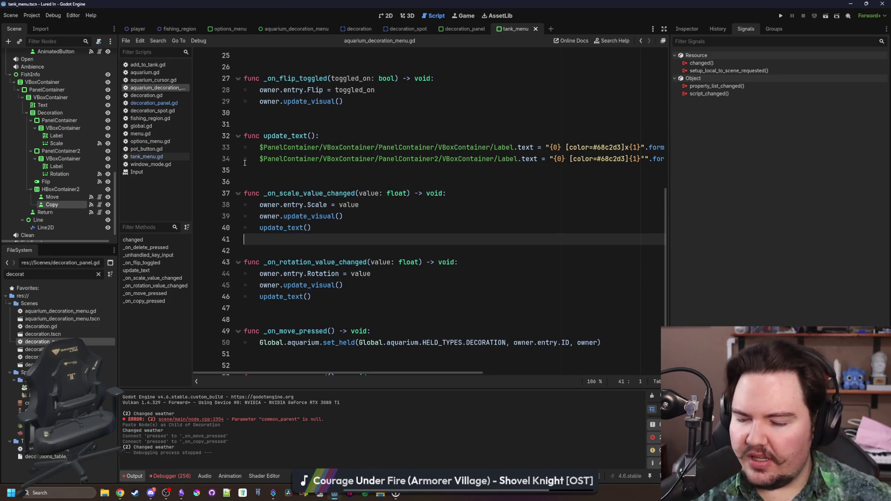
scroll(302, 232, down, 1)
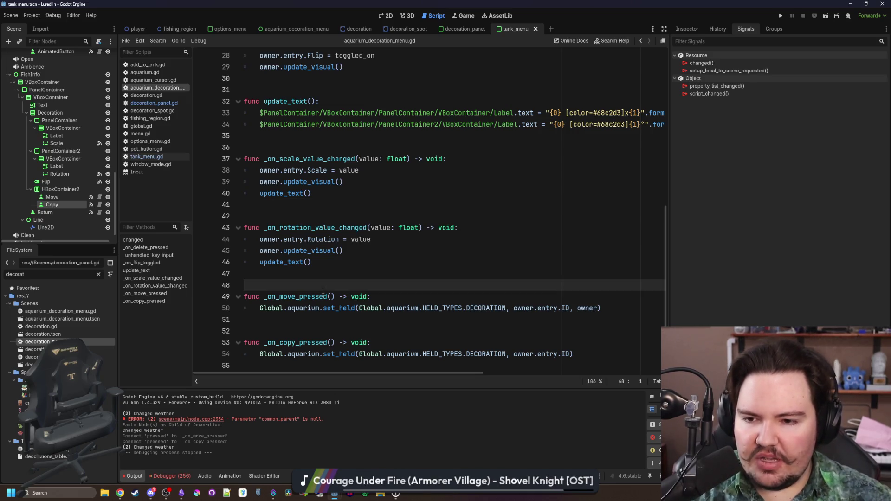
click(298, 220)
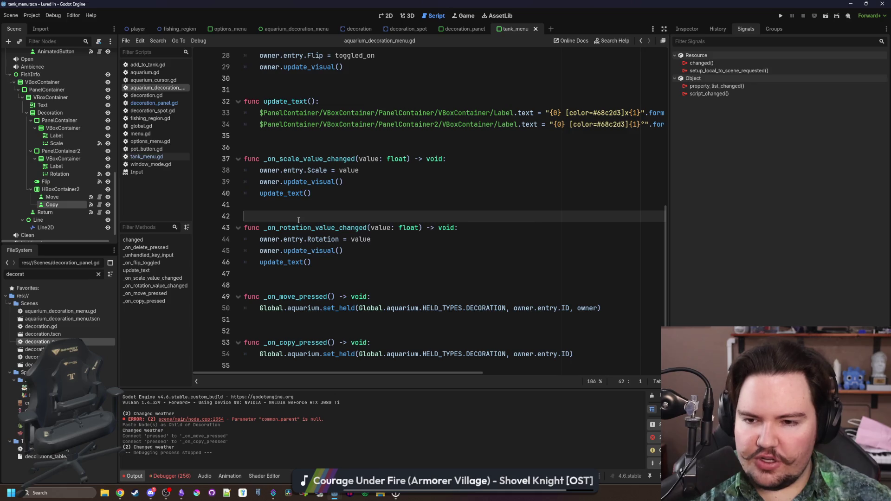
click(343, 285)
scroll(90, 139, up, 6)
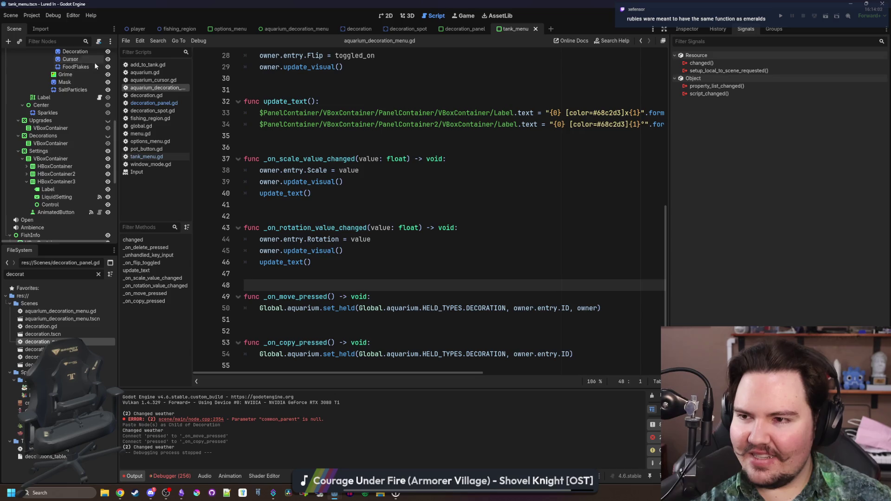
scroll(94, 63, up, 5)
click(99, 55)
Paste the place_decoration call over pass in _on_move_pressed and drop the tankMenu. prefix.
drag(413, 310, 256, 312)
key(ctrl+v)
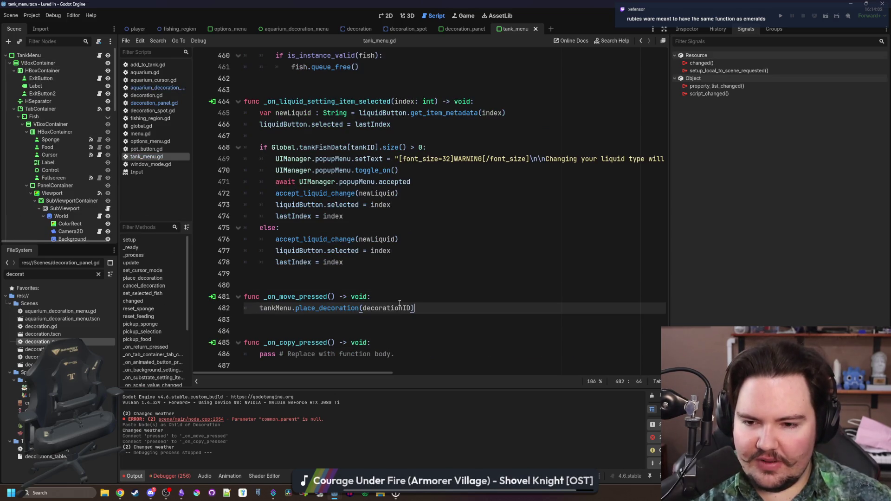
drag(295, 308, 260, 303)
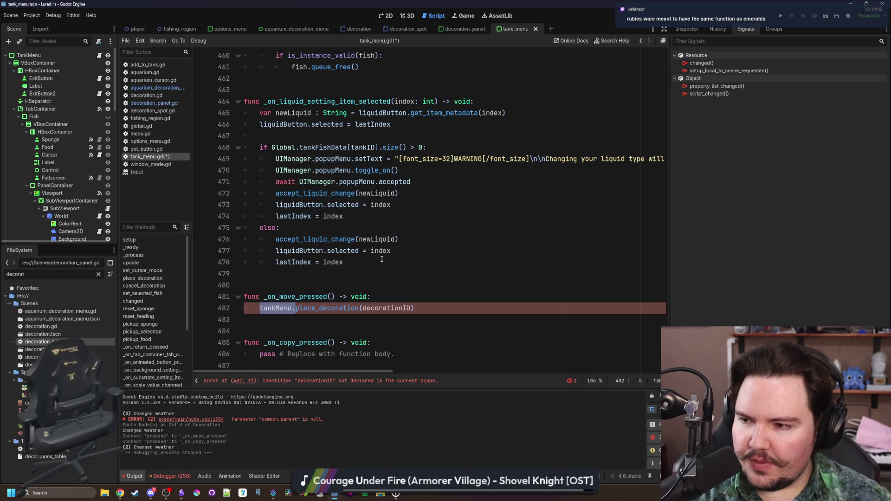
key(BackSpace)
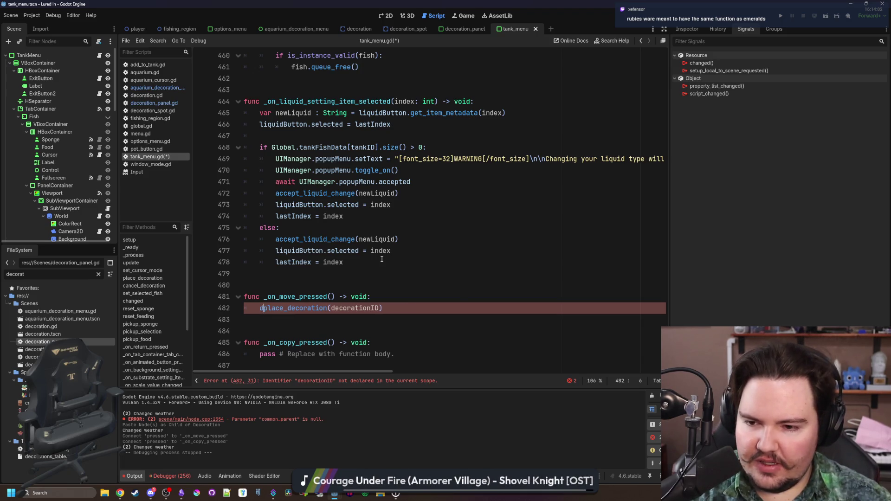
ctrl+click(292, 313)
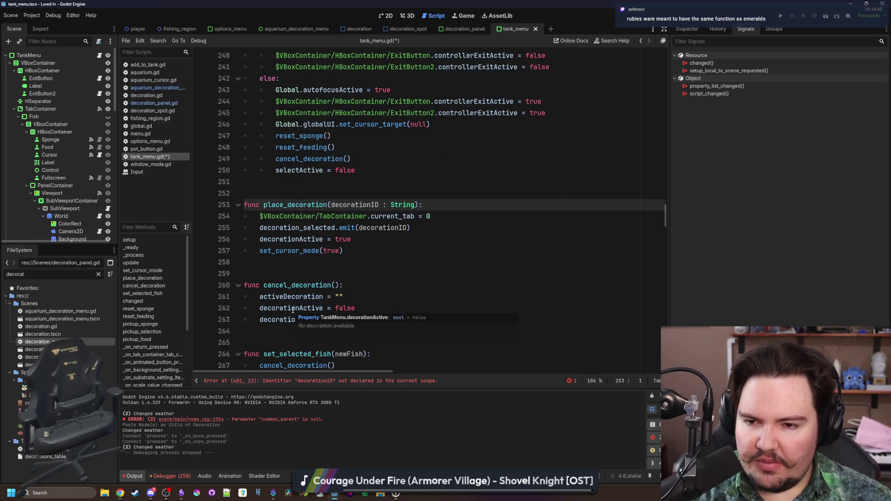
key(alt+Left)
Add a new line in _on_move_pressed and change the argument to dec.
click(393, 297)
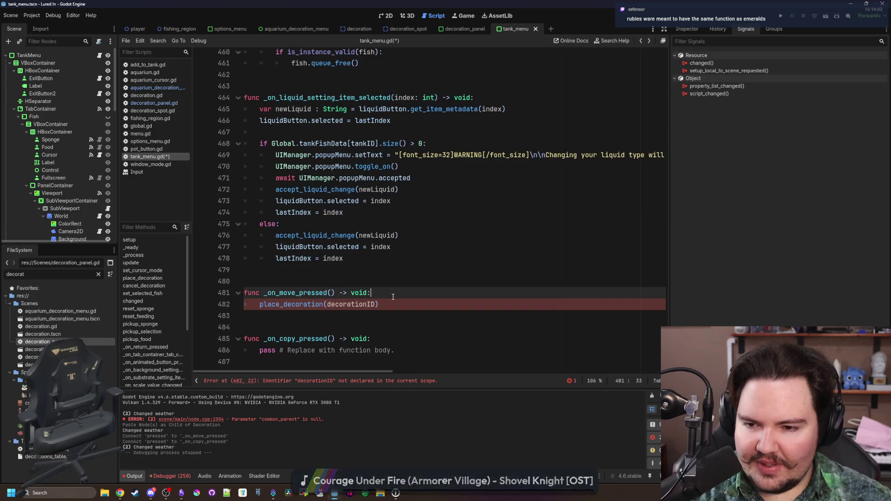
key(Return)
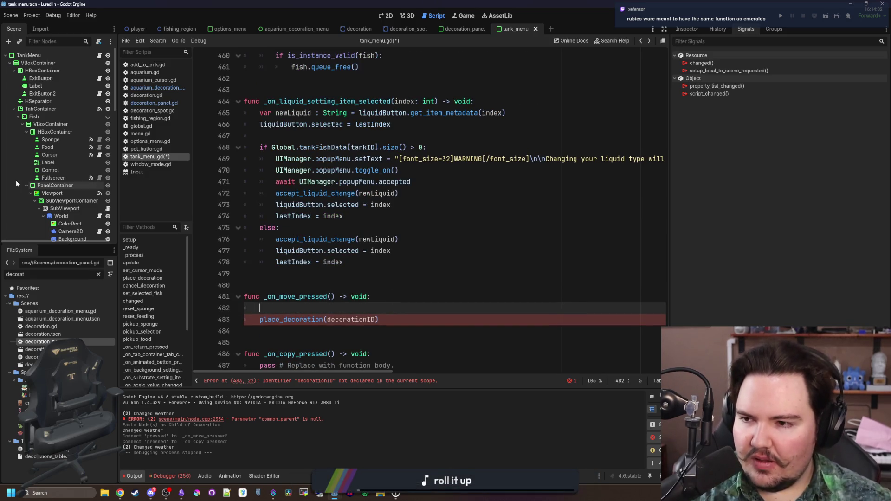
scroll(55, 179, down, 5)
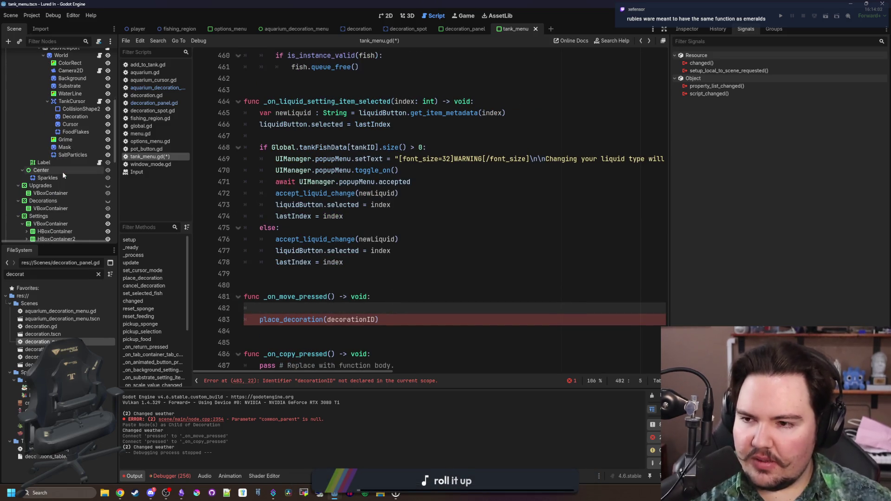
double_click(359, 320)
text(ac)
key(BackSpace)
key(BackSpace)
text(dec)
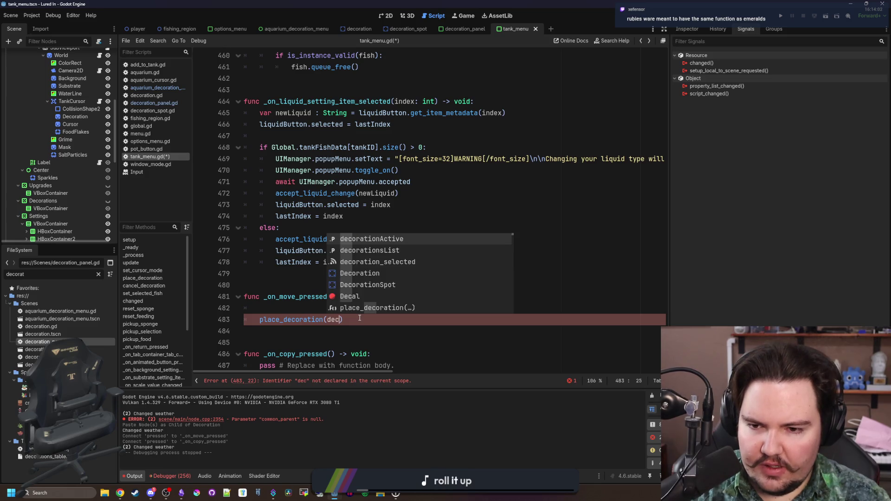
Comment out place_decoration(dec), add pass above it, and save tank_menu.gd.
scroll(337, 326, down, 1)
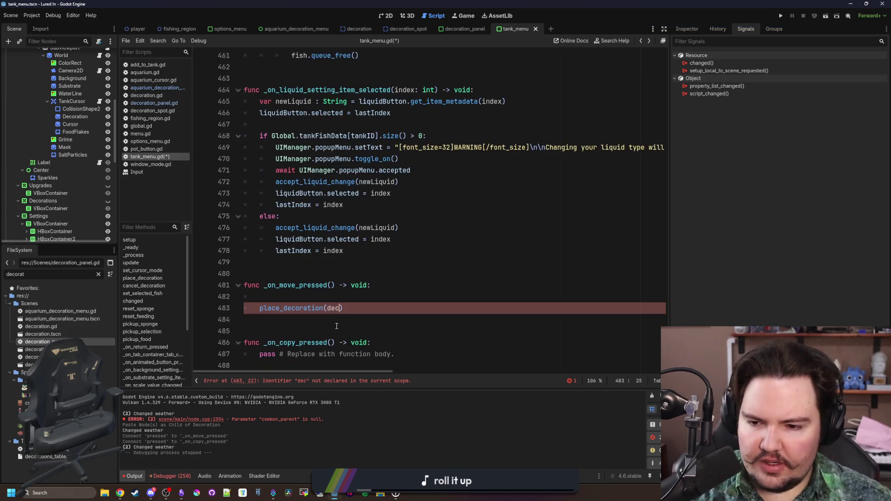
click(329, 267)
click(263, 304)
key(ctrl+k)
click(279, 299)
text(pass)
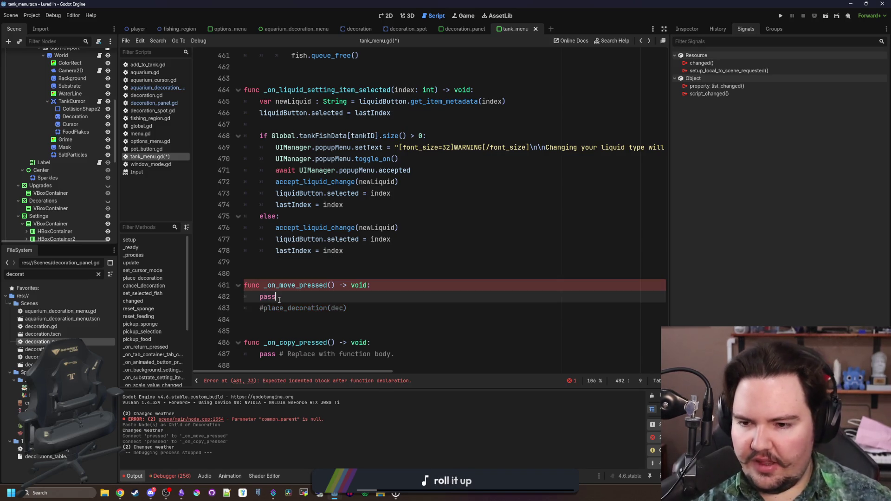
click(325, 320)
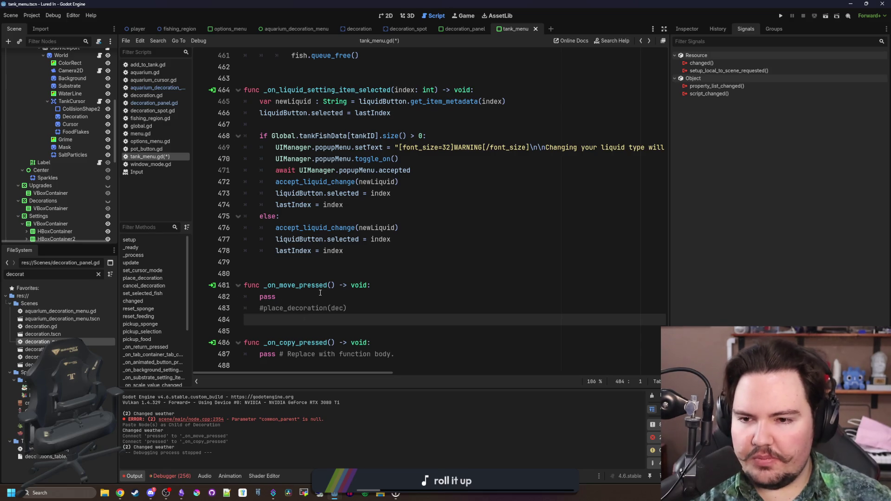
click(325, 275)
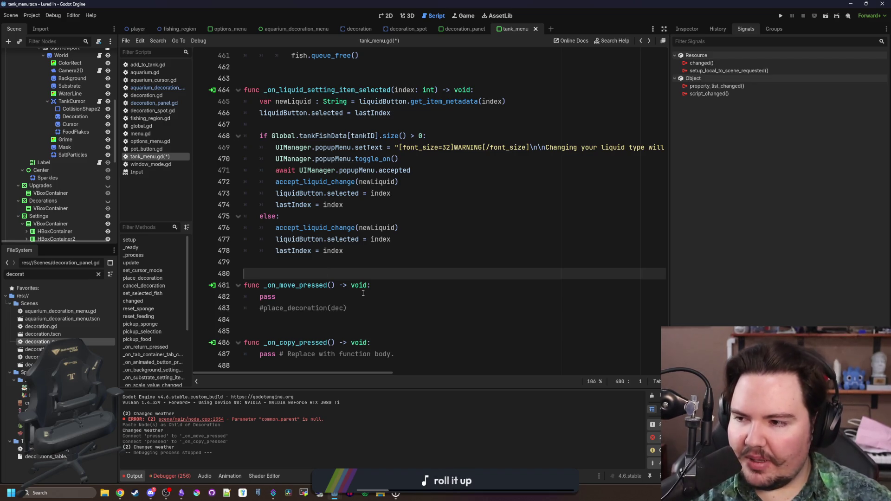
key(ctrl+s)
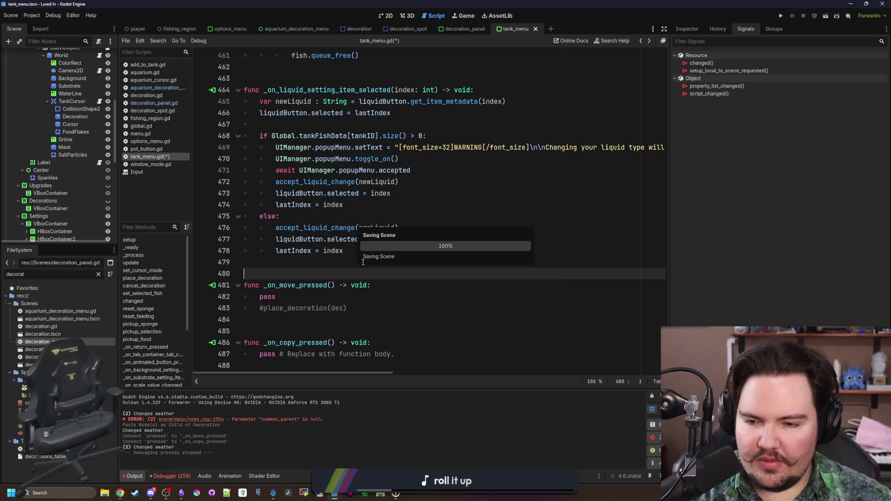
Review the handlers, placing the caret near line 478 and after pass in _on_move_pressed.
click(363, 262)
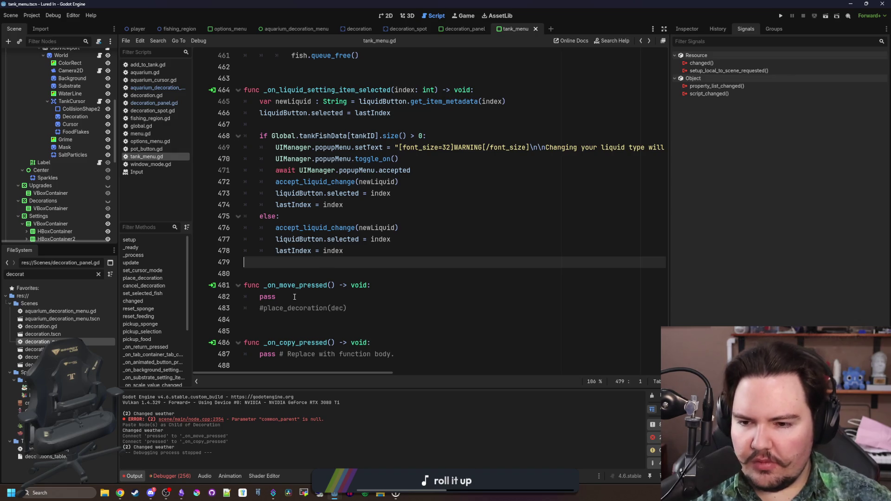
click(295, 296)
click(292, 277)
click(320, 262)
click(357, 251)
click(344, 263)
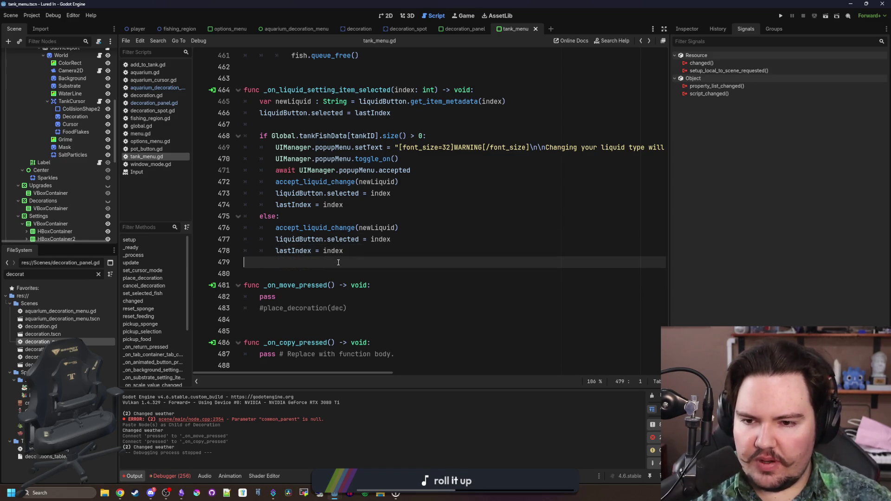
click(356, 254)
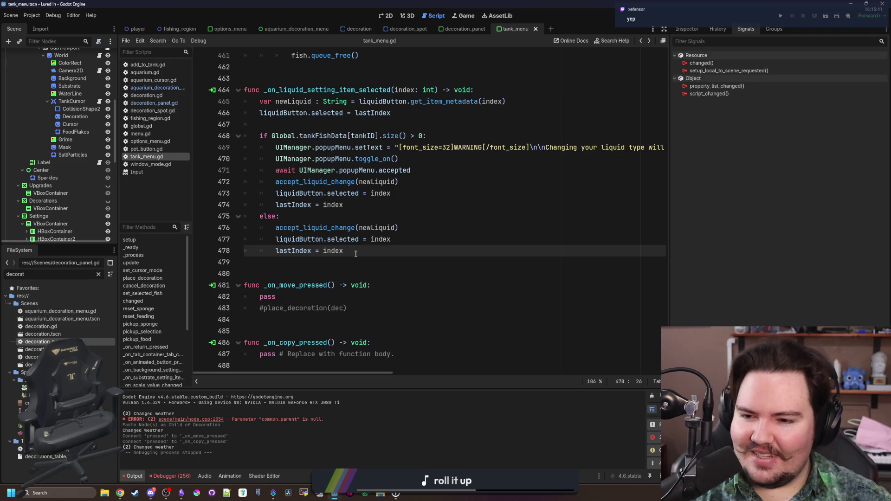
click(362, 309)
click(304, 297)
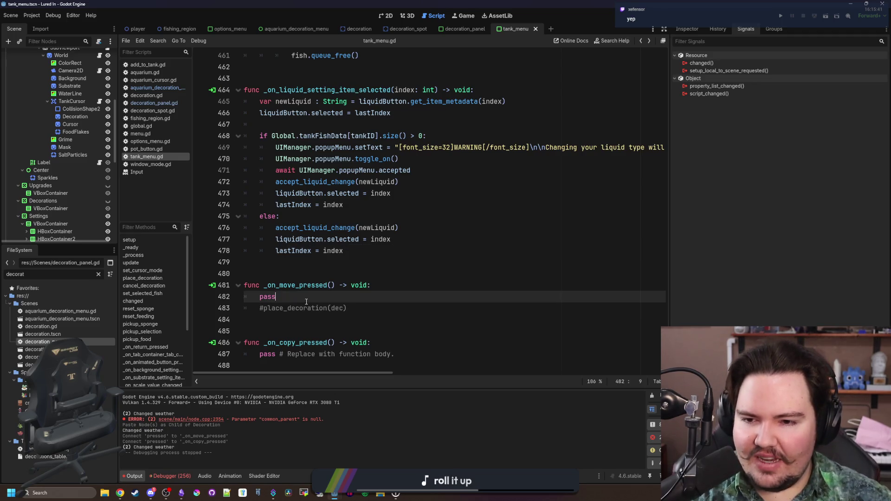
scroll(325, 288, up, 8)
scroll(354, 282, down, 5)
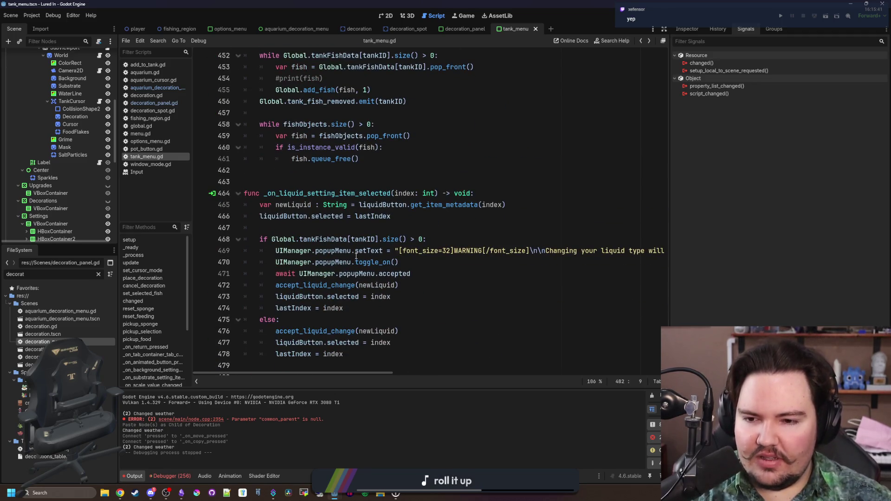
mouse_move(350, 301)
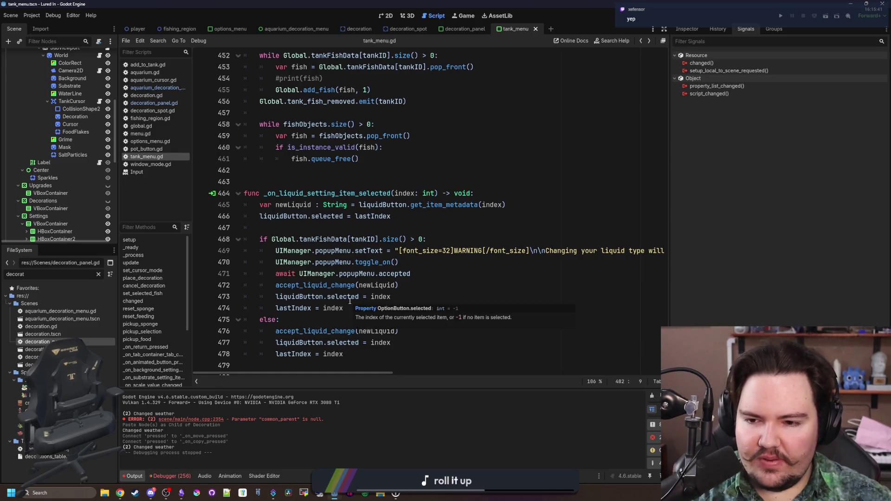
click(366, 228)
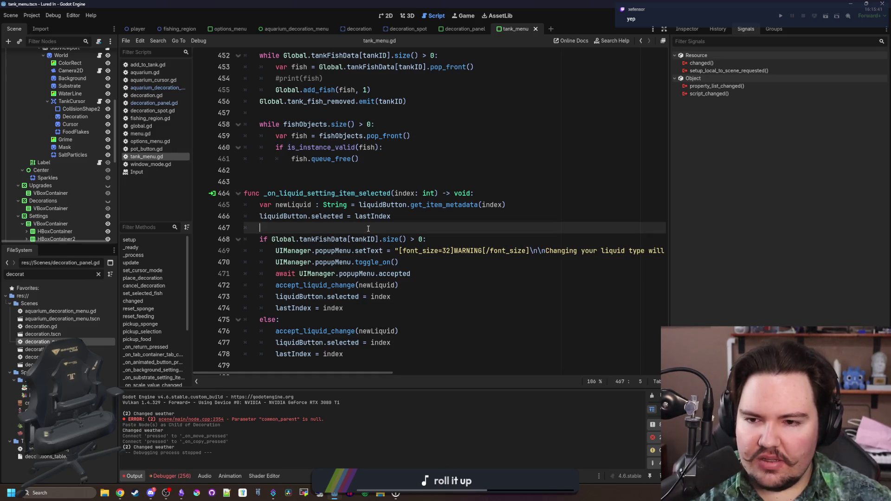
scroll(369, 229, up, 5)
click(336, 212)
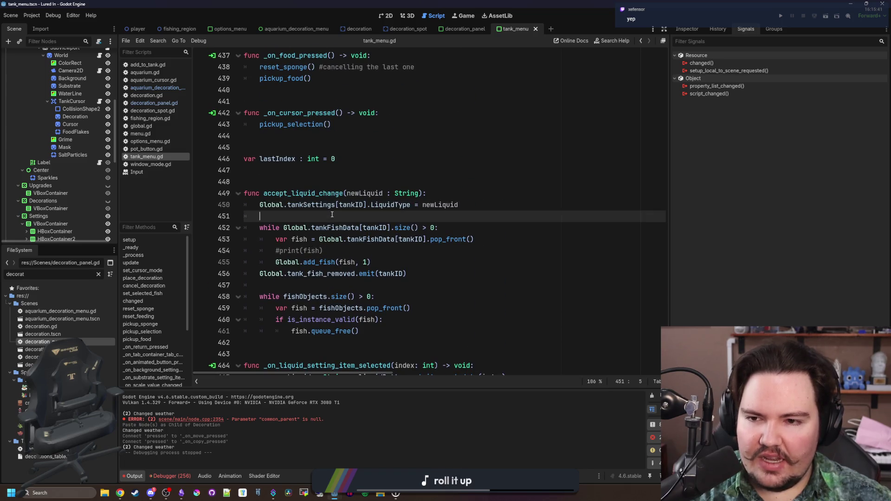
scroll(336, 212, up, 6)
click(325, 229)
key(Down)
key(Down)
key(Down)
scroll(325, 229, up, 4)
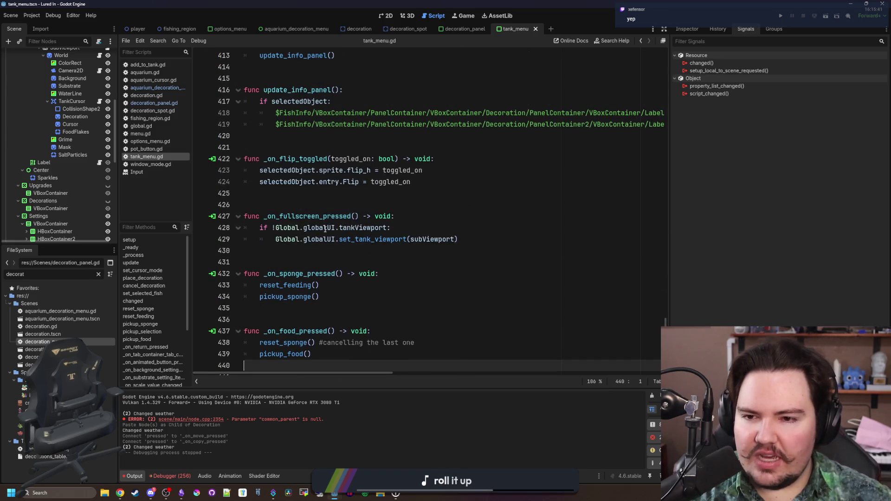
scroll(316, 263, up, 2)
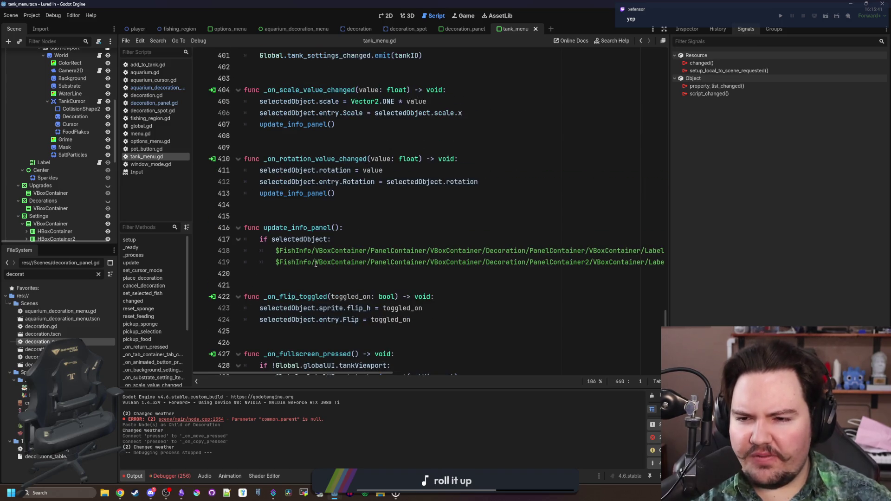
scroll(315, 264, up, 1)
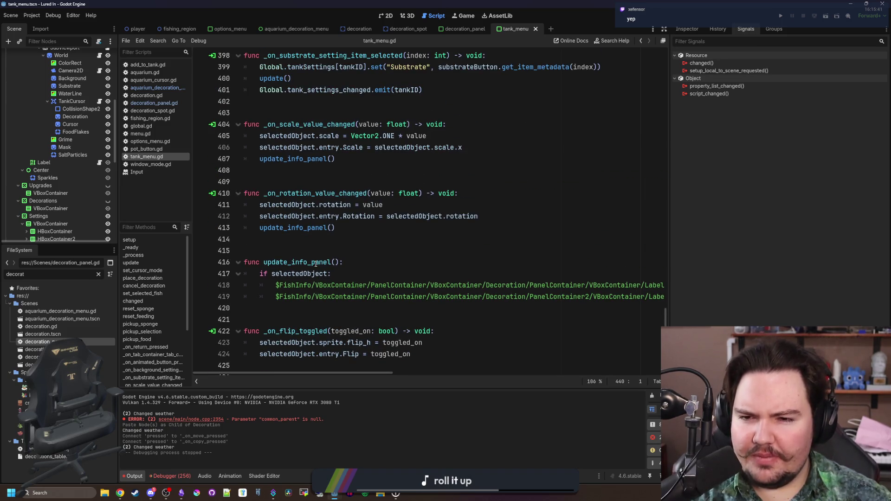
scroll(316, 264, up, 2)
click(304, 243)
click(321, 249)
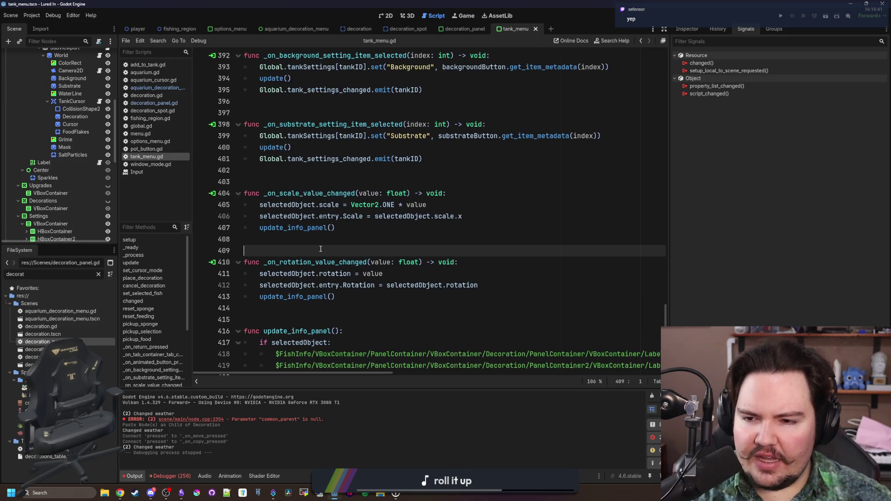
click(325, 185)
click(327, 173)
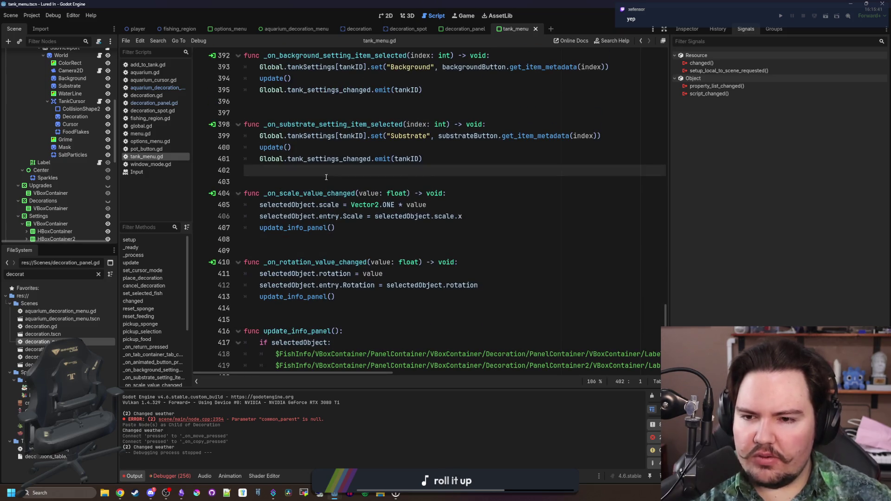
click(364, 252)
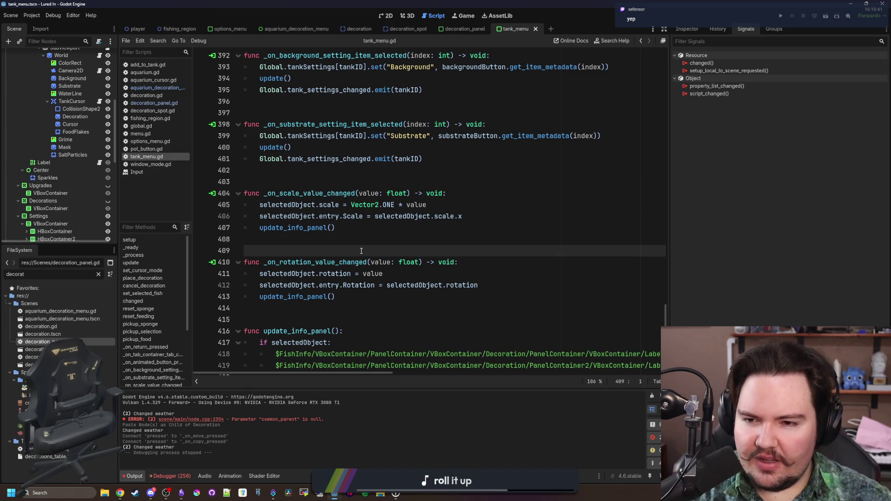
scroll(353, 237, up, 4)
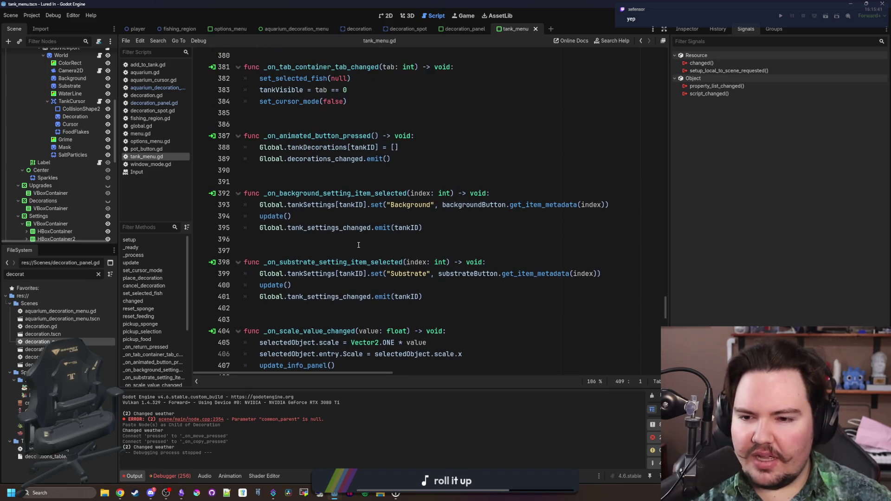
ctrl+click(266, 284)
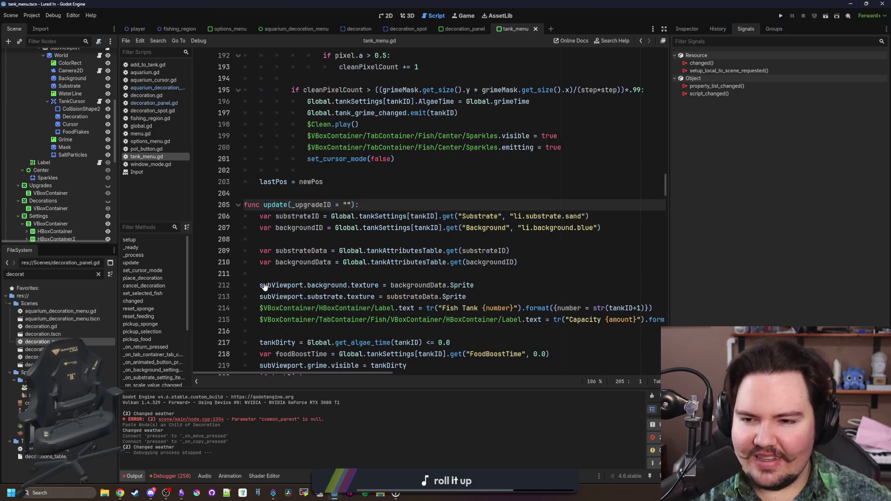
scroll(304, 208, down, 2)
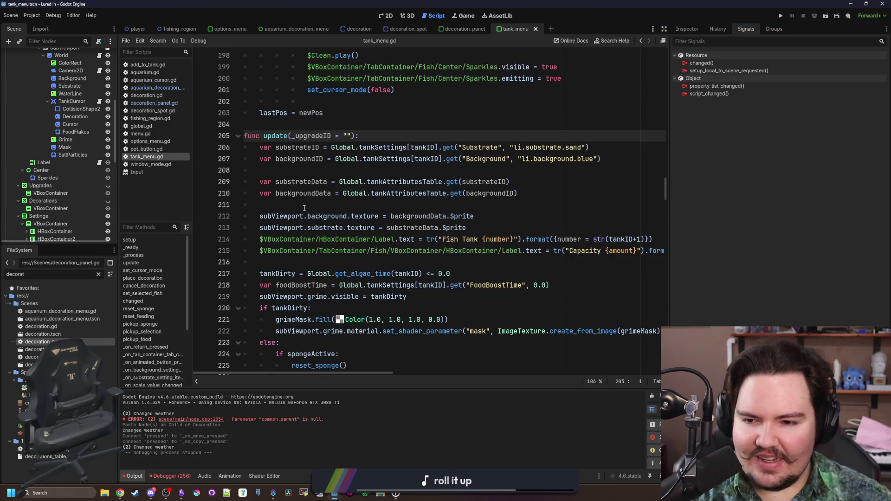
key(alt+Left)
ctrl+click(297, 285)
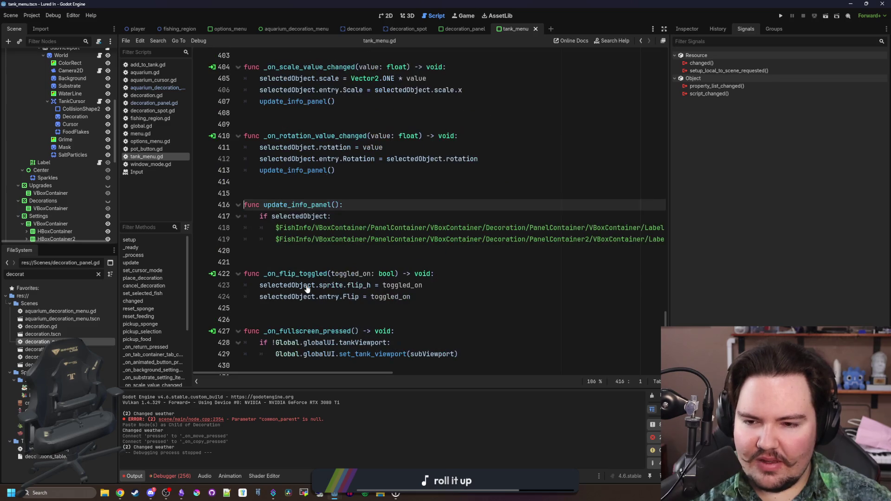
double_click(313, 216)
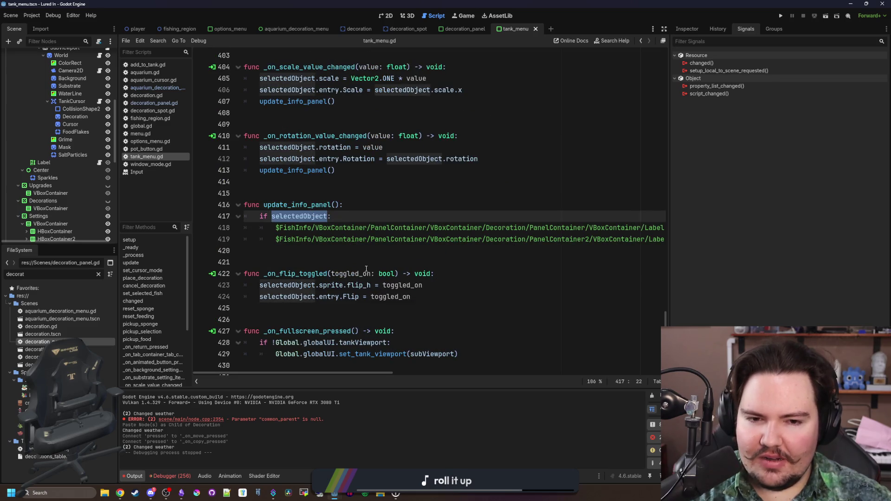
mouse_move(360, 373)
mouse_down()
mouse_move(580, 370)
mouse_move(278, 370)
mouse_up()
scroll(367, 290, down, 15)
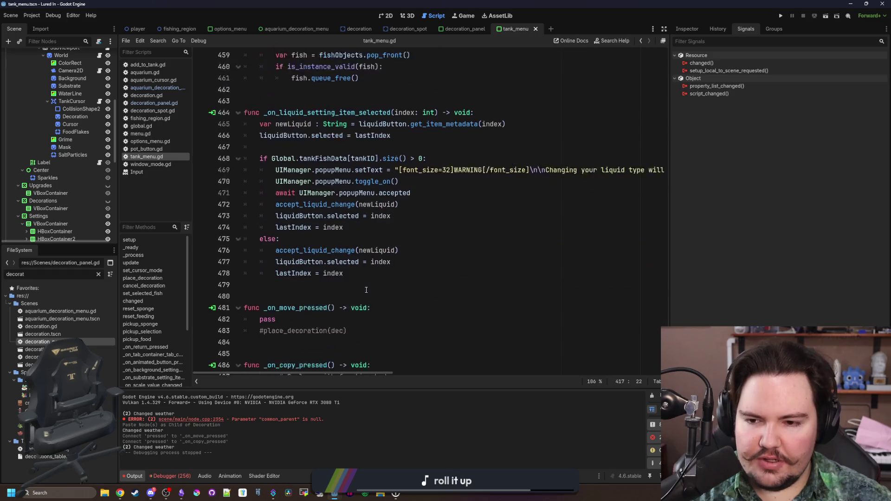
Uncomment place_decoration(selectedObject.entry.ID) in the move handler, delete its pass, and save.
click(269, 309)
key(ctrl+k)
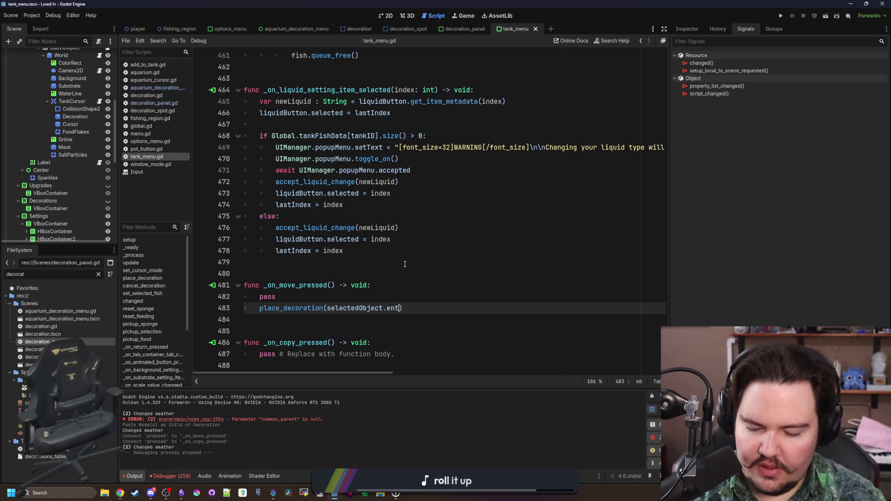
click(307, 297)
key(BackSpace)
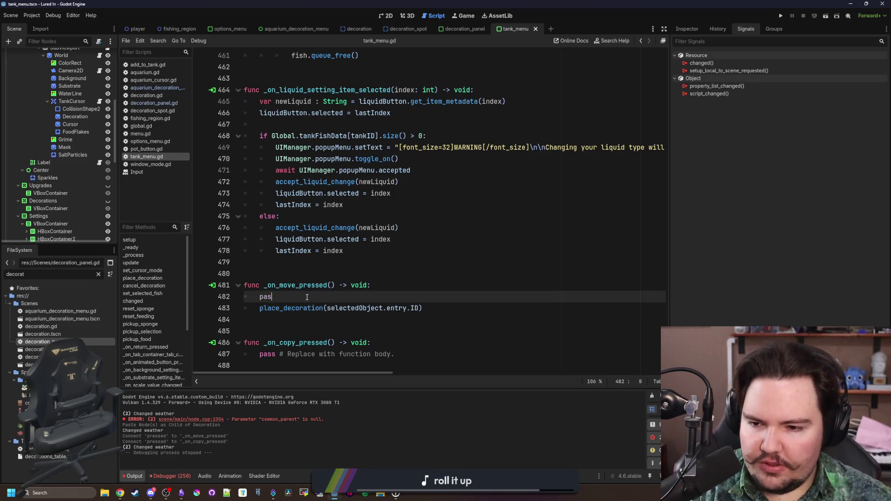
key(BackSpace)
key(BackSpace)
key(Up)
key(Up)
key(ctrl+s)
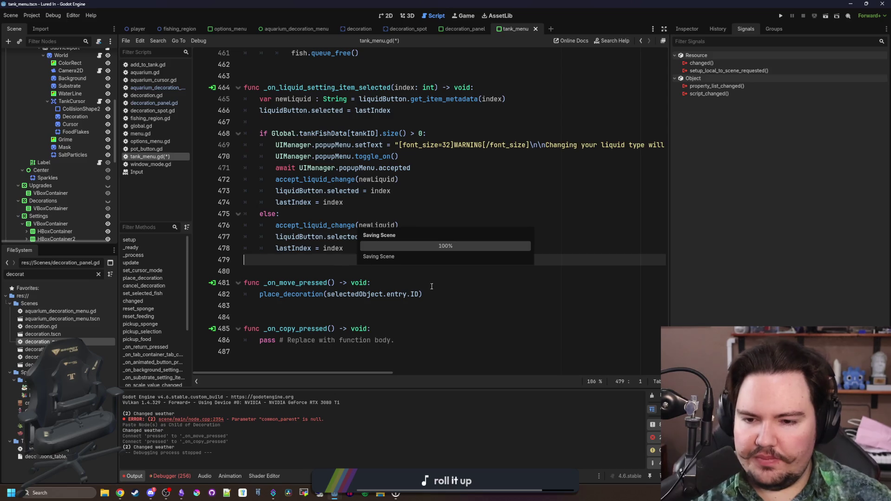
Copy the place_decoration call over _on_copy_pressed's pass, save, and run the project.
drag(442, 294, 276, 295)
key(ctrl+c)
drag(394, 340, 260, 340)
key(ctrl+v)
click(277, 316)
click(298, 260)
key(ctrl+s)
click(298, 269)
key(ctrl+s)
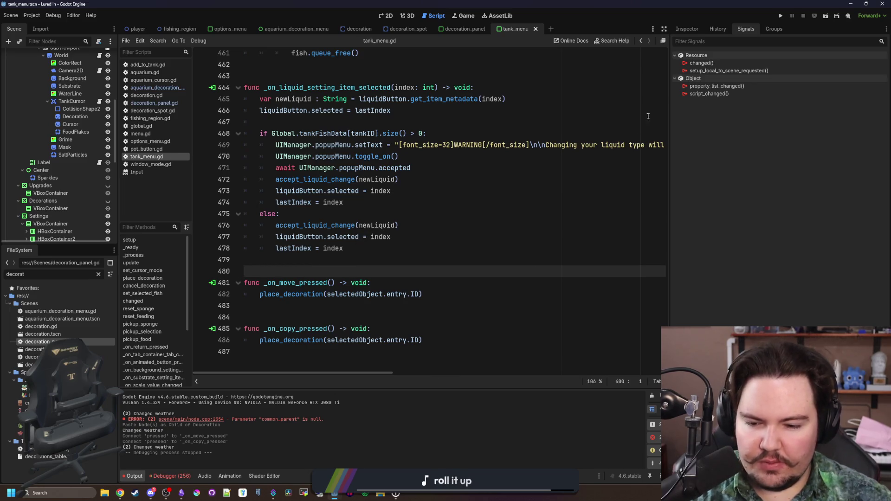
click(780, 16)
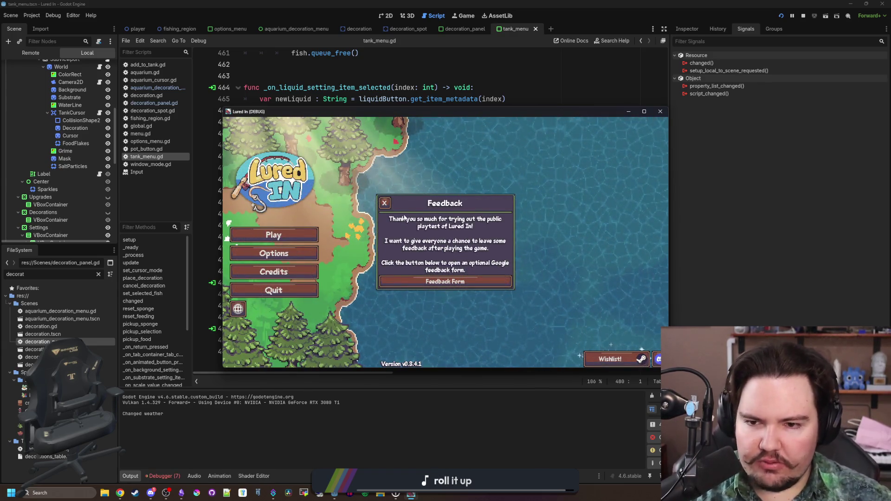
Start the game fullscreen, dismiss the Feedback and Welcome Back popups, and open Fish Tank 1.
click(385, 203)
click(645, 112)
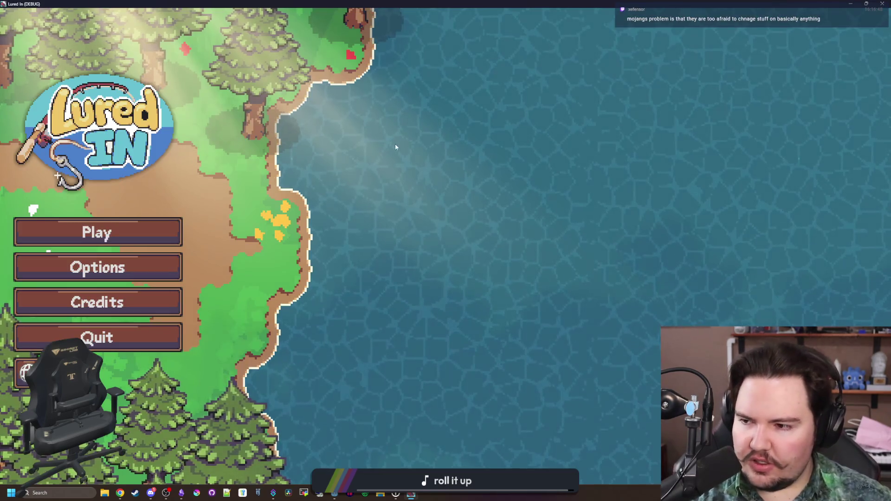
click(138, 240)
click(446, 305)
click(222, 184)
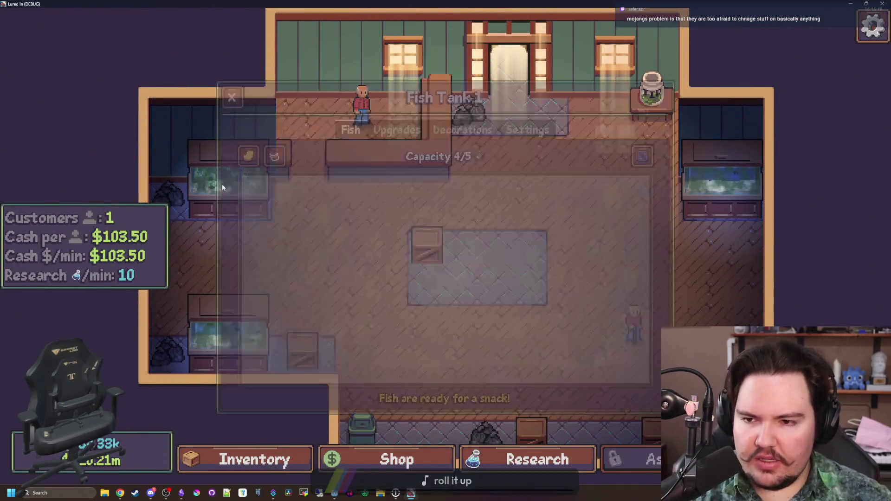
Inspect the eel and kelps, buy another Kelp for $10, and reopen Fish Tank 1.
click(447, 222)
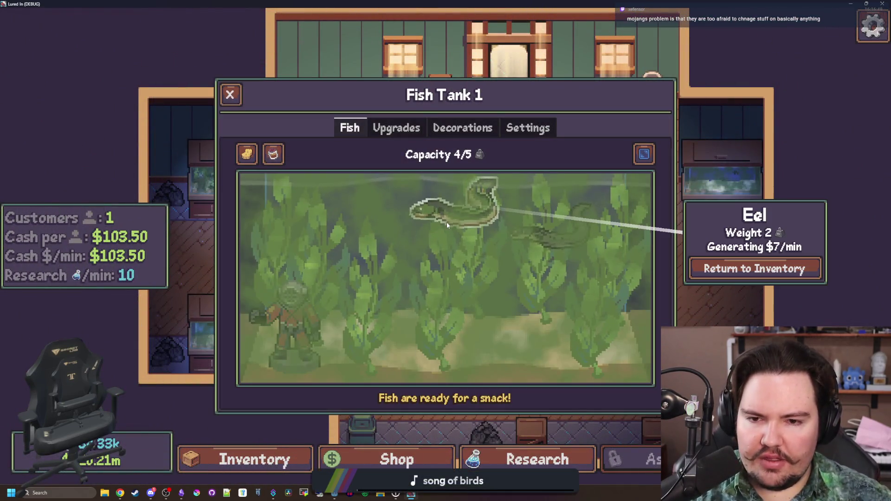
click(460, 283)
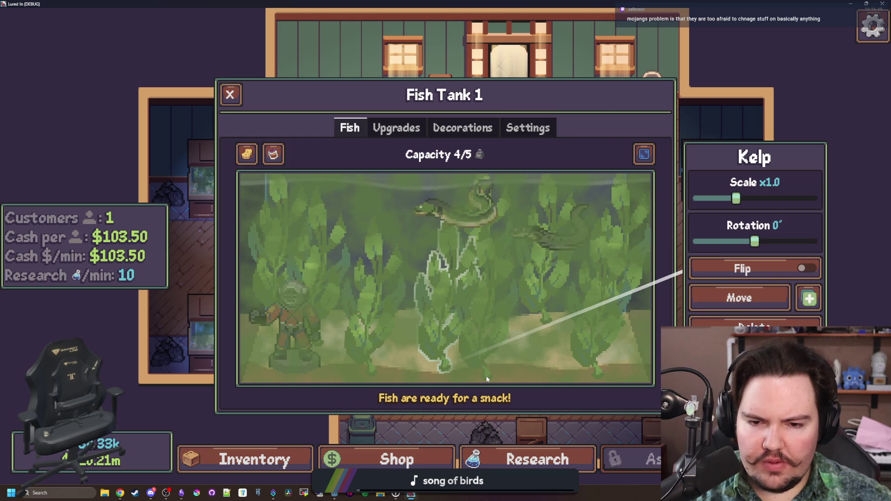
click(516, 358)
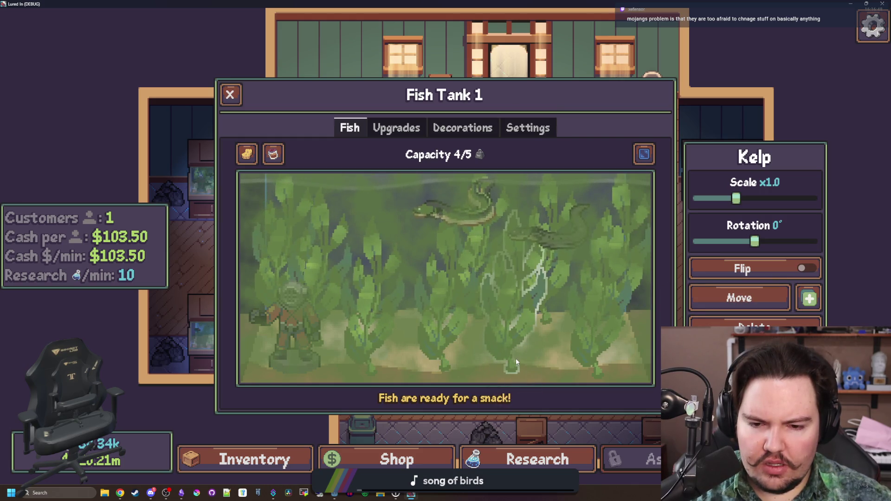
click(454, 133)
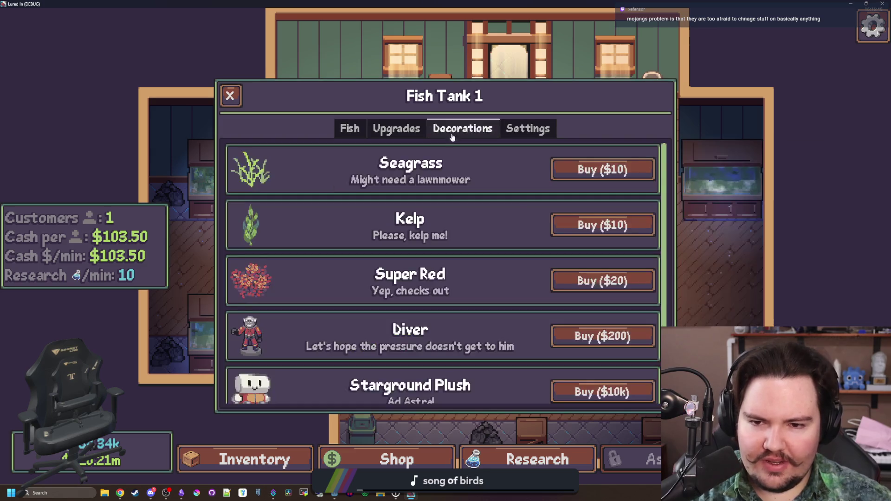
click(609, 225)
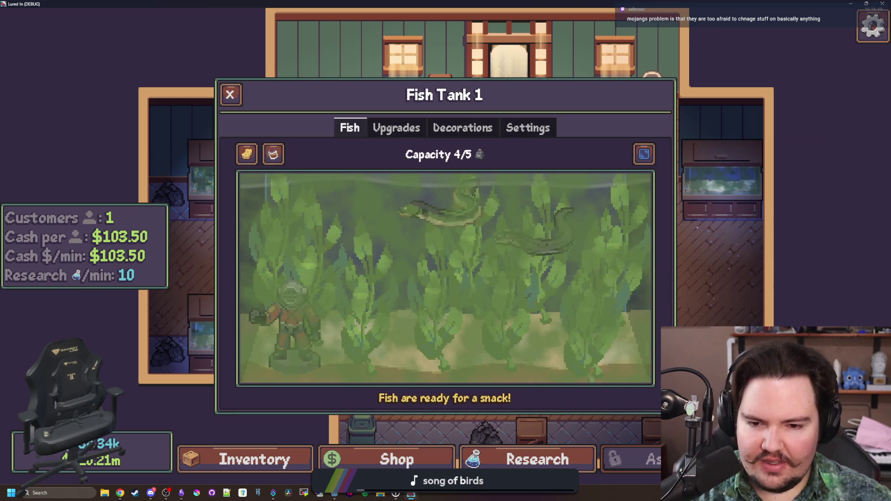
click(230, 95)
scroll(305, 111, up, 3)
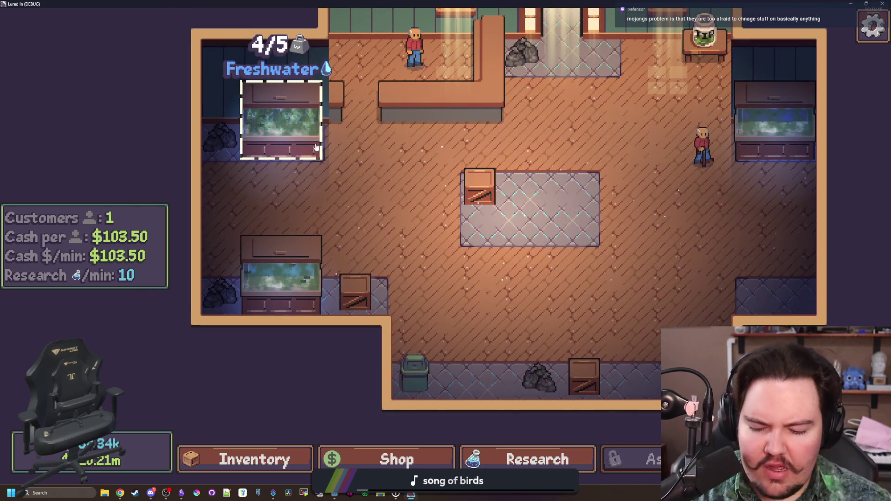
click(316, 147)
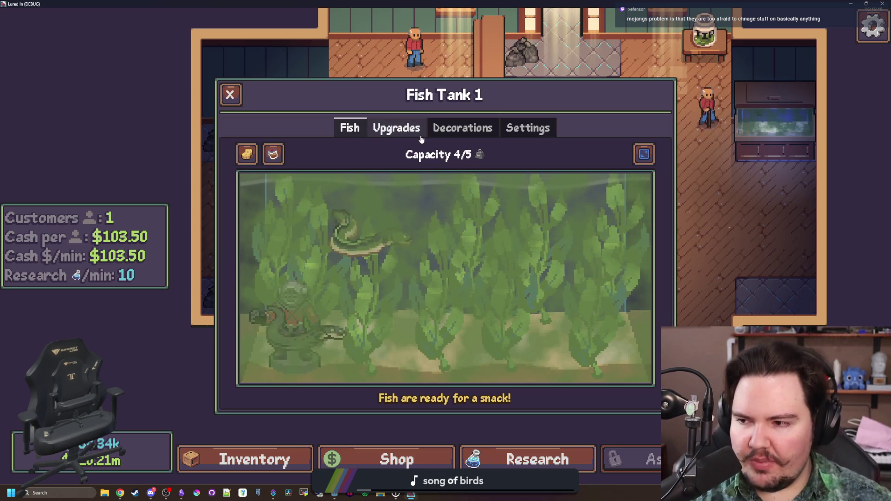
Drop fish food into the tank, then drag the kelp decorations out of the tank.
click(445, 288)
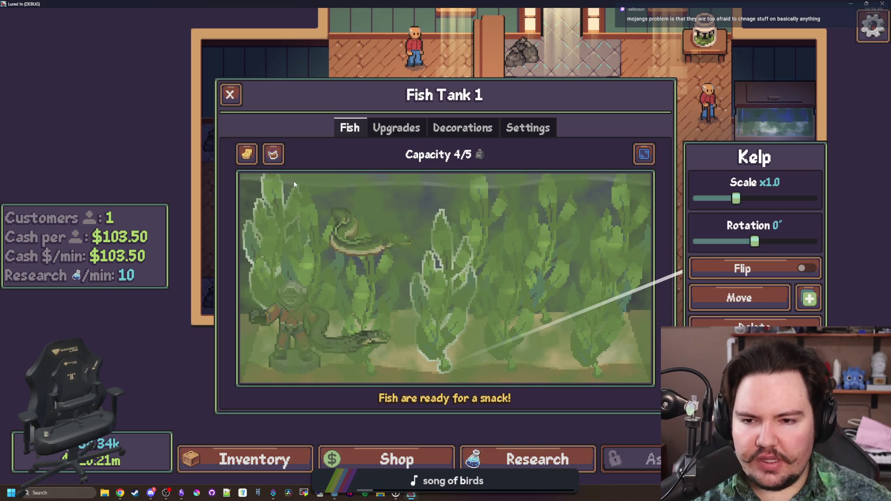
click(246, 156)
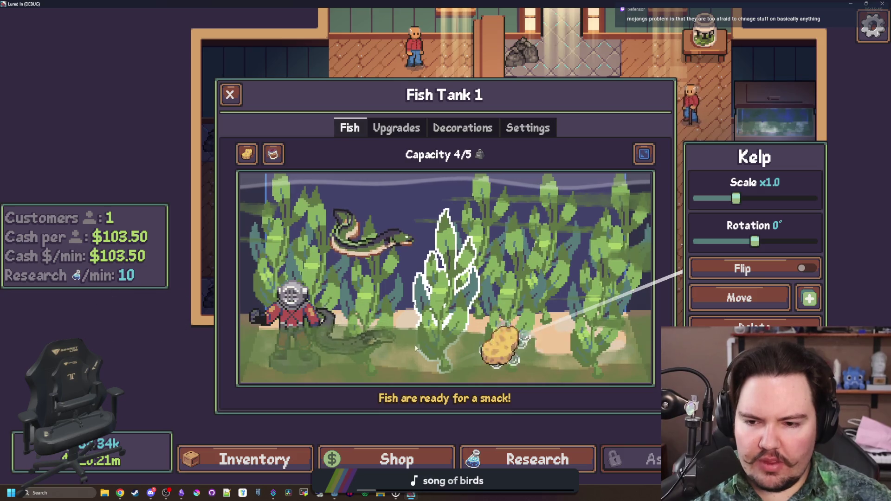
click(469, 411)
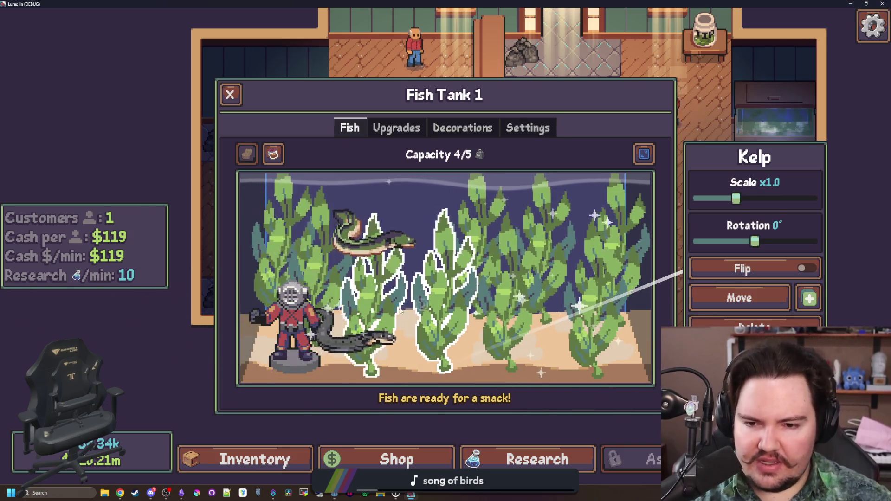
click(427, 320)
mouse_move(427, 320)
mouse_down()
mouse_move(602, 322)
mouse_move(725, 232)
mouse_up()
click(353, 260)
mouse_move(353, 260)
mouse_down()
mouse_move(297, 242)
mouse_move(277, 266)
mouse_up()
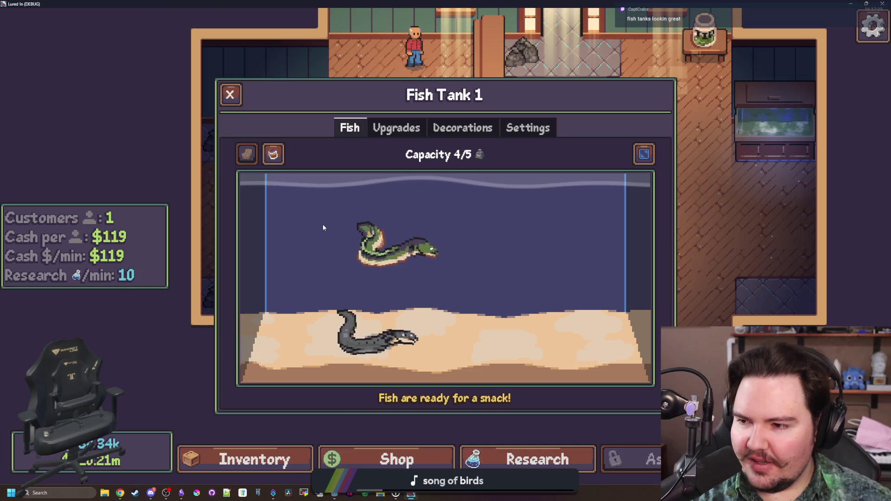
Buy a Kelp for $10 and plant two kelps on the sand at left.
click(435, 127)
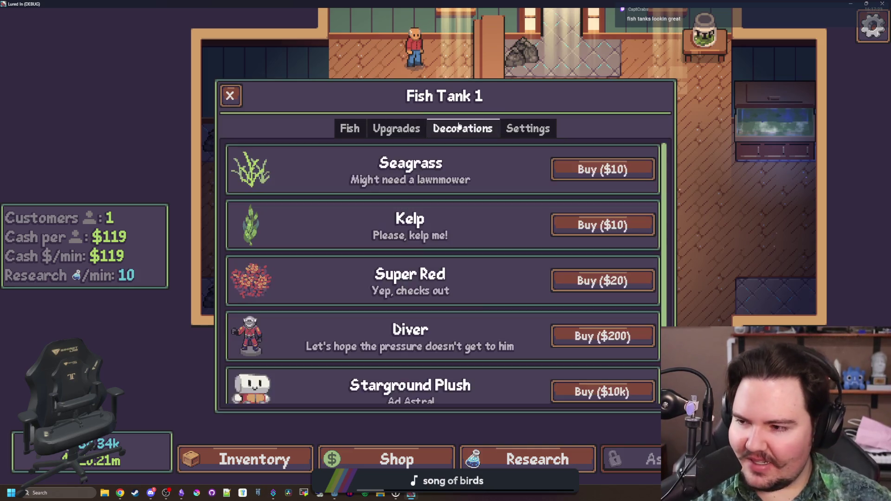
click(599, 227)
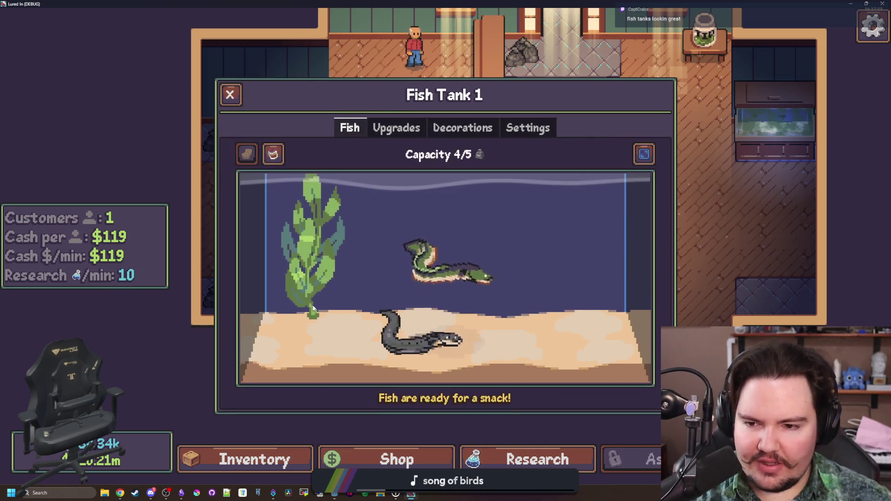
click(278, 326)
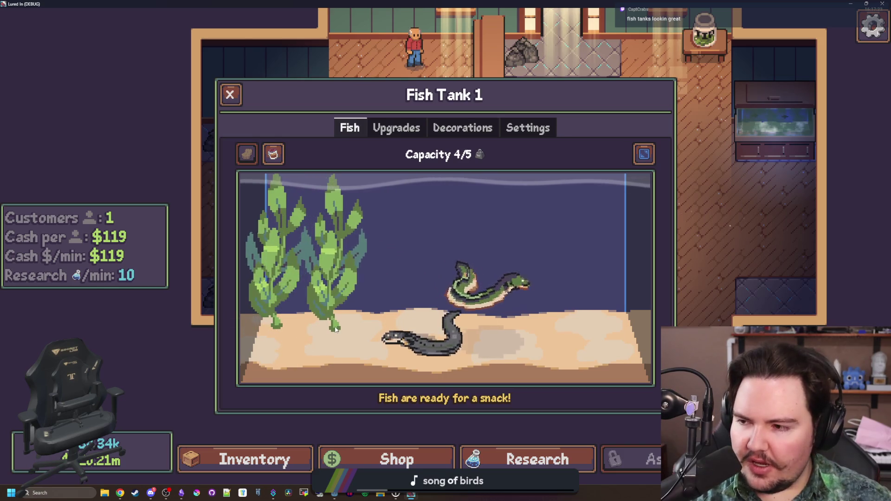
click(326, 326)
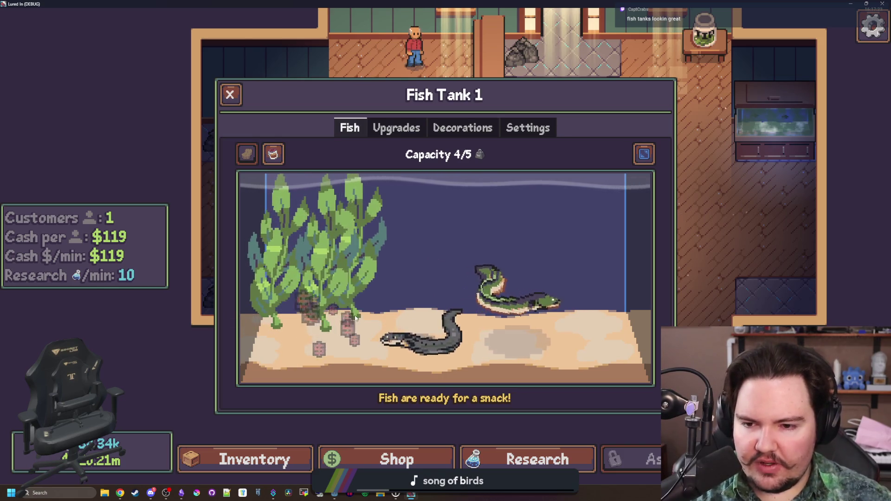
Test Move, Delete and copy on the kelps, then stop the game with F8.
click(325, 288)
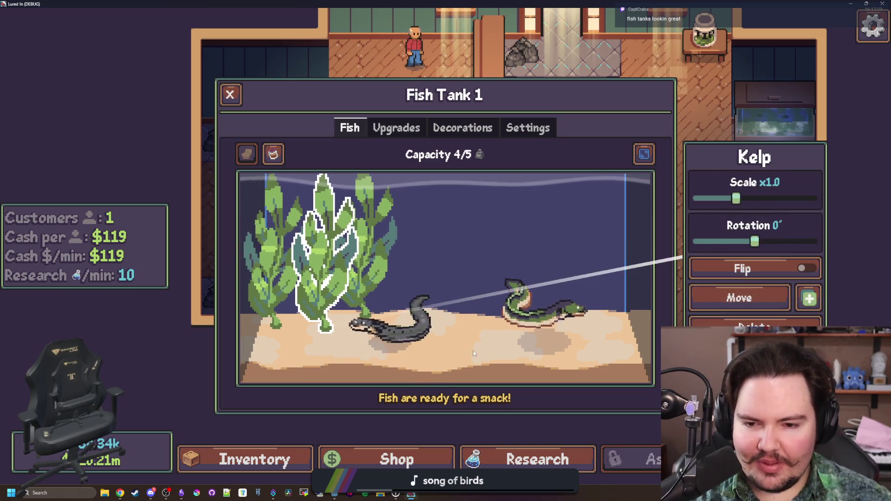
click(770, 293)
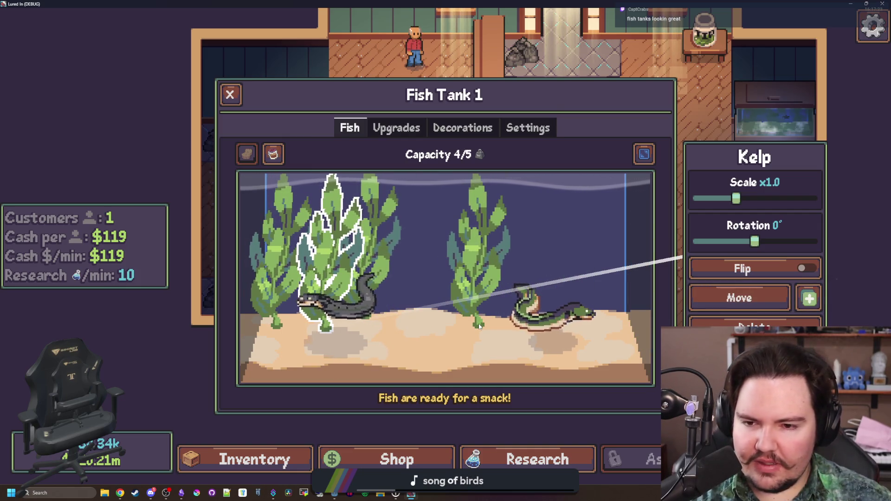
click(488, 343)
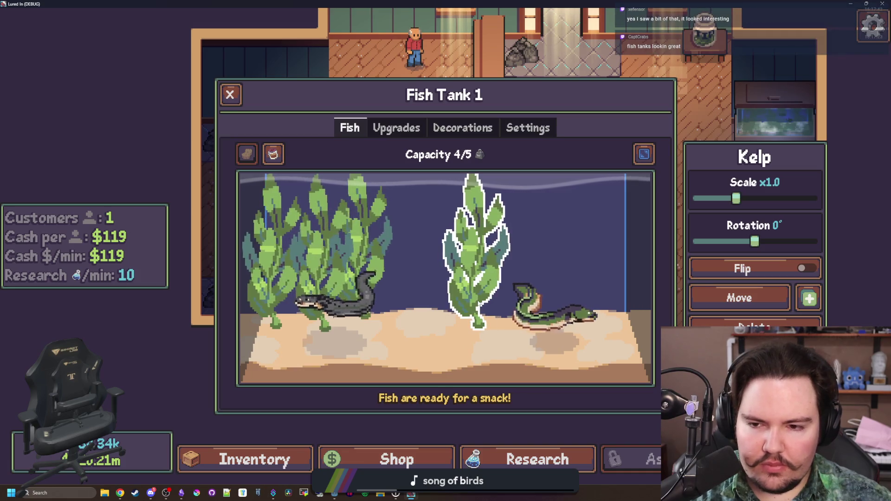
click(478, 242)
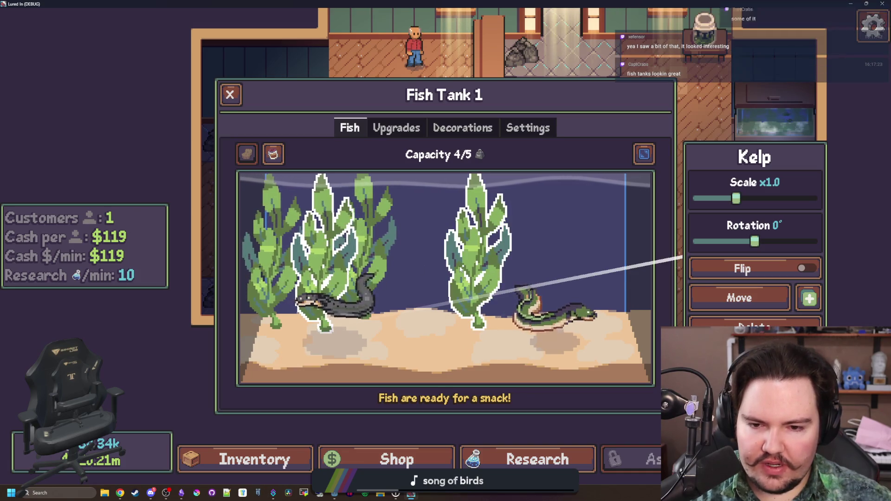
click(726, 325)
click(325, 269)
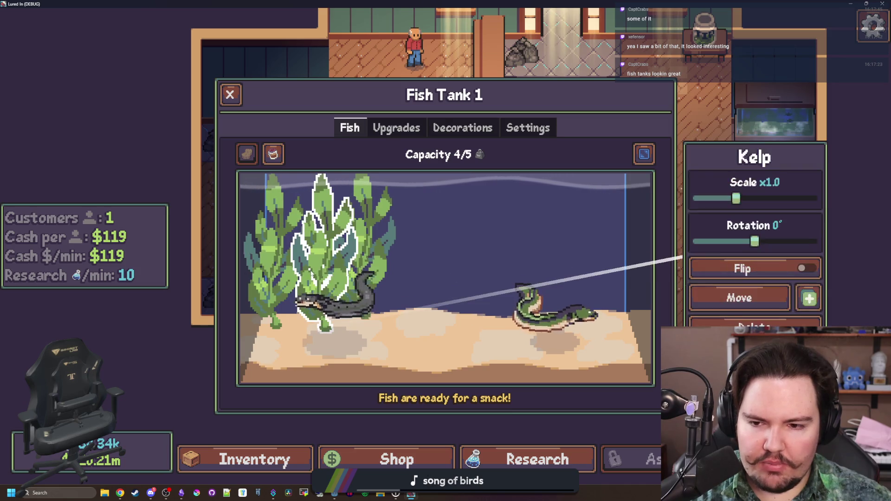
click(809, 299)
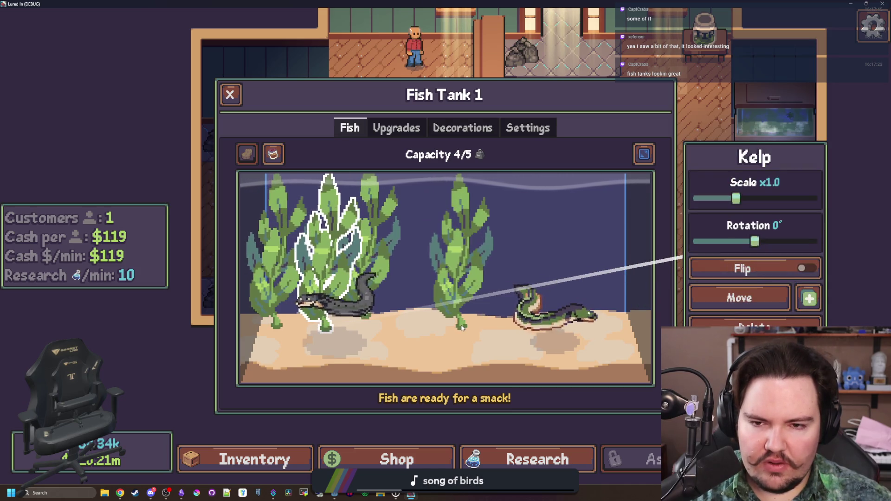
key(F8)
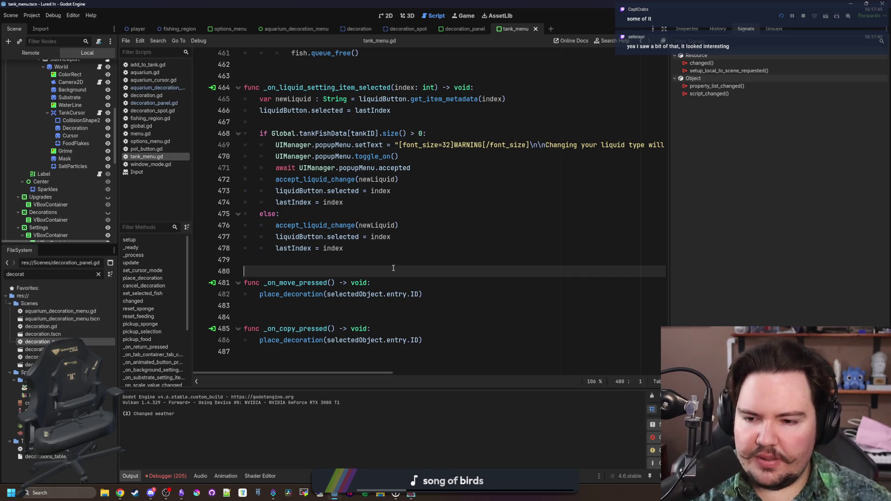
Insert set_selected_fish("") as _on_move_pressed's first line, then run with F5 and press Move.
click(415, 284)
key(Return)
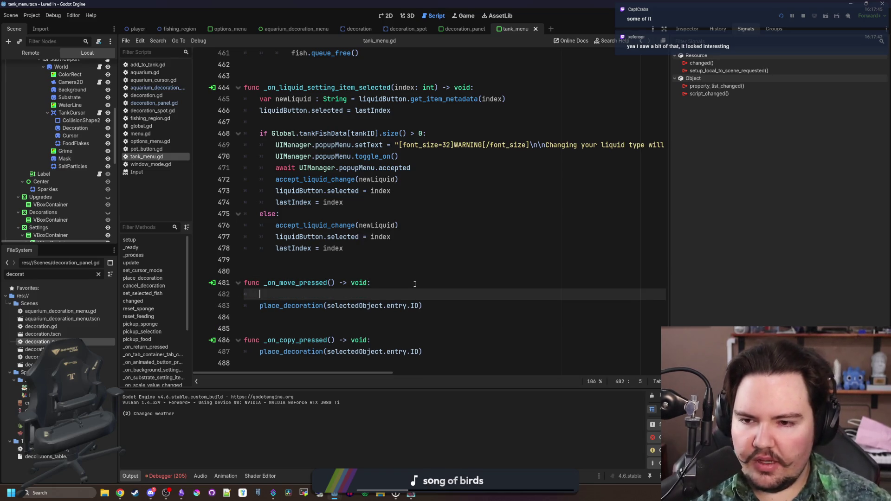
text(elec)
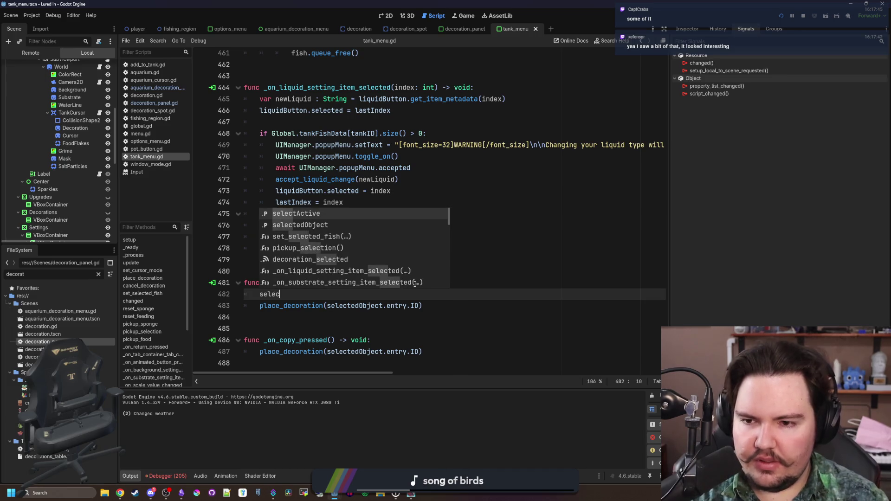
key(Down)
key(Down)
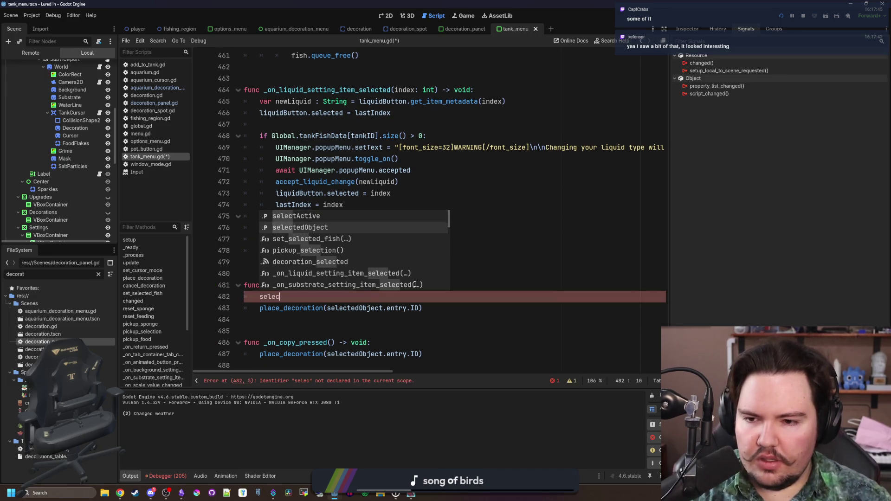
key(Return)
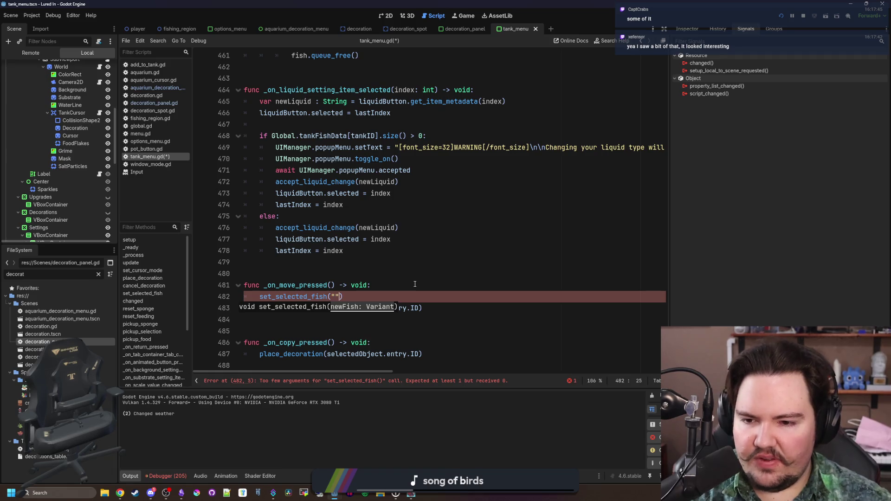
click(415, 284)
key(F5)
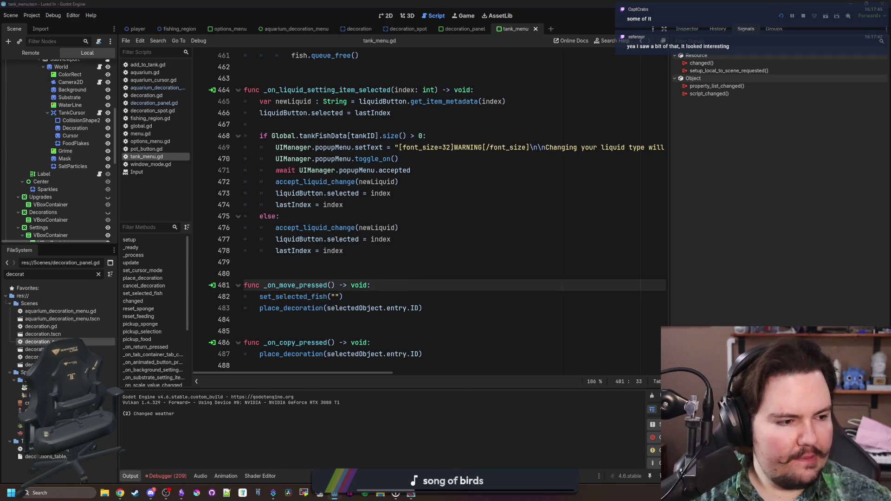
click(787, 305)
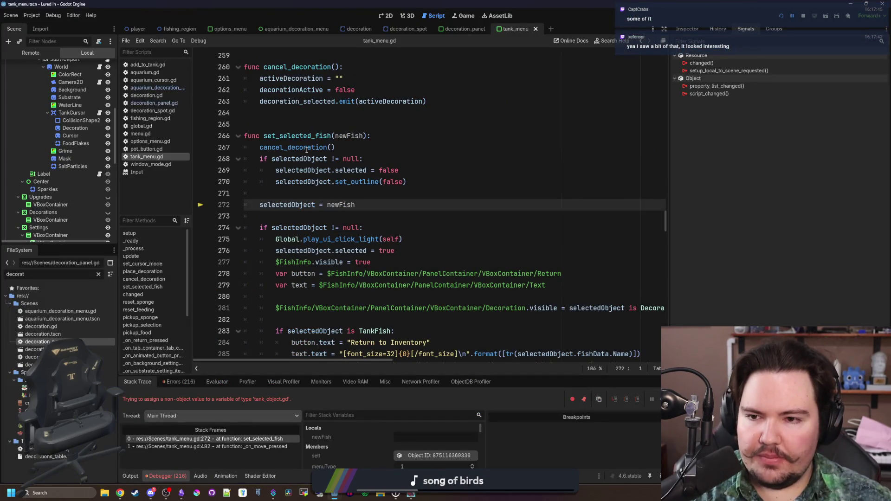
Paste cancel_decoration() from line 249 over line 482's set_selected_fish(""), then save.
drag(335, 147, 254, 149)
scroll(559, 174, down, 5)
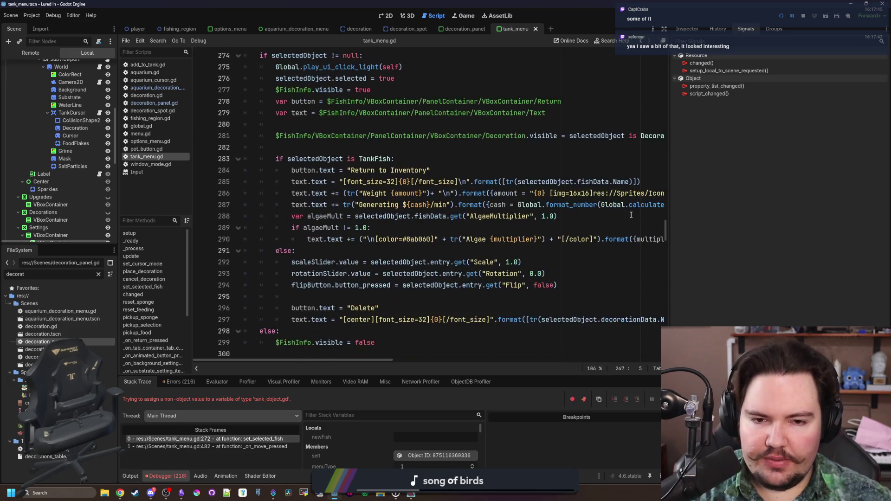
scroll(300, 128, up, 6)
scroll(300, 128, up, 2)
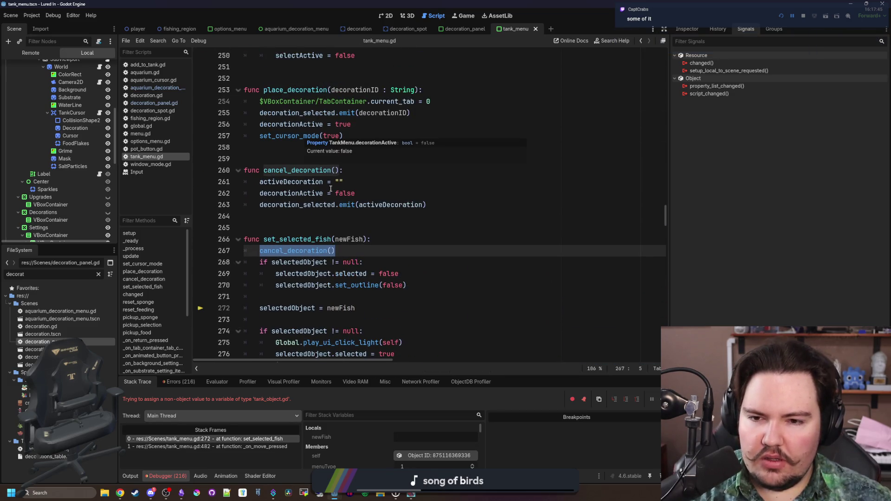
scroll(370, 191, up, 1)
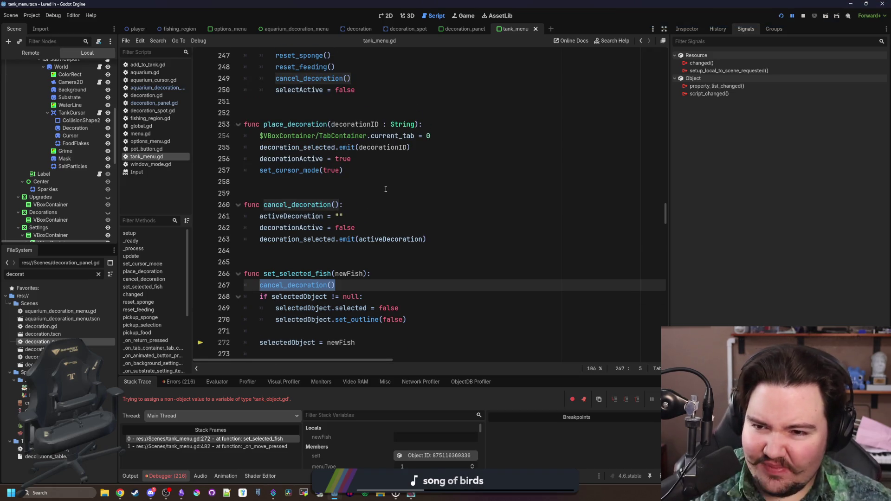
scroll(386, 189, up, 4)
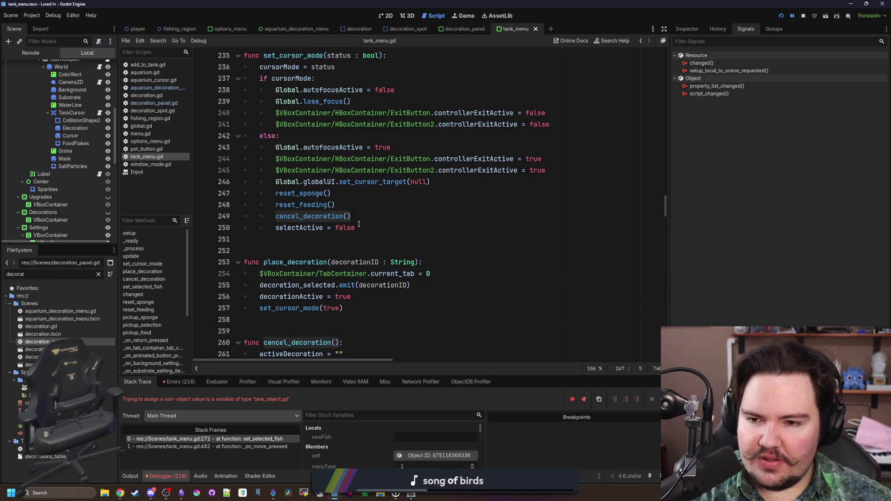
drag(352, 217, 270, 220)
key(ctrl+c)
scroll(566, 232, down, 20)
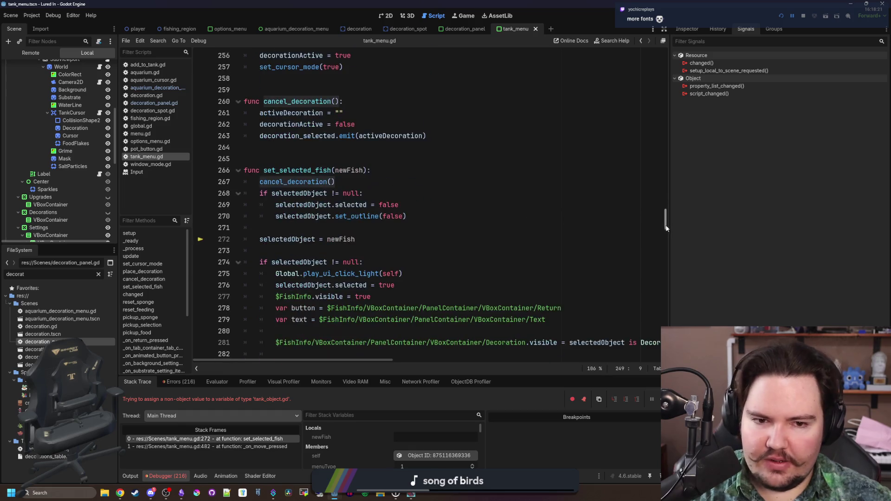
drag(343, 282, 260, 282)
key(ctrl+v)
click(301, 256)
key(ctrl+s)
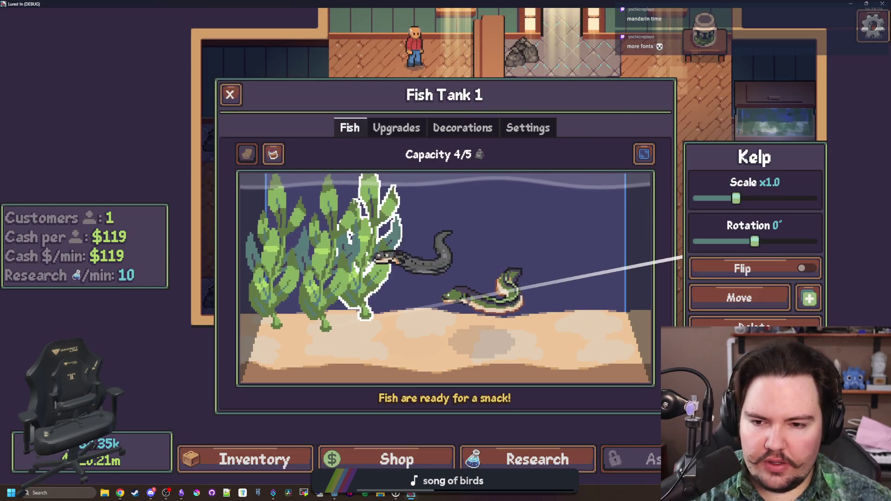
Test Move in the game, then delete the cancel_decoration() call from _on_move_pressed.
click(729, 305)
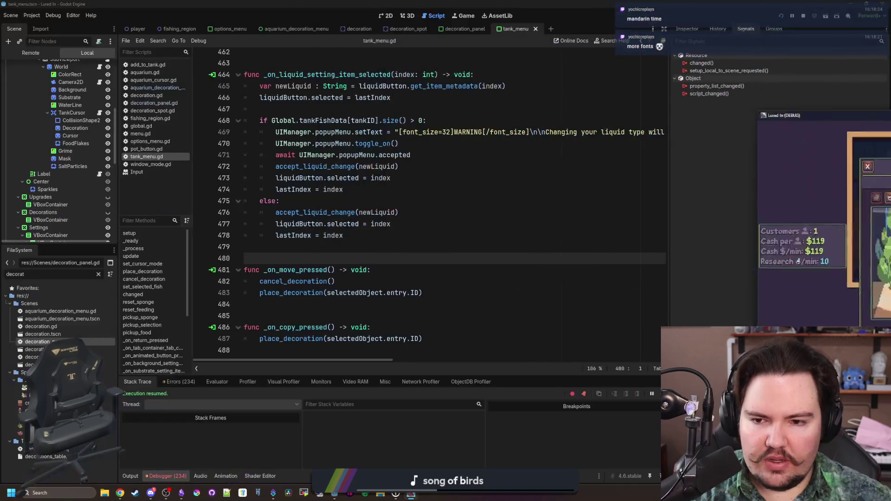
click(279, 316)
drag(335, 282, 248, 283)
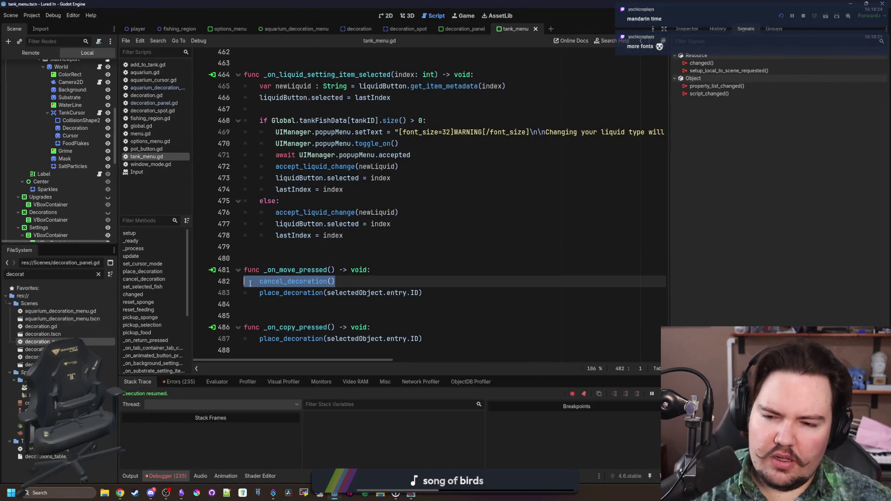
key(BackSpace)
key(BackSpace)
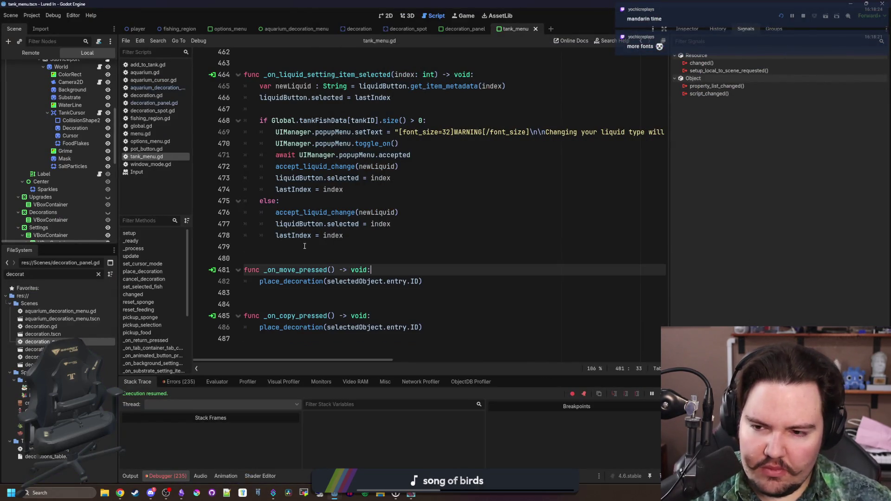
Tidy the blank lines near line 480, save tank_menu.gd, and run with F5.
click(303, 247)
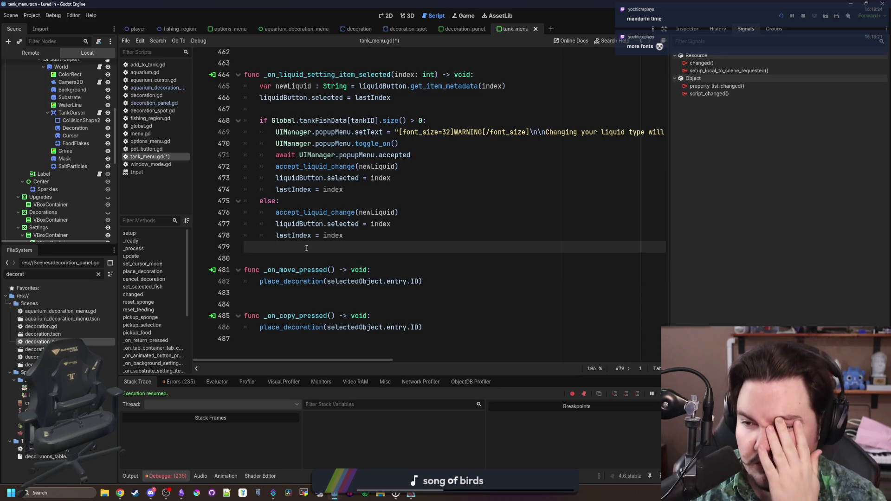
click(339, 258)
key(Up)
key(Down)
key(Down)
key(Up)
key(Up)
key(ctrl+s)
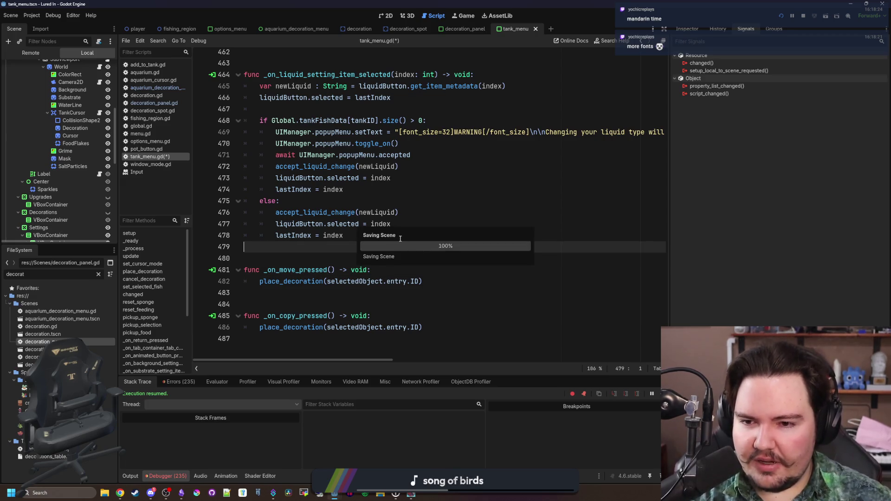
click(401, 237)
key(ctrl+s)
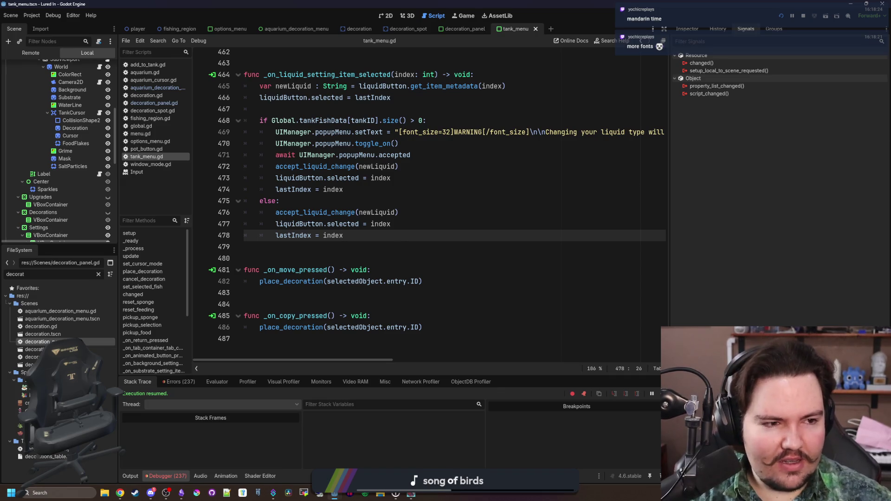
key(F5)
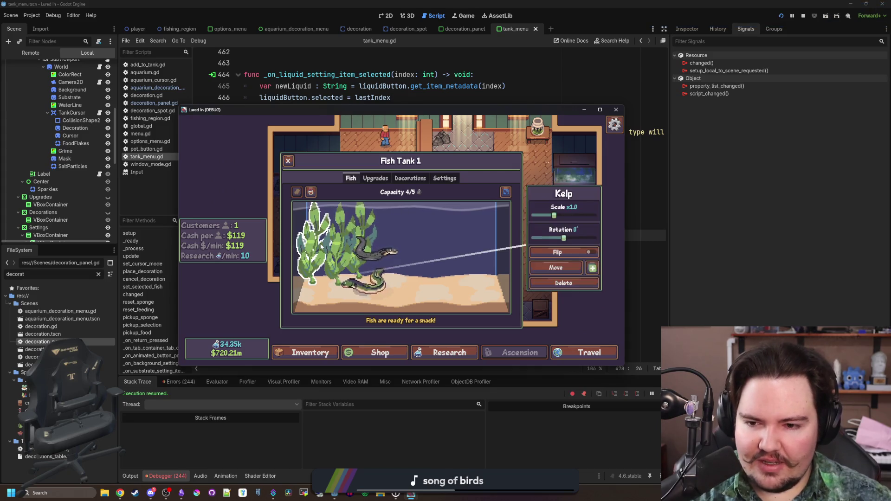
Select the kelp in Fish Tank 1 to view its edit options, then switch back to tank_menu.gd.
click(360, 228)
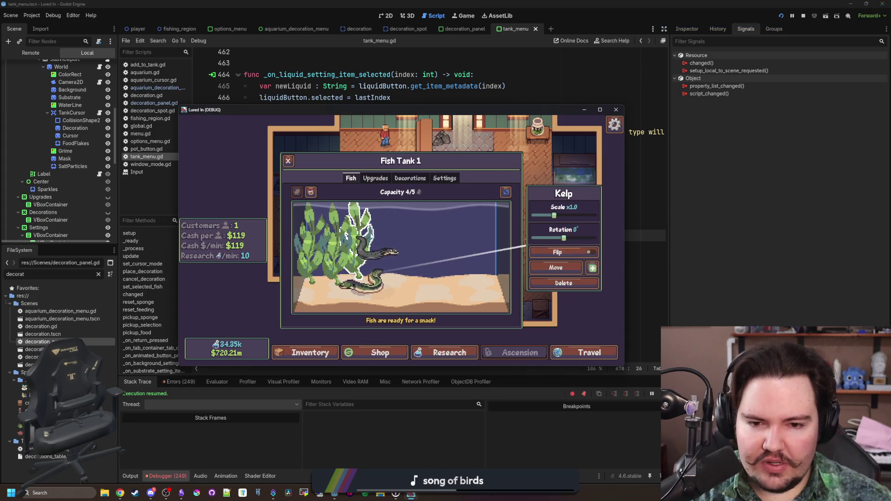
key(alt+Tab)
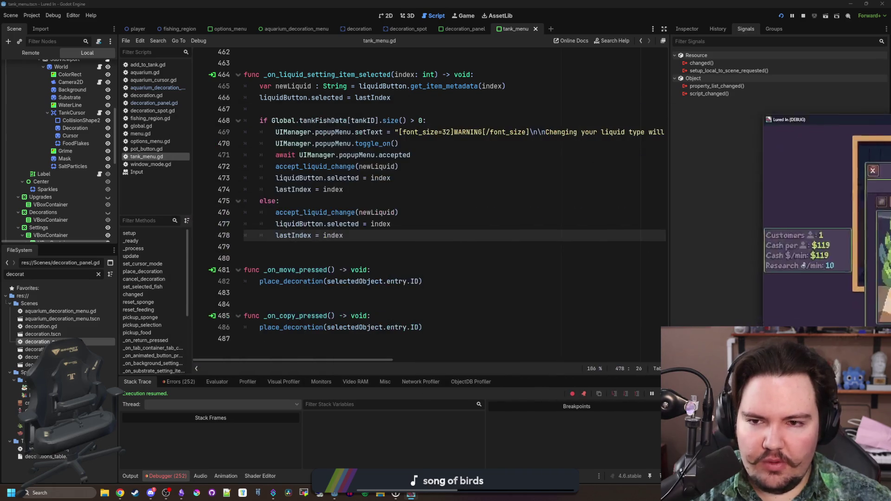
click(354, 205)
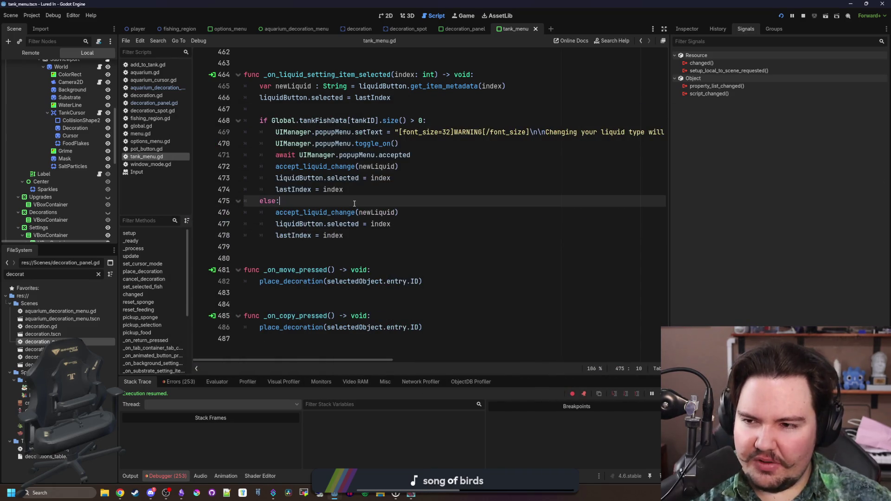
scroll(367, 204, up, 15)
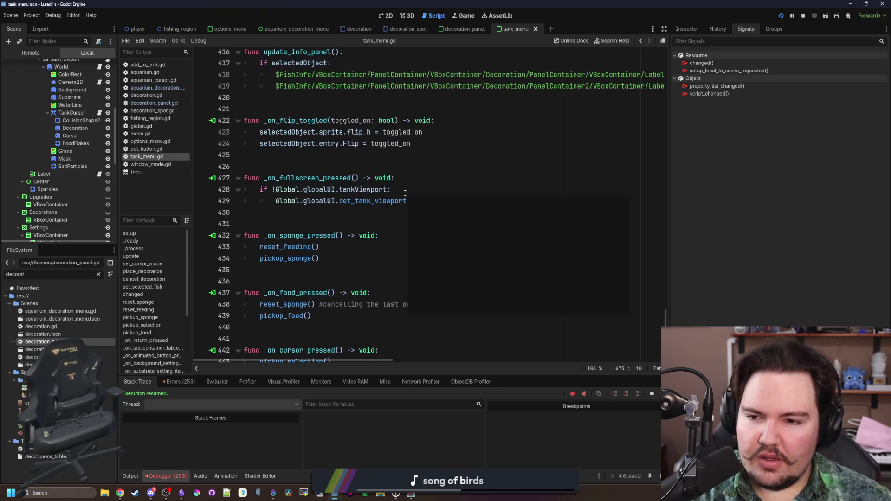
Search the script for set_info, then info, to locate update_info_panel.
click(366, 227)
key(ctrl+f)
text(set_info)
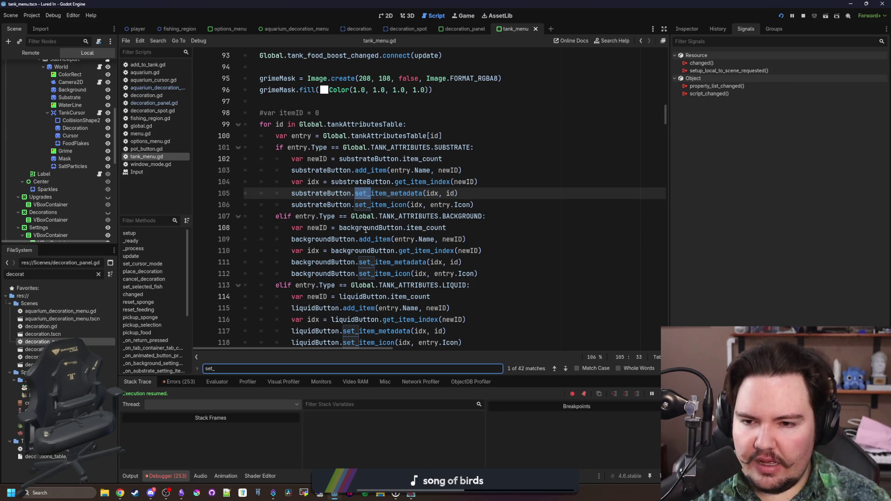
key(Return)
key(Return)
key(Return)
key(BackSpace)
key(BackSpace)
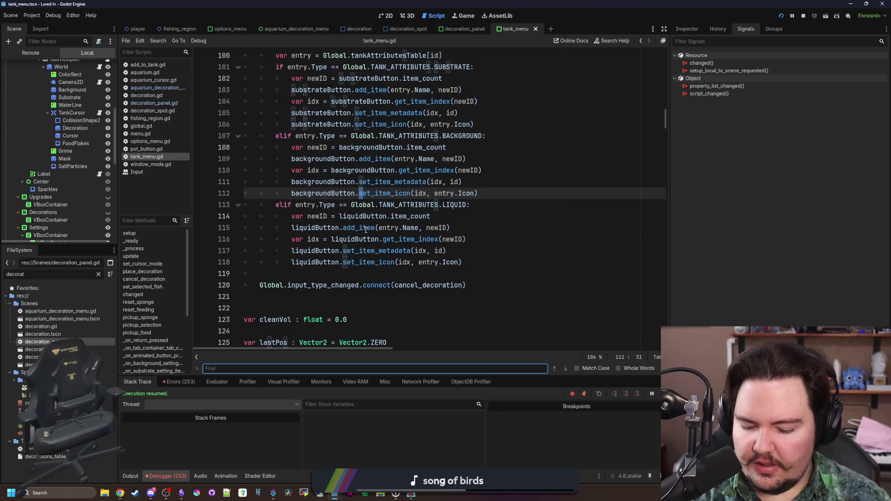
text(info)
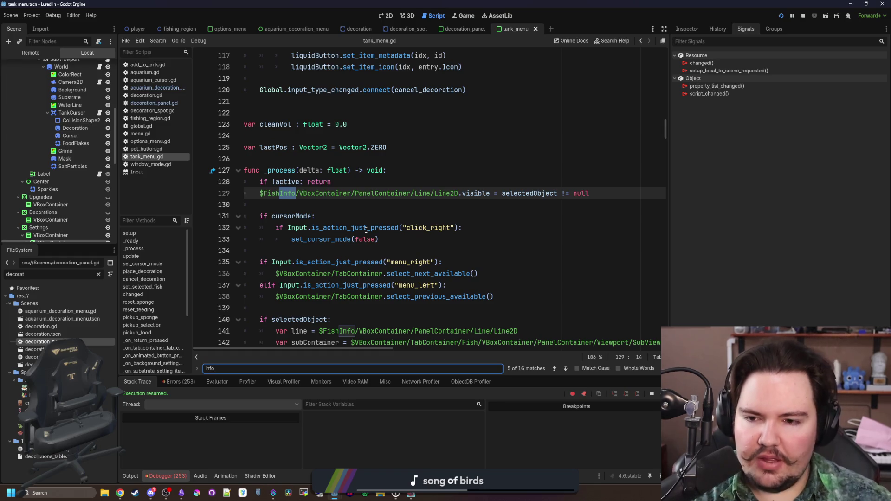
key(Return)
key(Return)
key(Return)
key(Return)
key(Return)
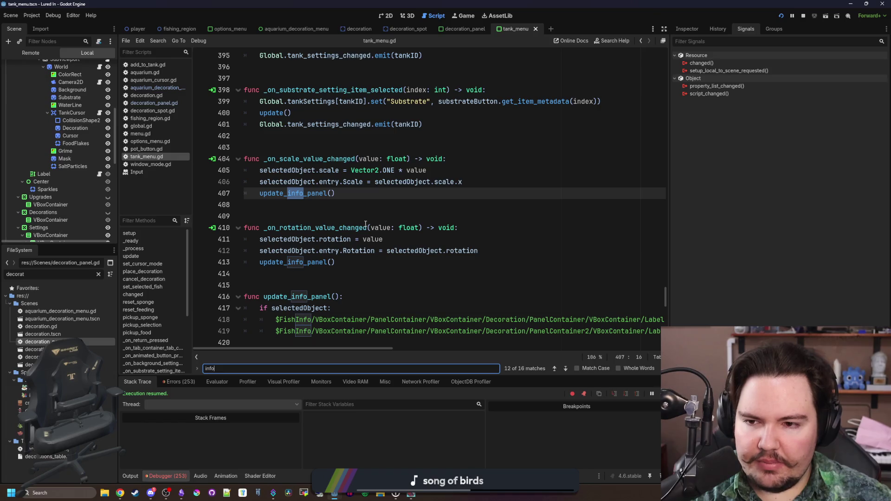
key(Return)
click(340, 203)
key(Down)
key(Down)
scroll(310, 194, down, 1)
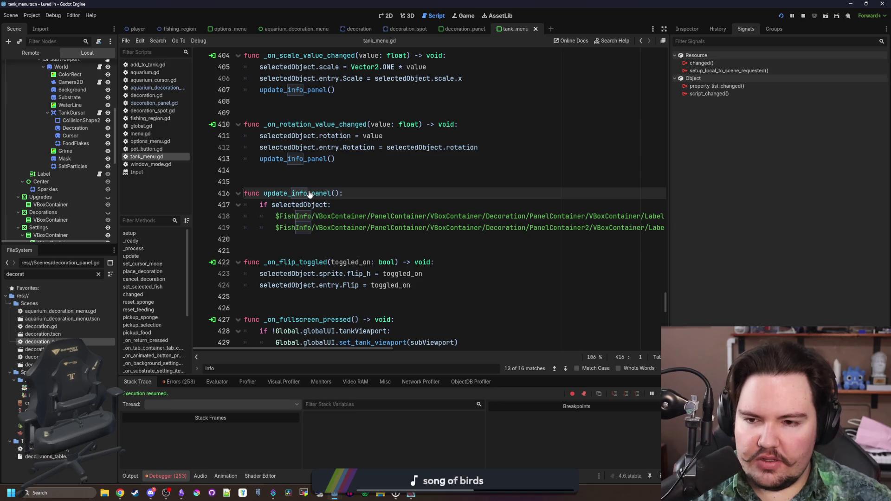
scroll(310, 194, right, 5)
scroll(315, 193, left, 5)
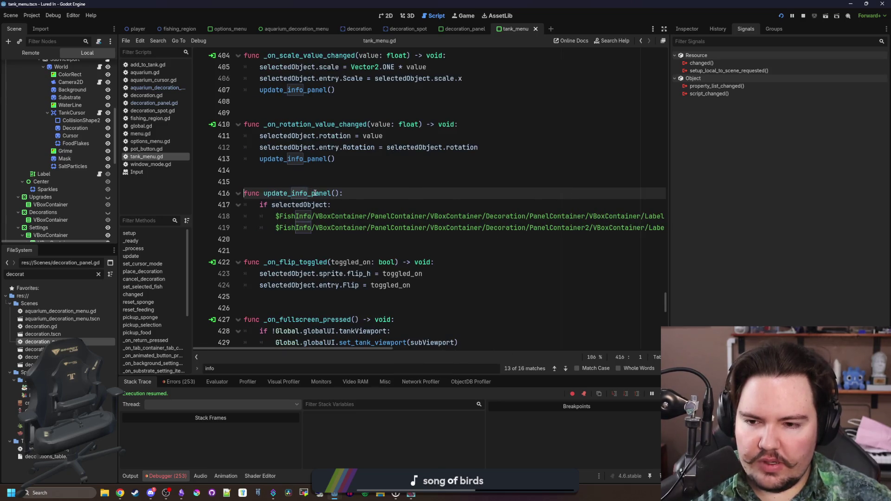
scroll(315, 194, up, 3)
Search for update_ to step through update_info_panel calls in the scale and rotation handlers.
click(344, 259)
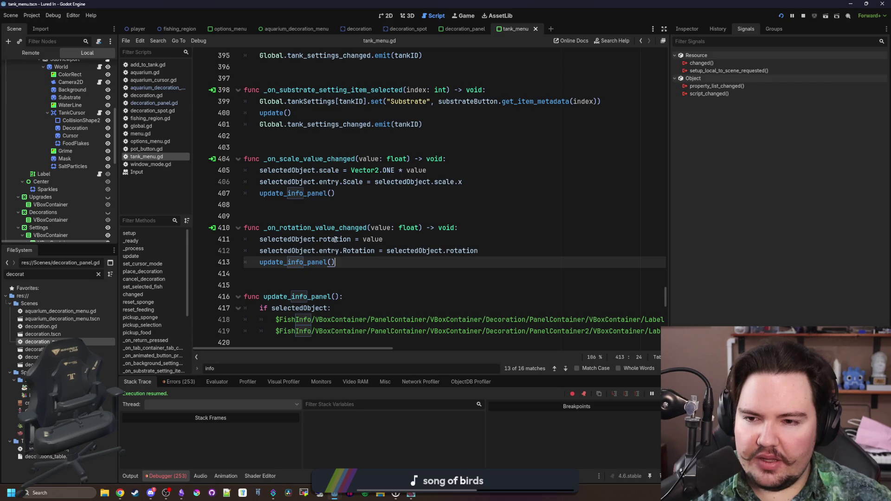
click(335, 217)
text(update_)
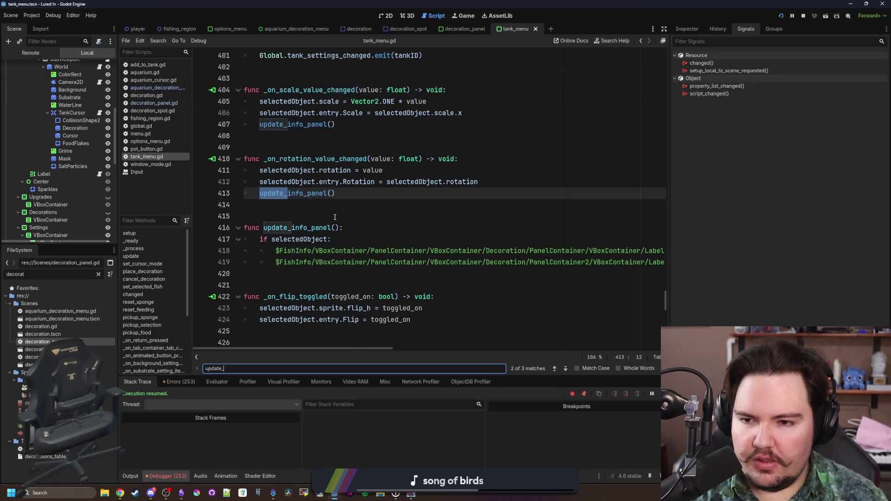
key(Return)
key(Return)
key(Return)
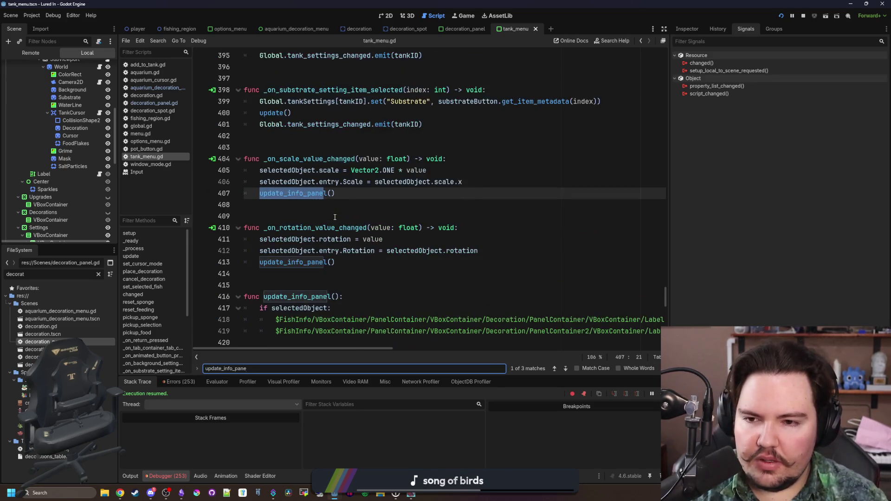
key(shift+Return)
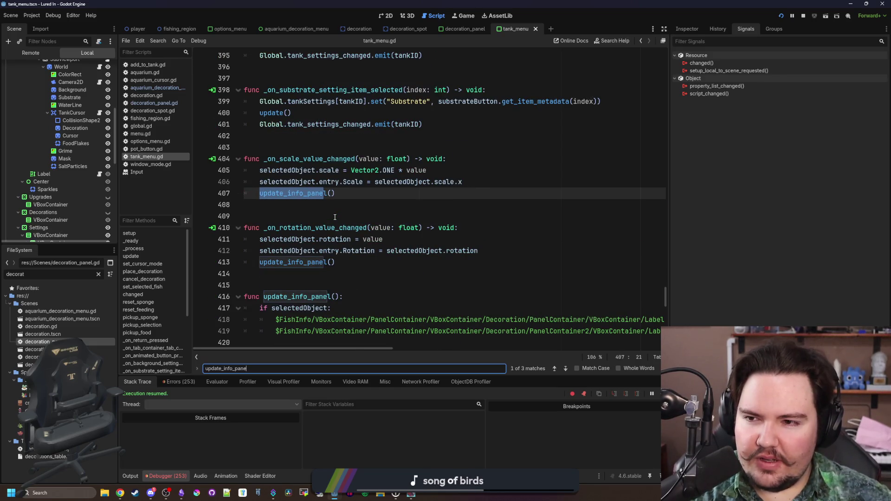
click(336, 152)
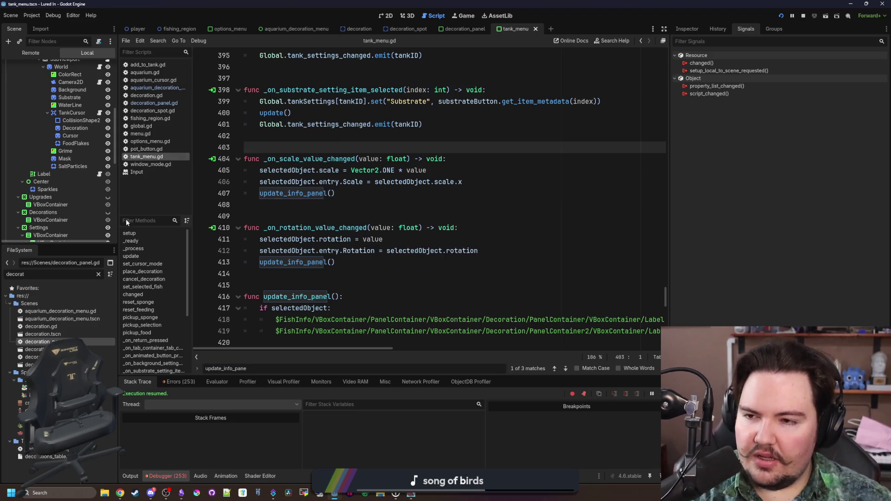
Filter FileSystem for tank_cu, open tank_cursor.gd, and examine its set_selected_fish(null) call.
click(99, 274)
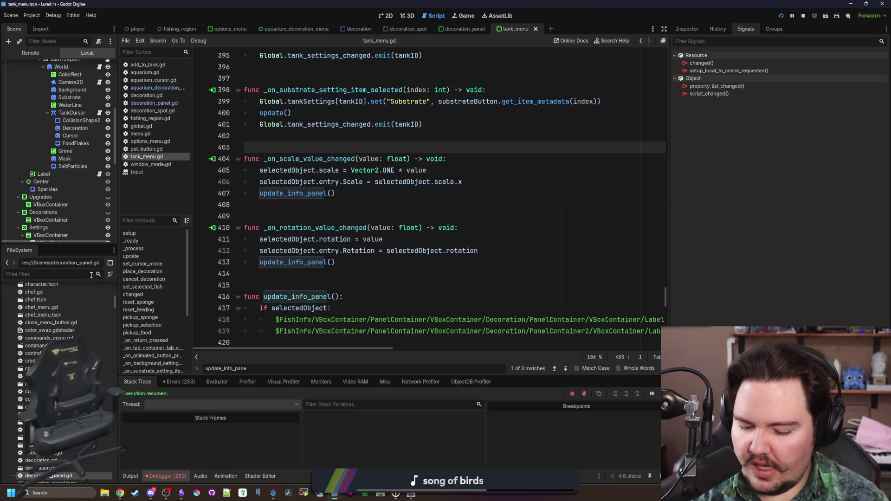
text(tank_cu)
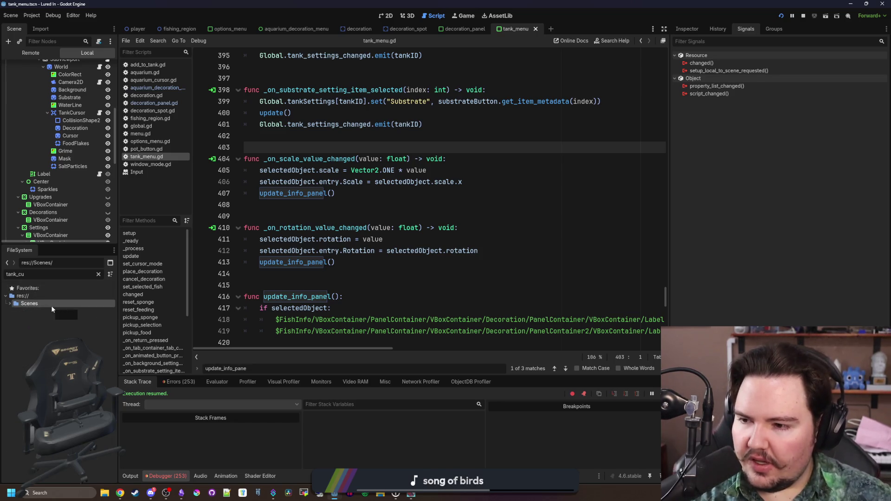
double_click(48, 304)
click(53, 312)
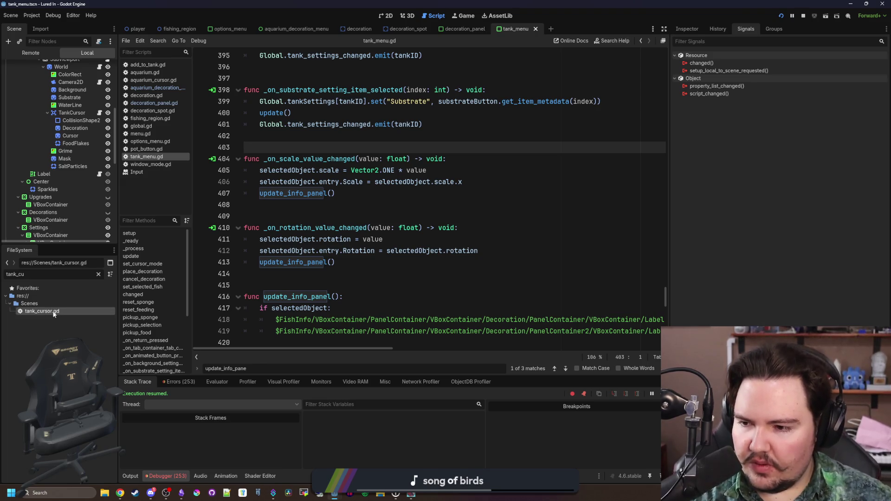
double_click(54, 312)
click(398, 294)
scroll(398, 293, down, 4)
click(312, 216)
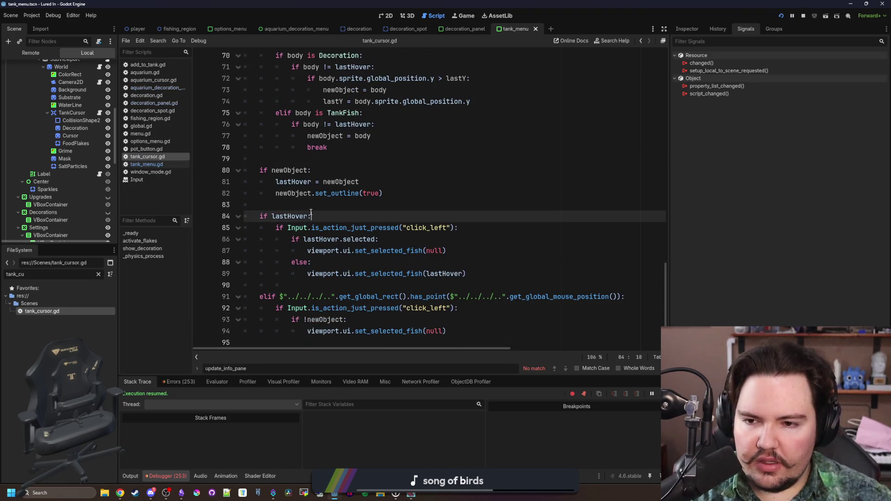
click(314, 205)
key(ctrl+s)
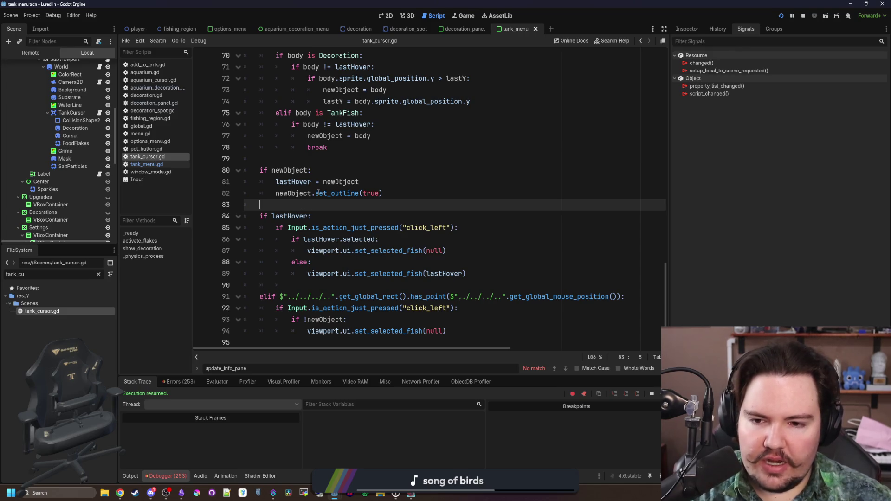
drag(458, 250, 308, 251)
key(ctrl+c)
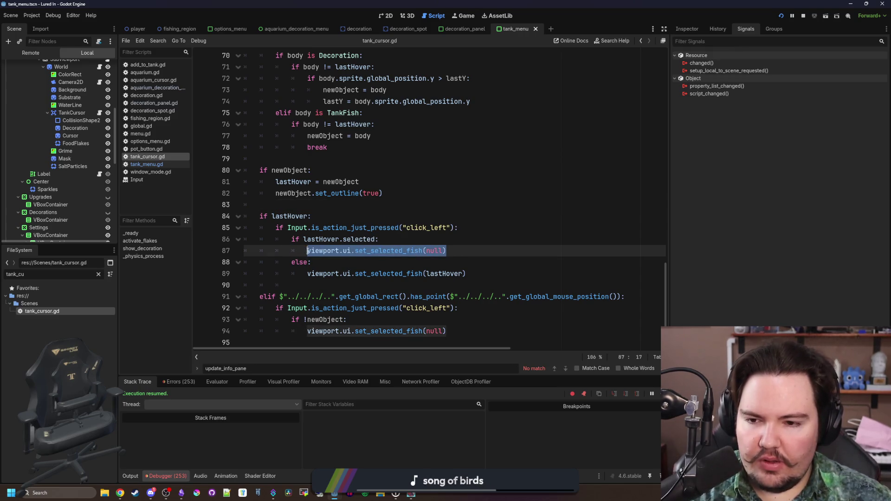
click(357, 193)
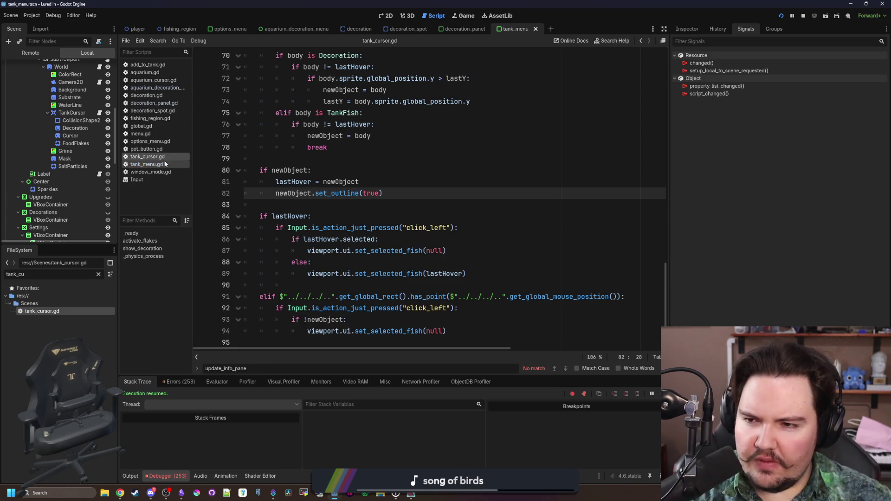
Glance at decoration_panel.gd, decoration_spot.gd and add_to_tank.gd, then return to tank_menu.gd.
click(163, 164)
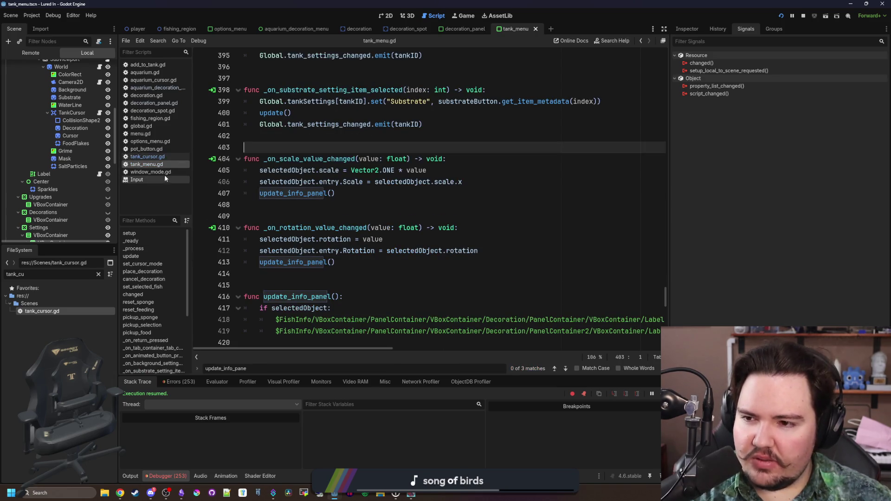
click(167, 104)
click(169, 110)
click(166, 103)
click(169, 110)
click(154, 66)
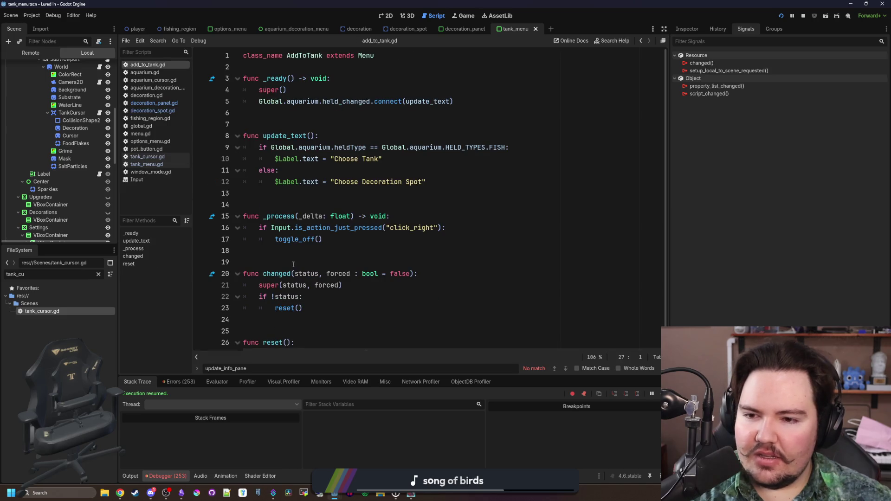
scroll(279, 261, down, 1)
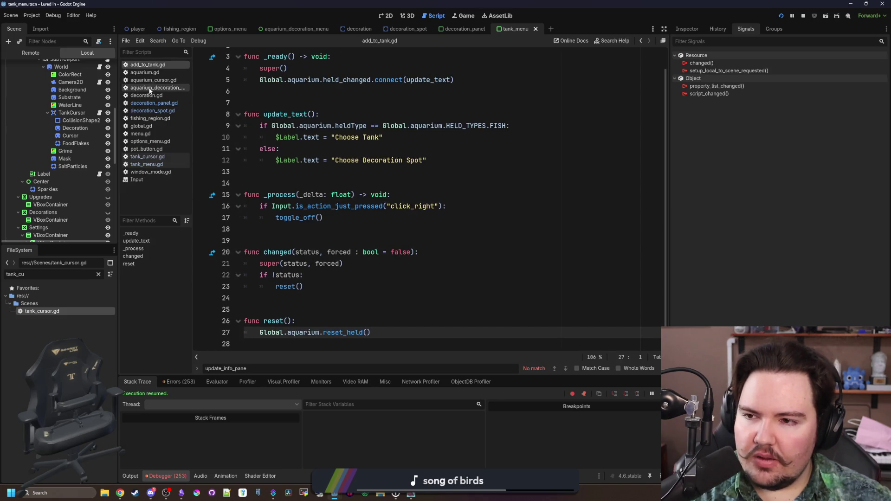
click(160, 165)
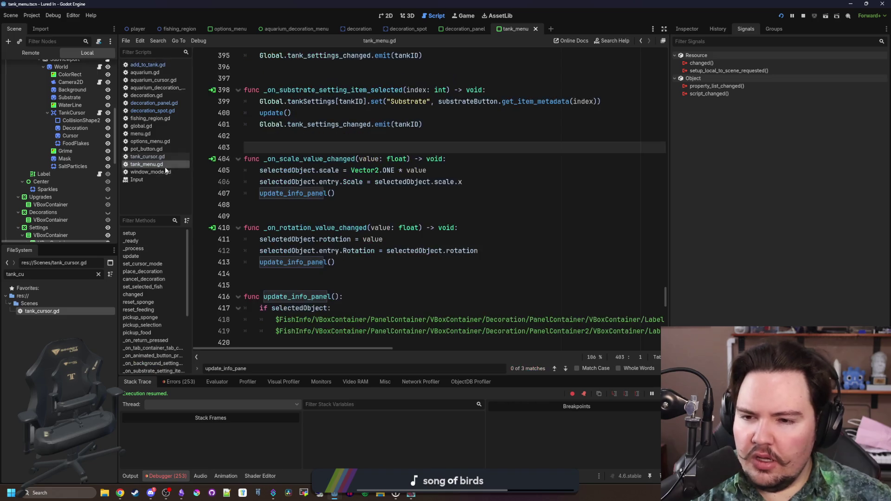
scroll(317, 272, down, 15)
Paste the deselect call on new lines in both the move and copy handlers, then save.
click(415, 278)
key(Return)
key(ctrl+v)
click(369, 331)
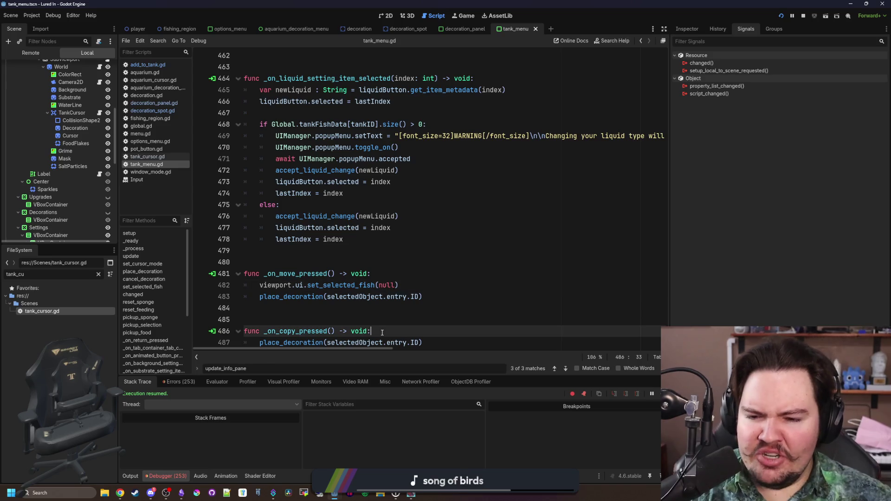
key(Return)
key(ctrl+v)
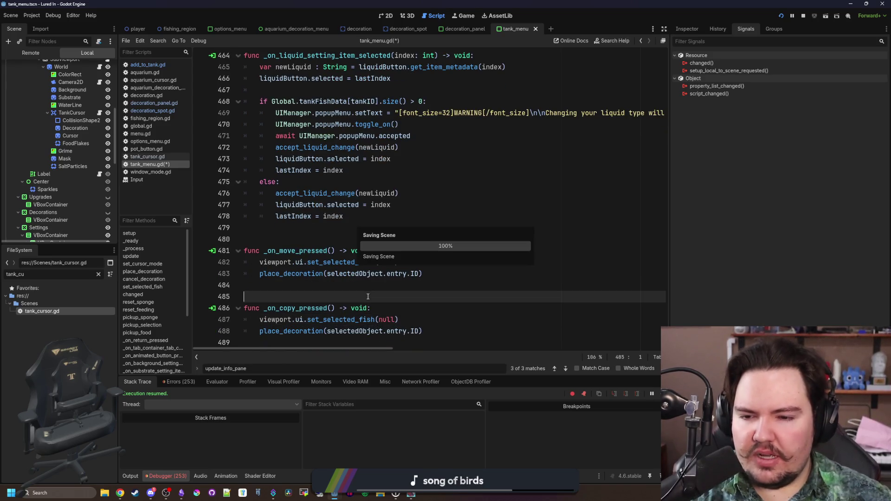
click(369, 296)
key(ctrl+s)
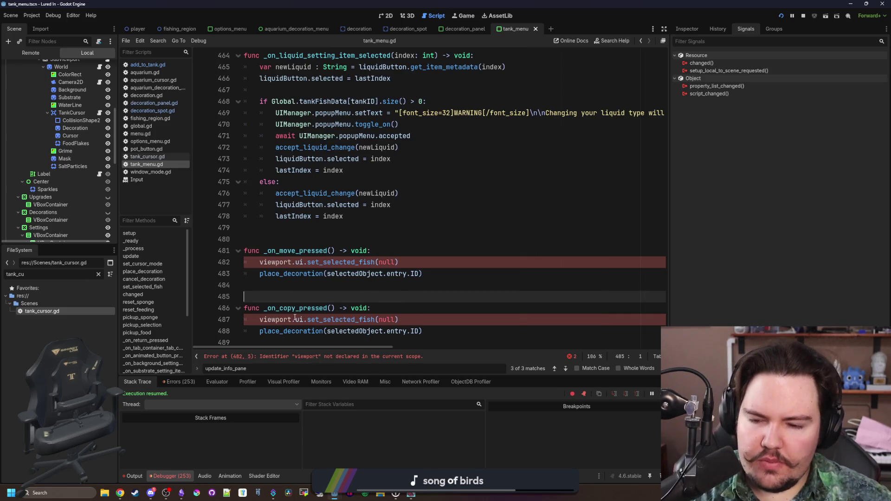
Remove the viewport.ui. prefix from both set_selected_fish calls and save the script.
drag(304, 320, 258, 319)
key(BackSpace)
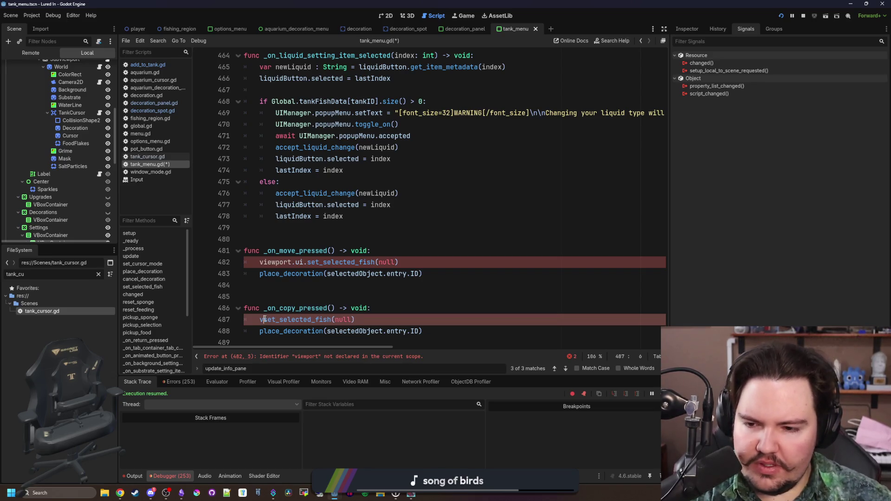
drag(260, 262, 307, 263)
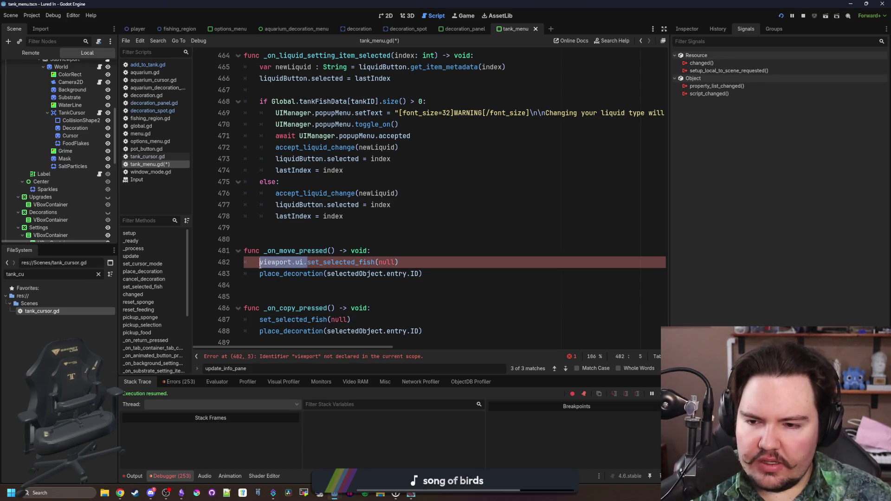
key(BackSpace)
click(275, 240)
key(ctrl+s)
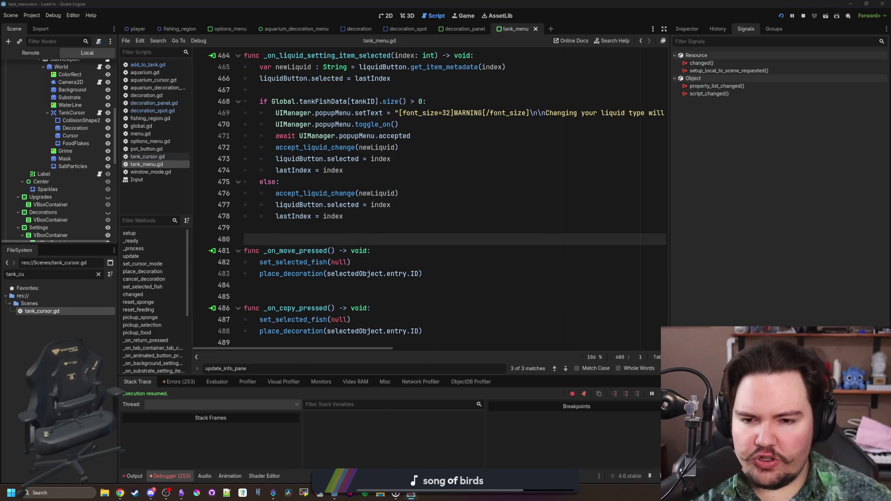
Switch to the running game and try moving a kelp plant.
key(alt+Tab)
click(379, 249)
click(739, 298)
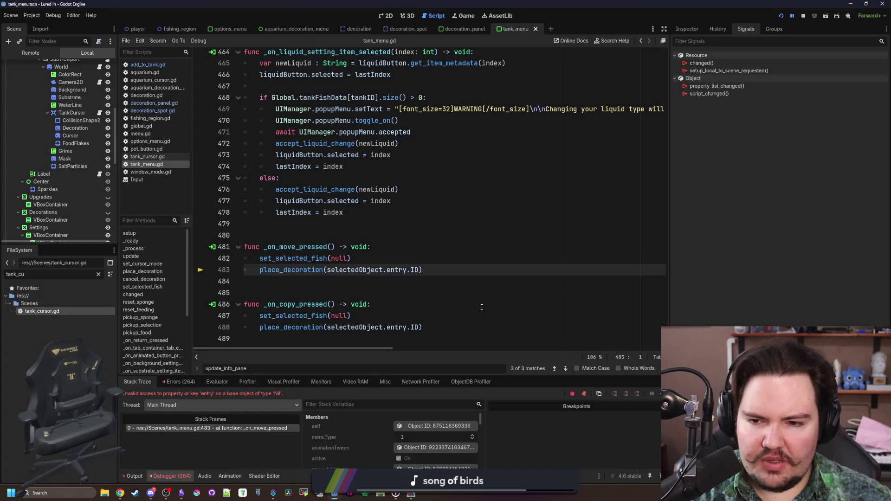
Open a line above the deselect call in _on_move_pressed and start typing 'var last'.
click(379, 250)
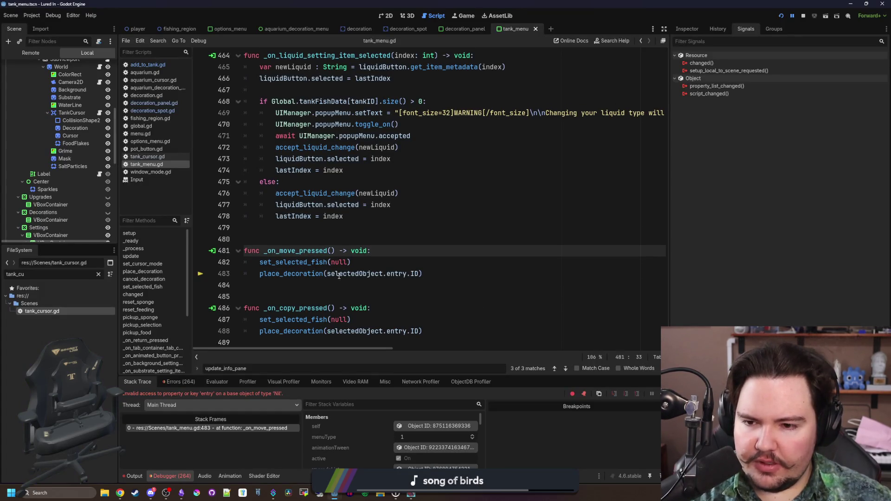
drag(351, 262, 261, 264)
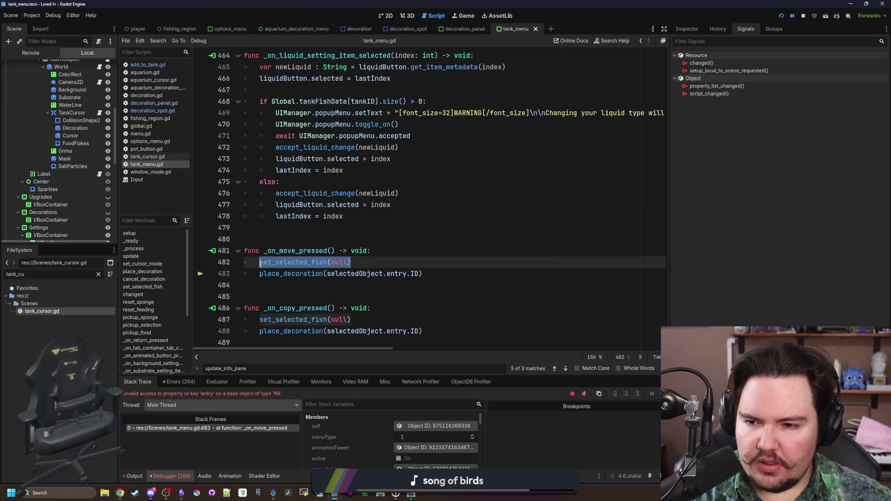
click(385, 263)
key(Home)
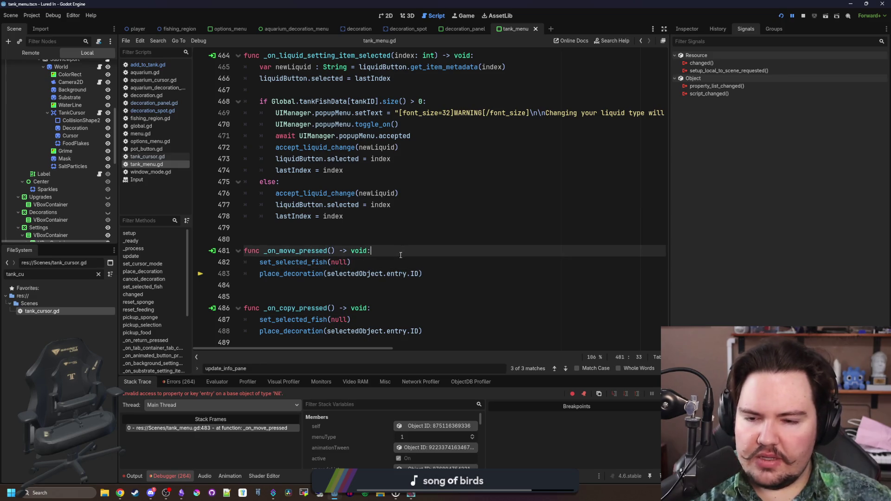
key(Return)
key(Up)
text(var last)
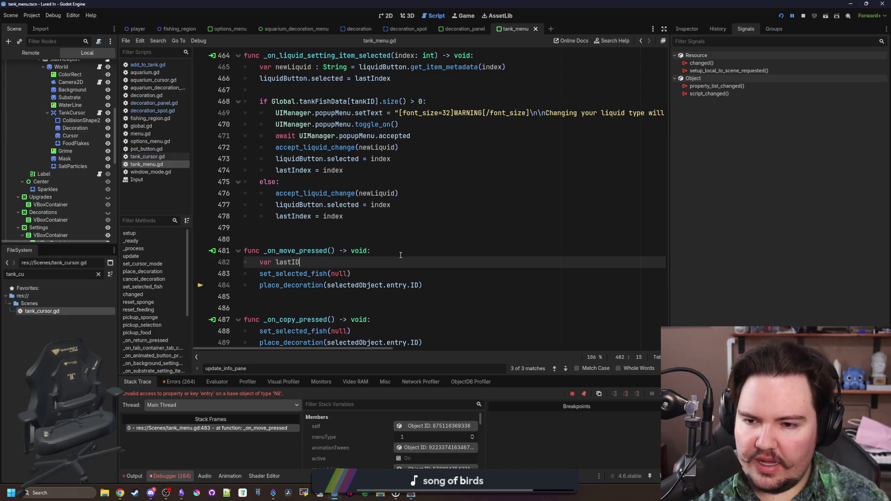
Move selectedObject.entry.ID into the lastID declaration and pass lastID to place_decoration.
drag(419, 285, 328, 285)
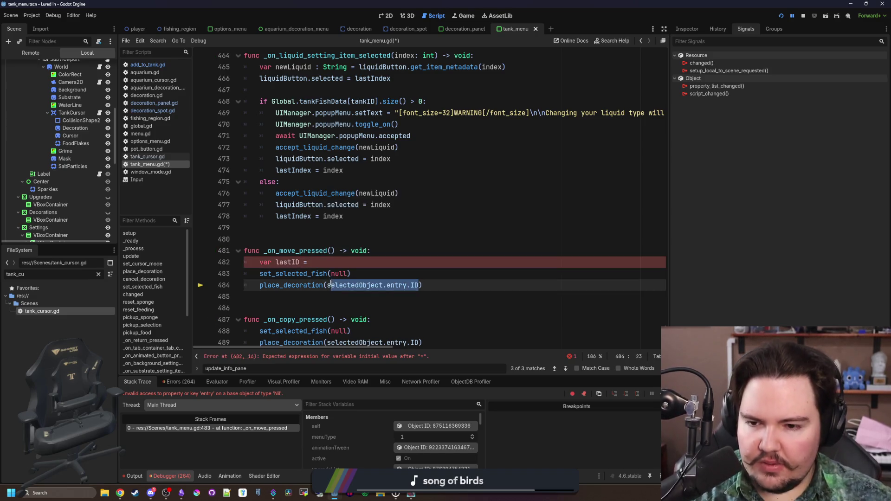
key(ctrl+x)
click(337, 263)
key(ctrl+v)
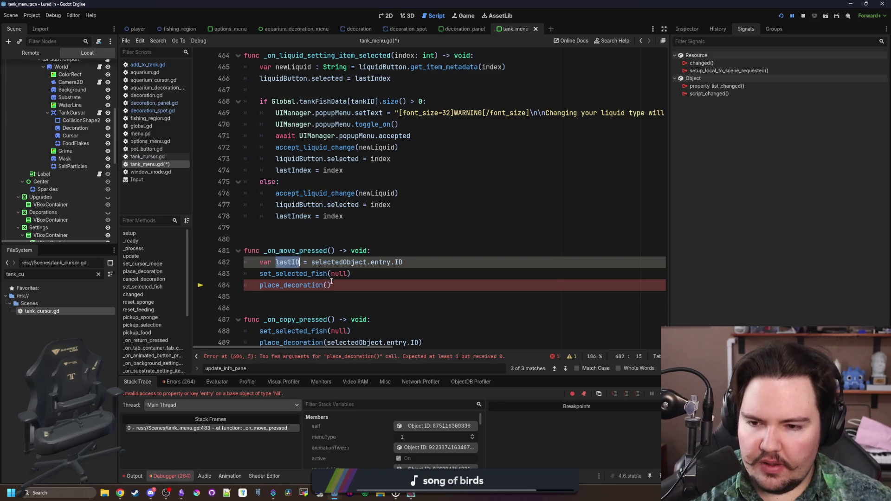
click(328, 285)
text(lastID)
Copy the lastID declaration into _on_copy_pressed and replace its selectedObject.entry.ID argument with lastID.
drag(403, 263, 253, 263)
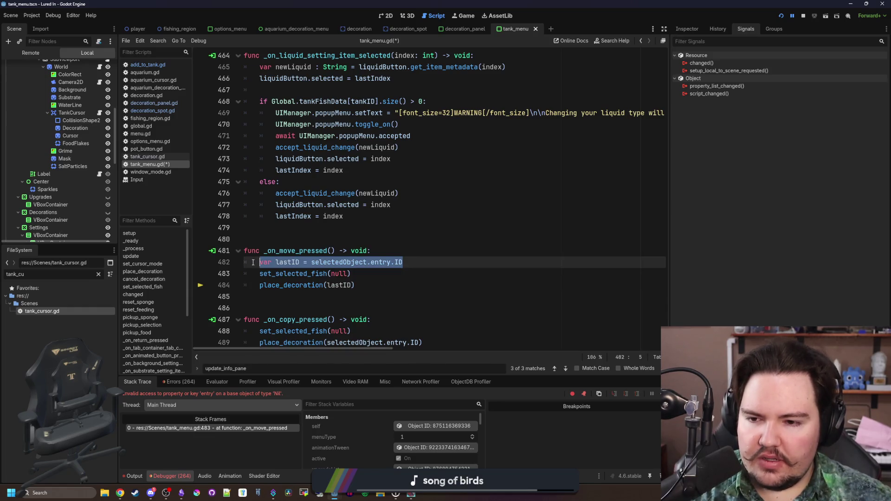
key(ctrl+c)
click(390, 319)
key(Return)
key(ctrl+v)
scroll(297, 320, down, 1)
double_click(288, 309)
key(ctrl+c)
drag(327, 331, 422, 331)
key(ctrl+v)
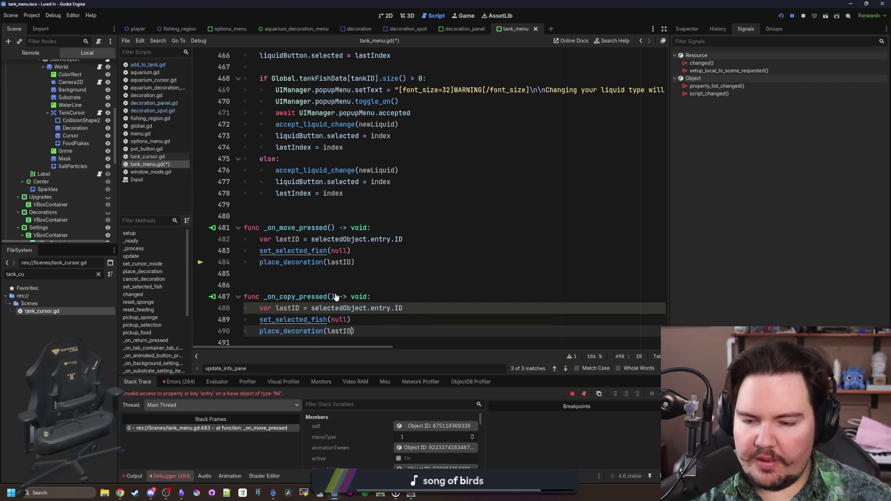
Save the script, run the game with F5, and select a kelp plant.
click(339, 284)
key(ctrl+s)
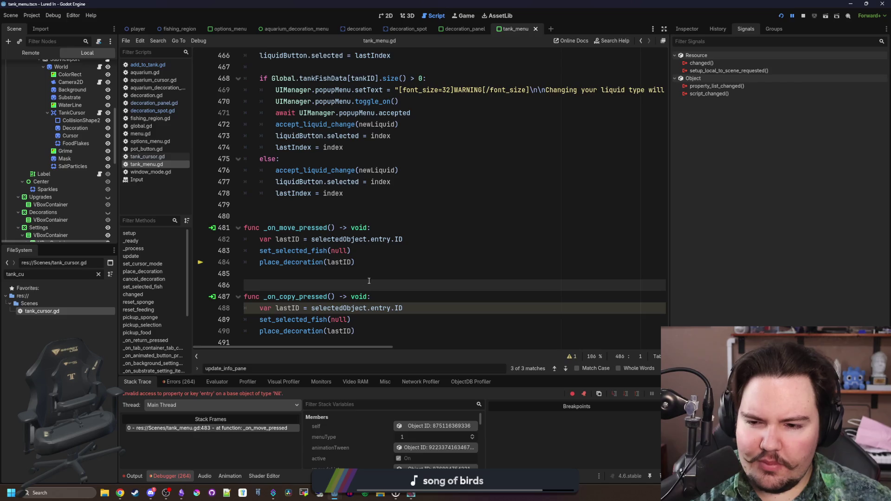
key(F5)
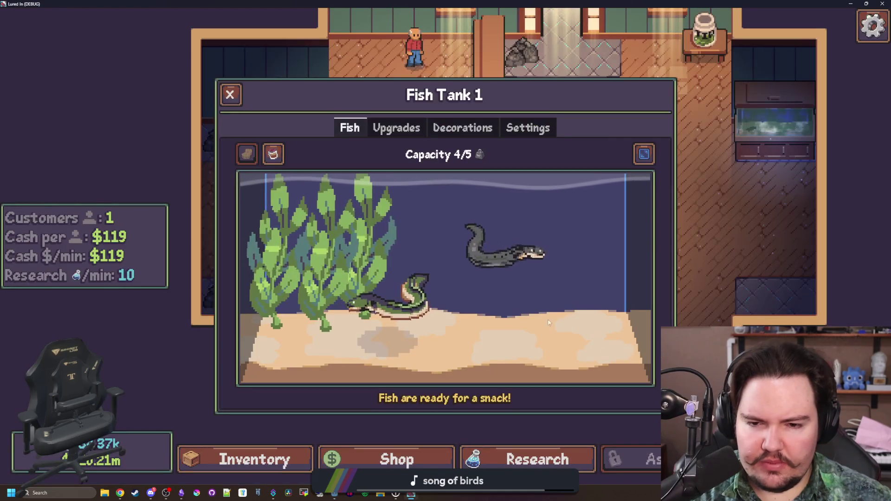
click(373, 255)
Move a left-cluster kelp to the tank's right side, then stop the game with F8.
click(373, 255)
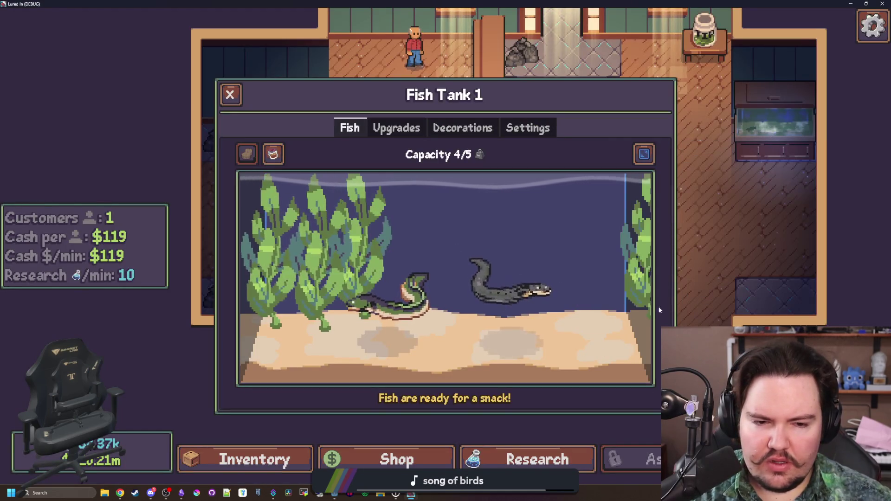
click(362, 260)
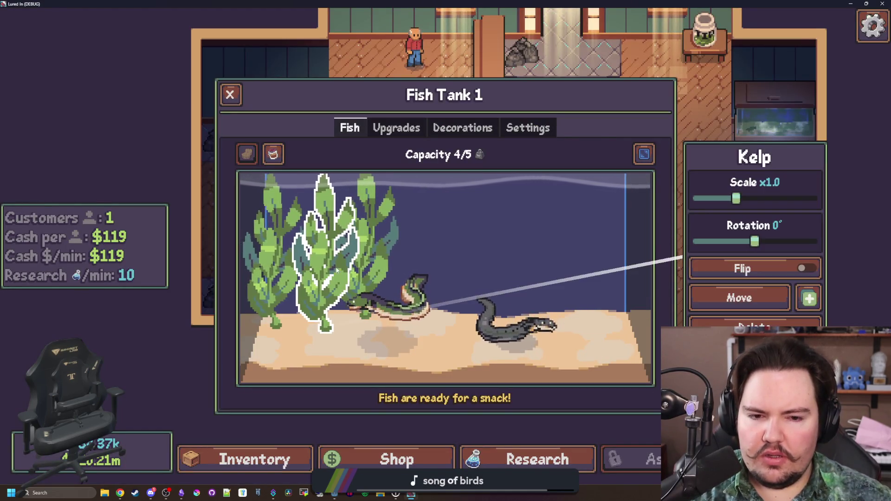
click(740, 297)
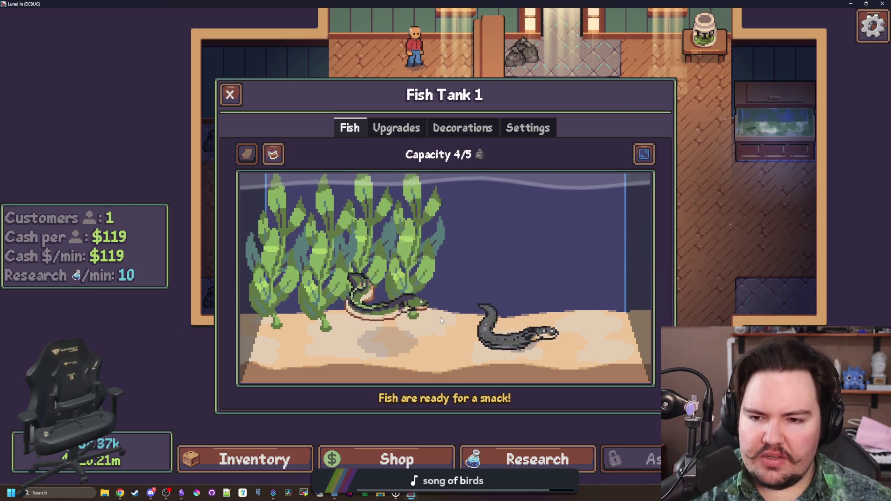
click(494, 318)
click(739, 298)
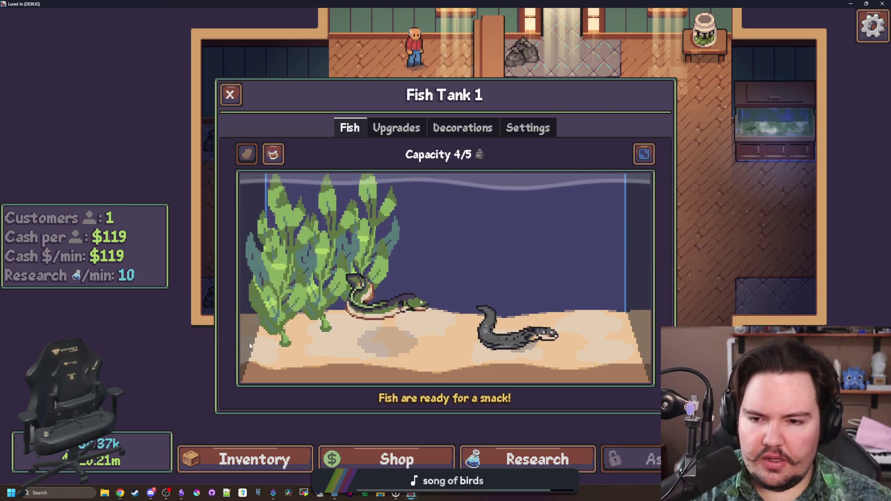
click(610, 314)
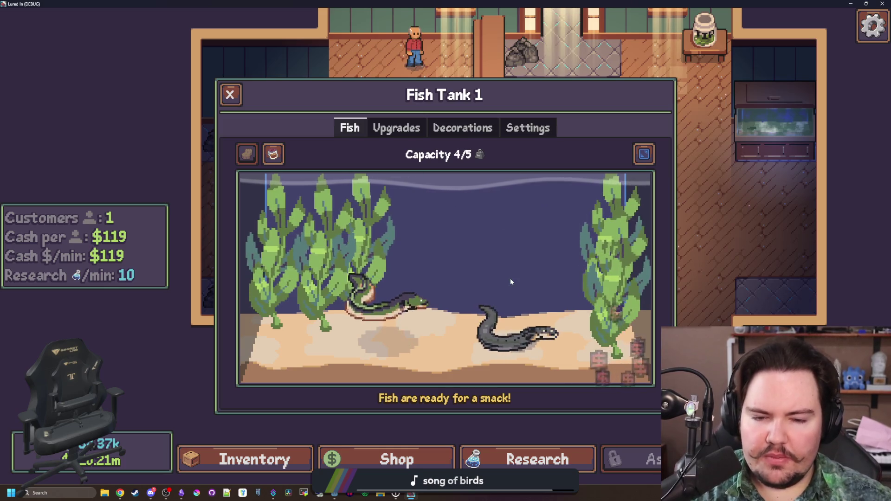
key(F8)
key(Up)
key(Up)
key(Up)
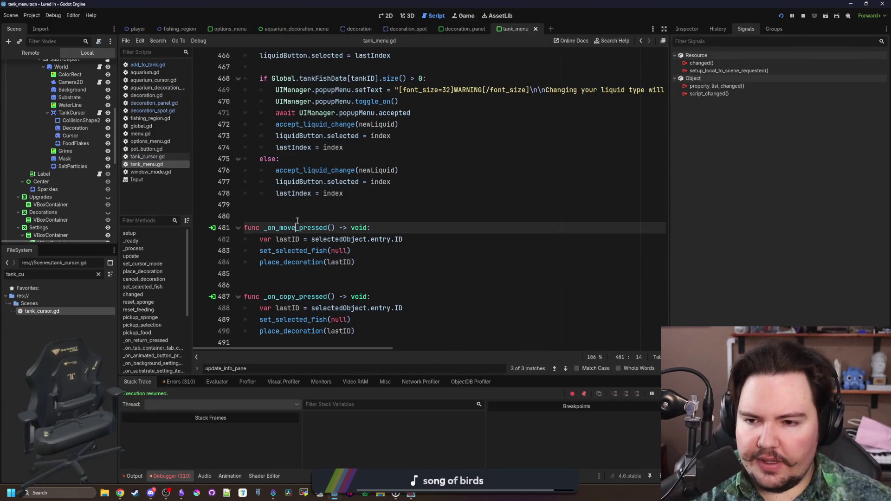
Save tank_menu.gd with the caret around lines 485–486.
click(303, 275)
key(ctrl+s)
click(331, 281)
key(ctrl+s)
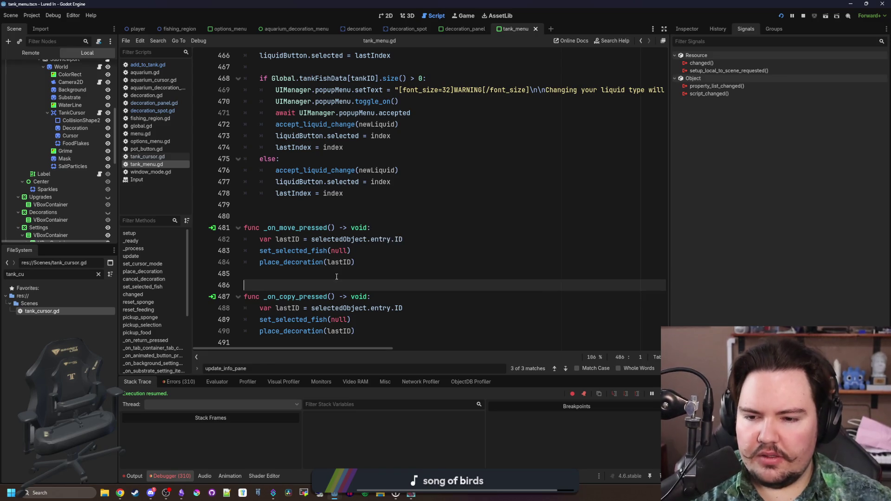
key(Up)
key(ctrl+s)
Scroll to the top of tank_menu.gd and add a new line after the tankDirty declaration.
scroll(664, 324, up, 5)
mouse_move(666, 322)
mouse_down()
mouse_move(665, 66)
mouse_move(676, 307)
mouse_move(674, 58)
mouse_move(675, 74)
mouse_up()
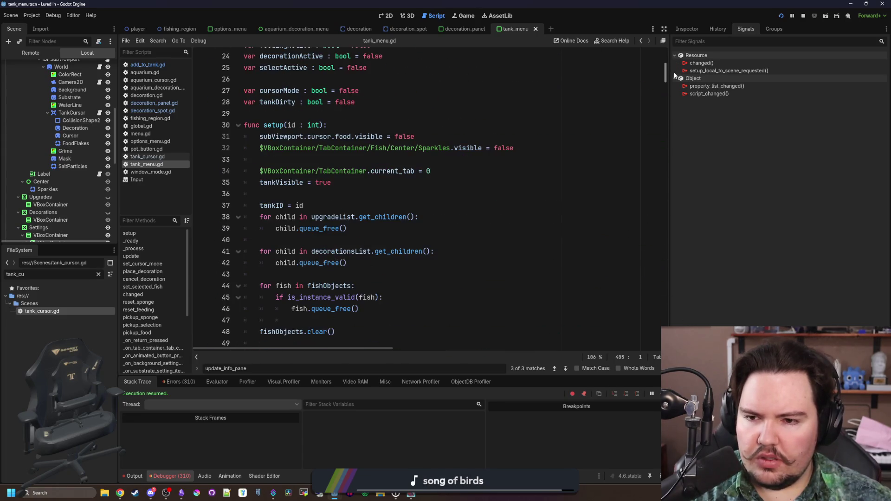
scroll(477, 154, up, 2)
click(394, 182)
click(395, 171)
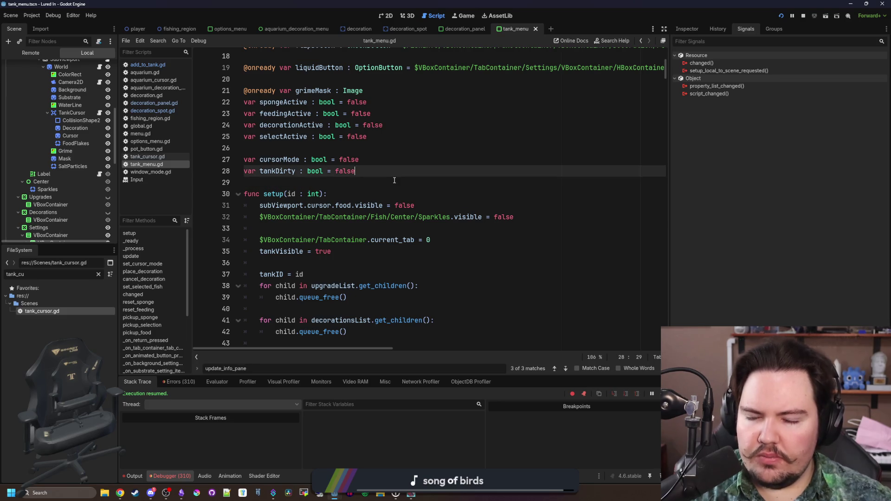
key(Return)
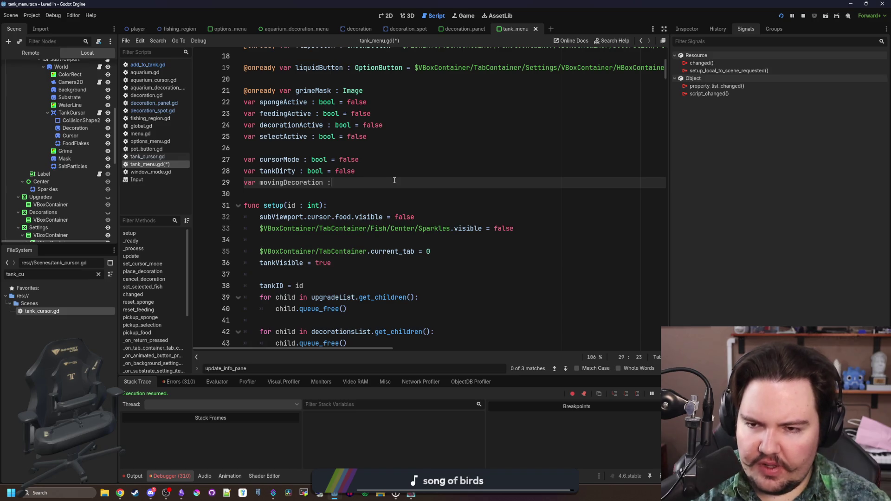
scroll(395, 180, up, 1)
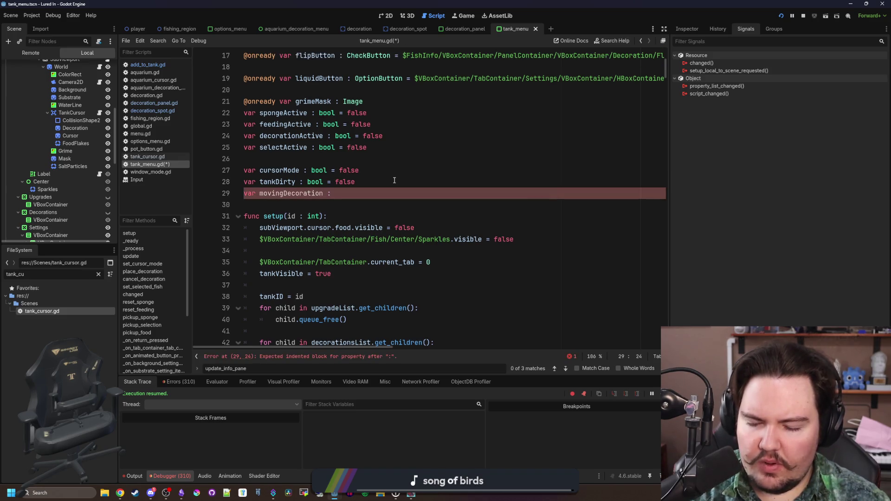
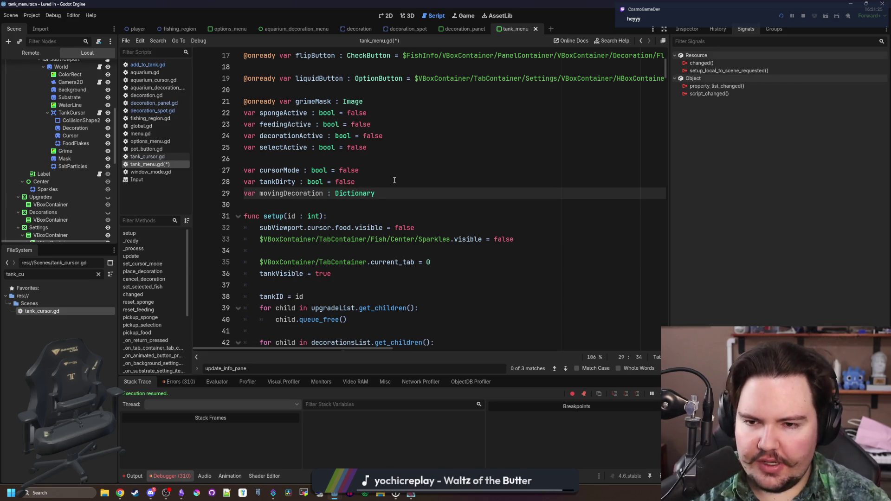
Change the movingDecoration declaration on line 29 from Dictionary to Decoration = null.
double_click(291, 193)
click(388, 193)
text(l)
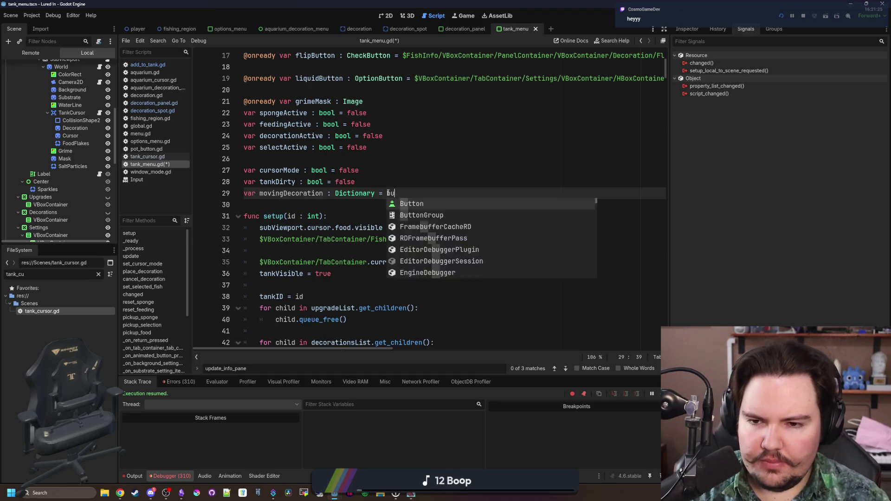
key(Escape)
double_click(297, 193)
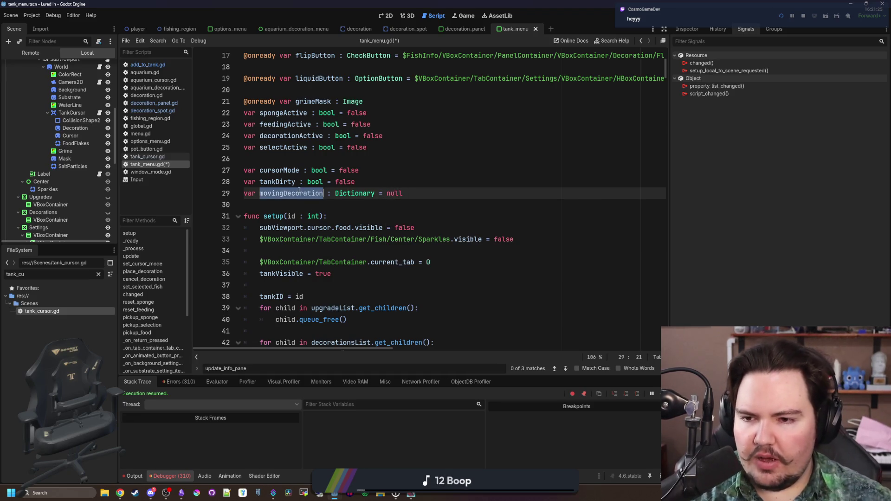
scroll(464, 195, down, 10)
scroll(595, 142, up, 10)
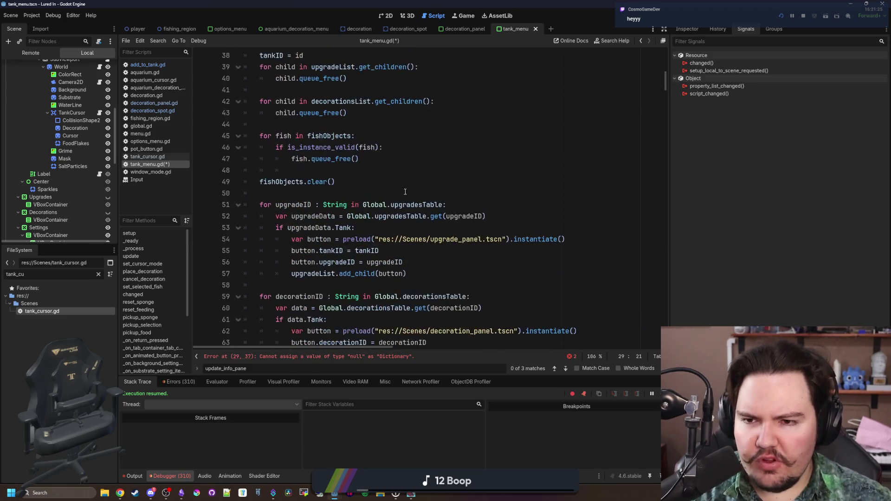
click(348, 193)
double_click(348, 194)
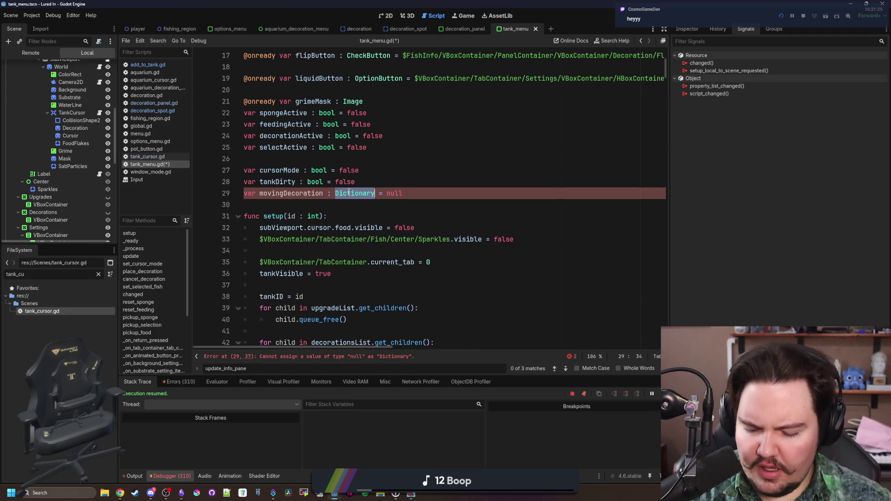
key(BackSpace)
text(ecoration)
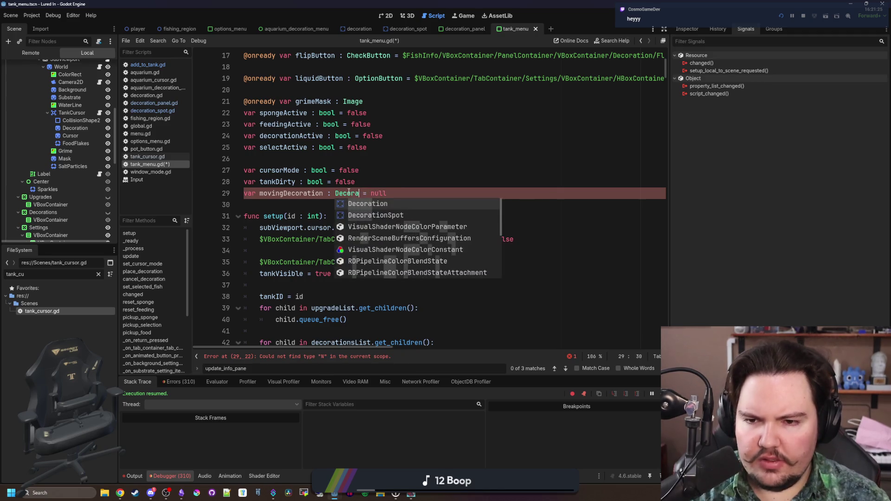
double_click(306, 193)
In _on_move_pressed, add a line assigning movingDecoration = selectedObject.
scroll(307, 191, down, 5)
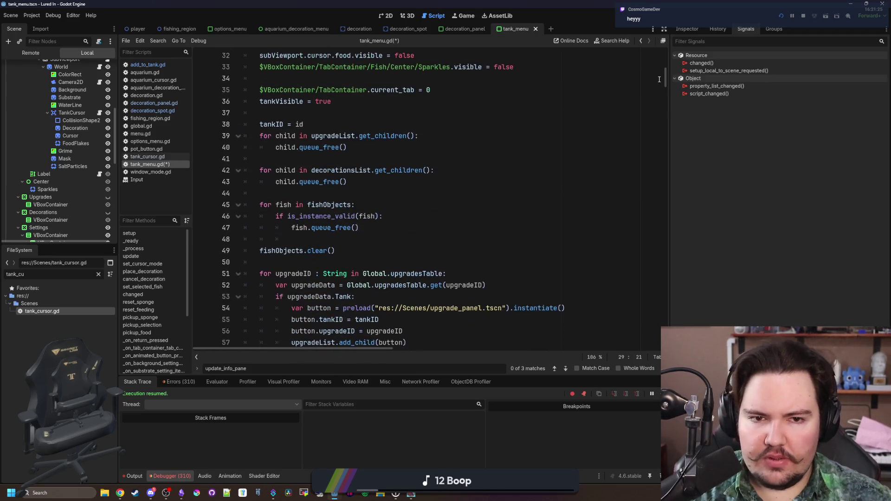
drag(667, 78, 633, 378)
click(346, 280)
click(392, 223)
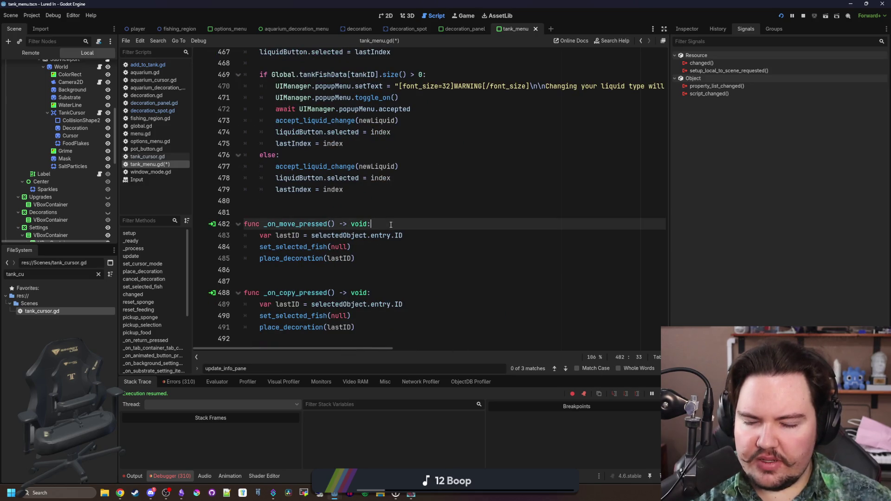
key(Return)
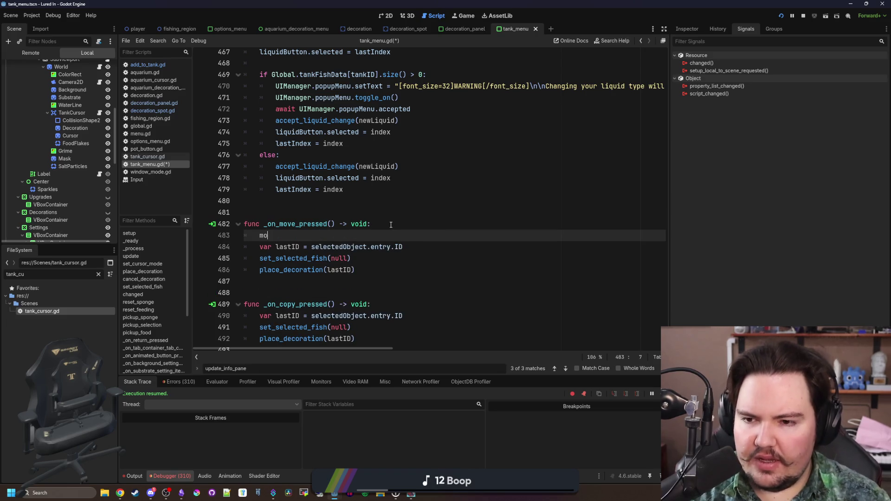
text(vingDecoration = selectedOj)
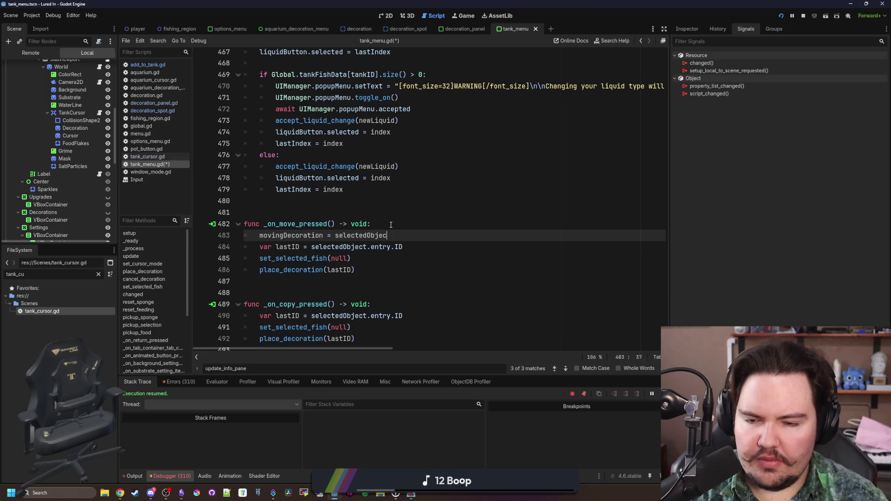
click(373, 213)
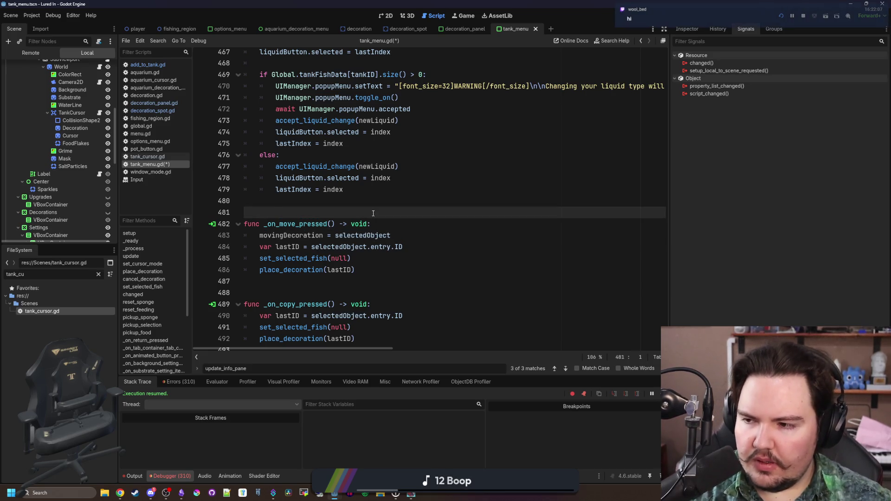
Add a line in cancel_decoration that resets movingDecoration.
ctrl+click(308, 258)
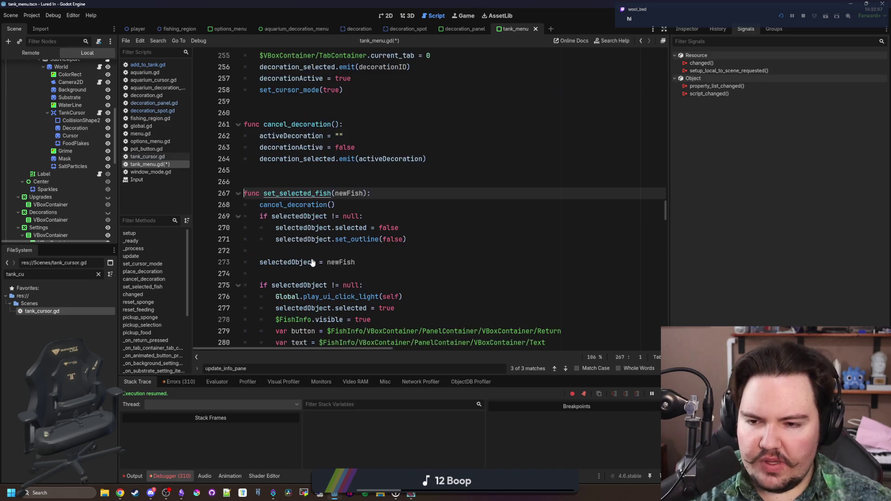
ctrl+click(312, 206)
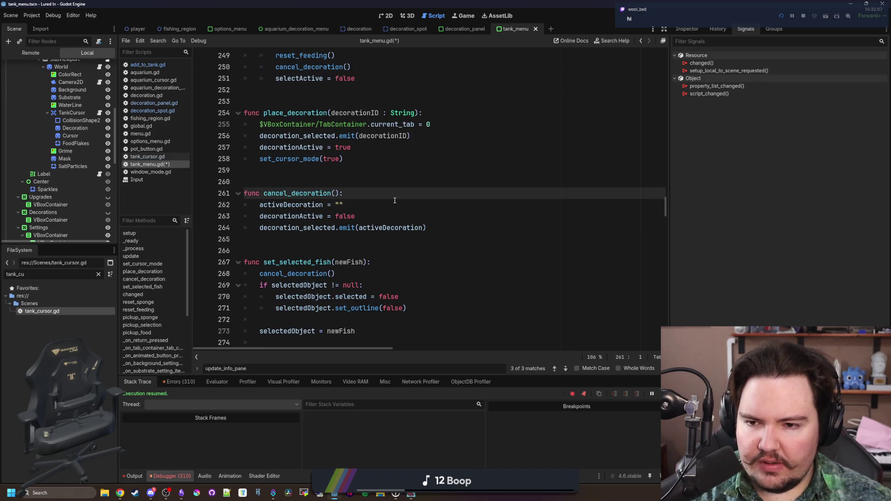
key(End)
key(Return)
text(movingDecoration)
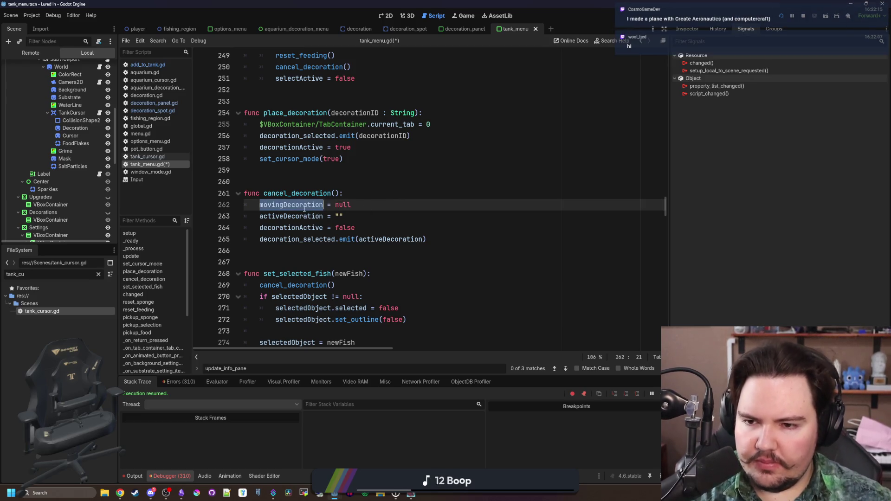
key(Up)
Save tank_menu.gd and open tank_cursor.gd in the script editor.
scroll(664, 209, down, 5)
scroll(664, 209, down, 20)
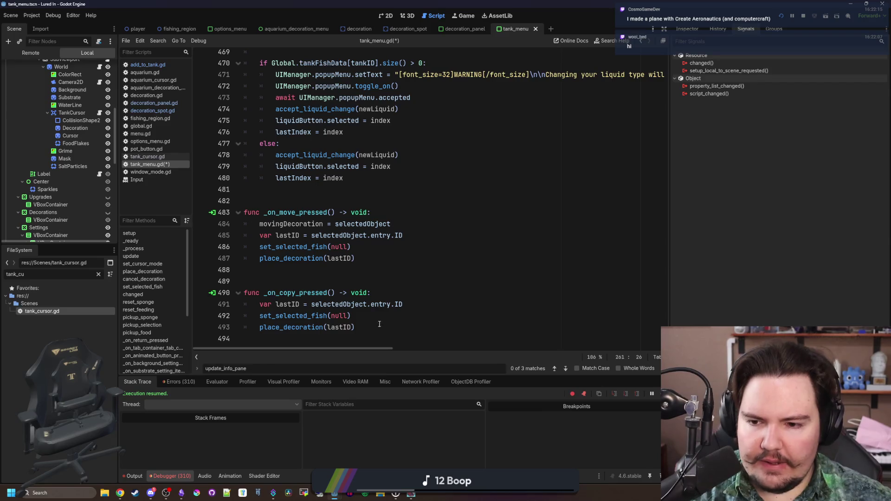
click(335, 273)
key(ctrl+s)
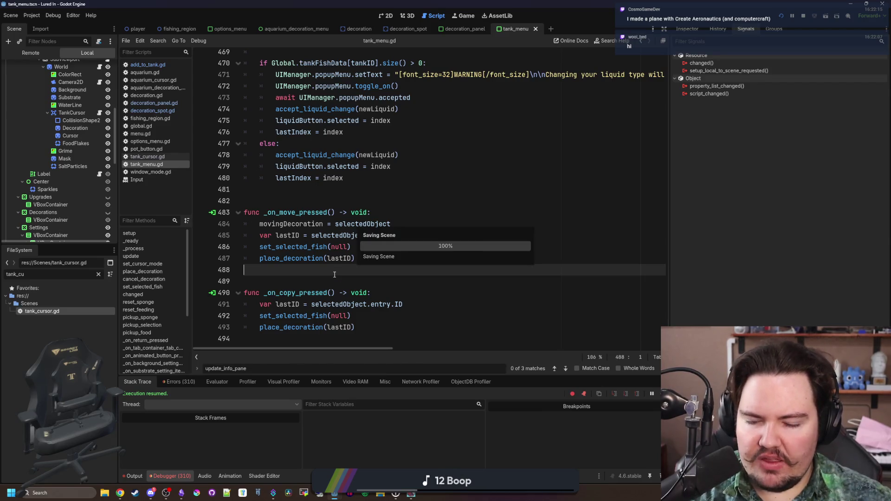
click(352, 247)
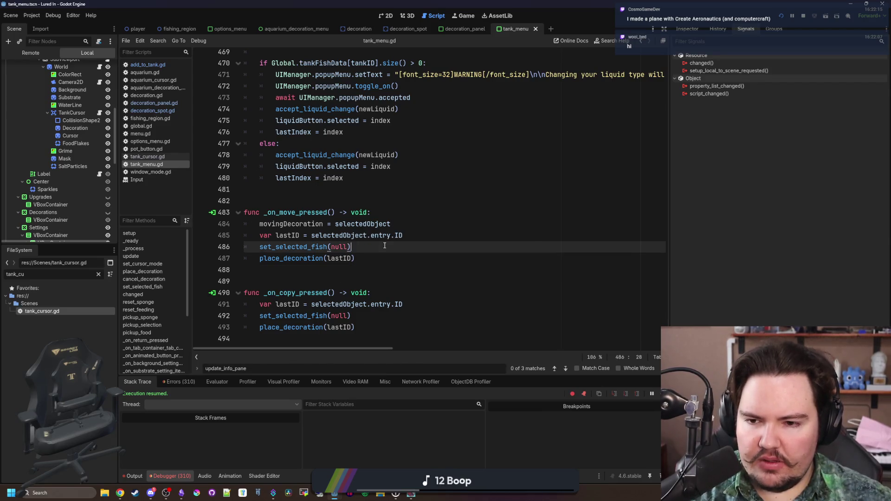
click(325, 201)
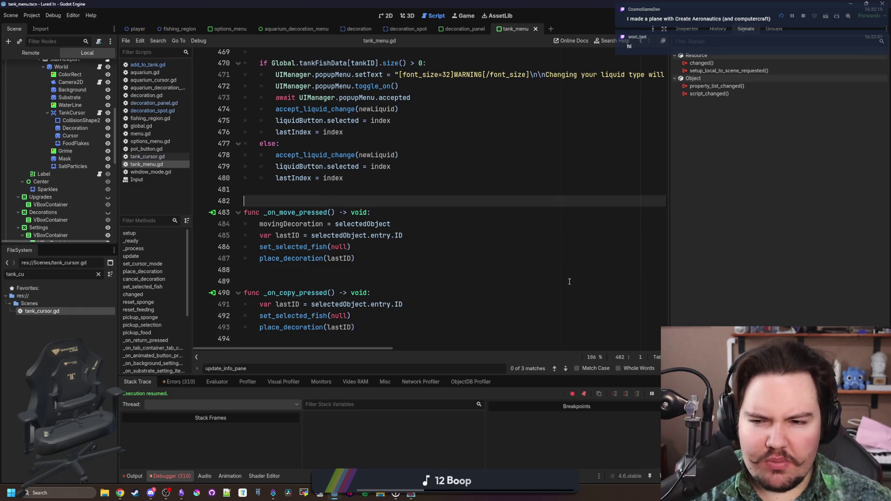
scroll(458, 257, up, 6)
click(319, 212)
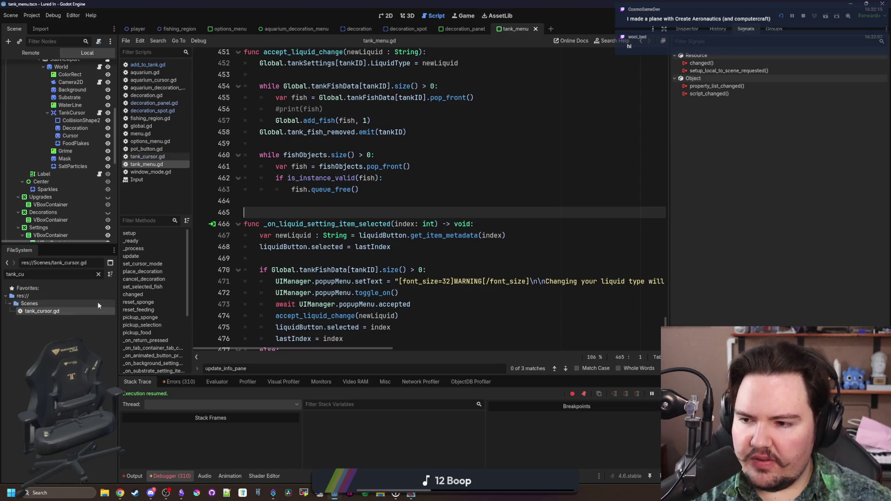
double_click(61, 310)
Scroll through tank_cursor.gd and return to the top of the script.
click(374, 205)
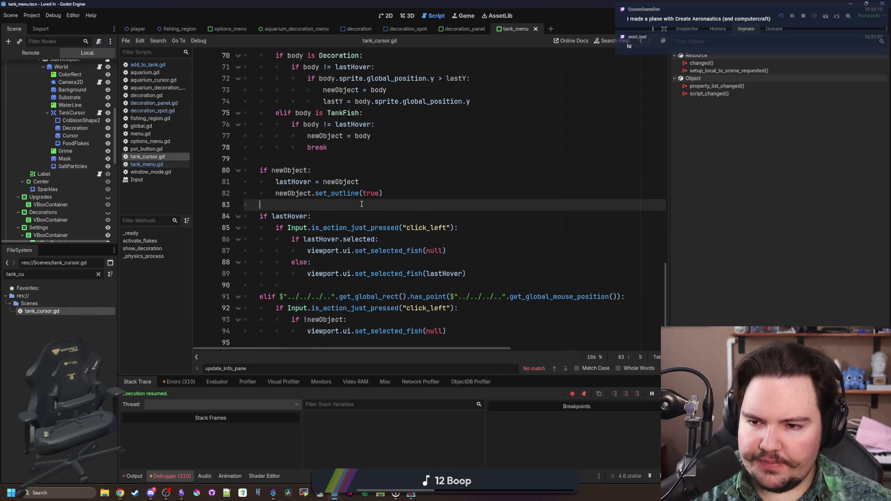
scroll(374, 211, up, 1)
scroll(374, 212, up, 8)
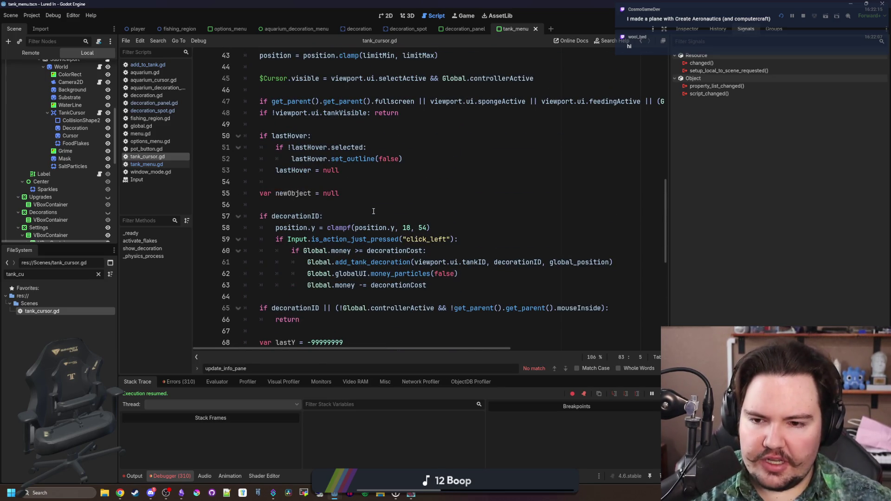
scroll(312, 263, up, 12)
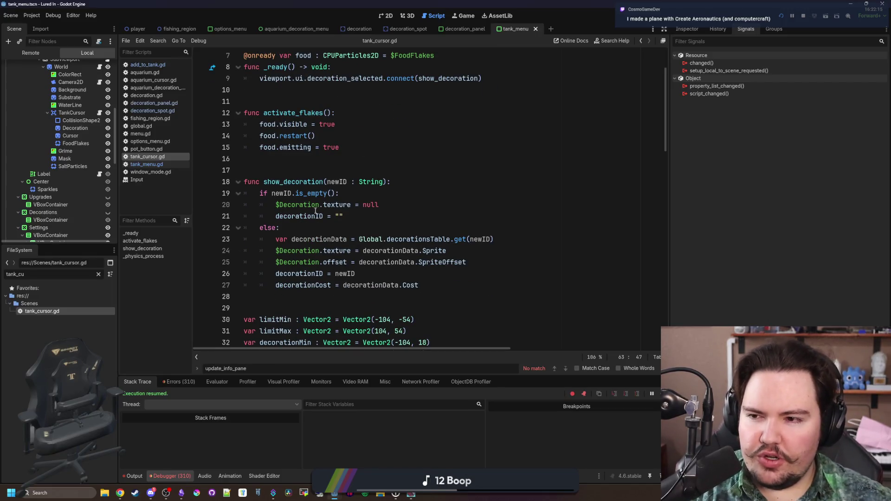
scroll(321, 223, down, 5)
scroll(320, 223, down, 5)
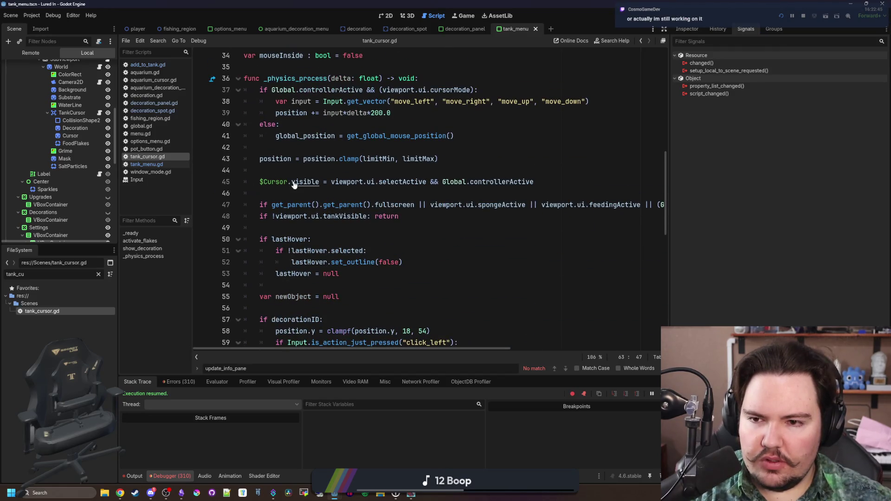
scroll(292, 258, down, 3)
key(ctrl+z)
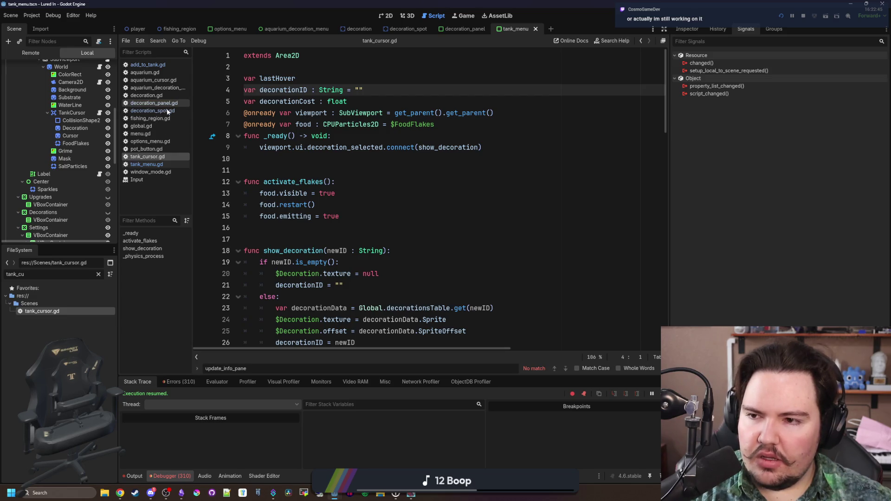
In tank_menu.gd, search 'set_hel' to locate the set_selected_fish definition.
click(160, 164)
click(406, 201)
key(ctrl+f)
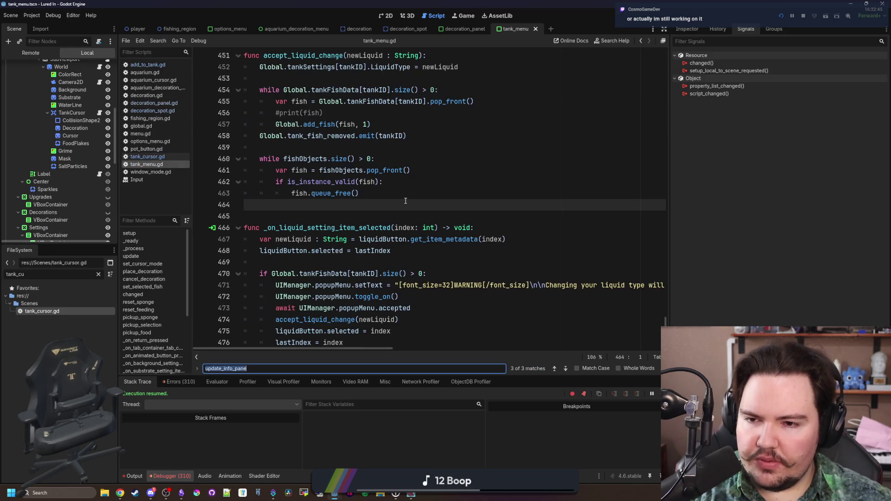
scroll(390, 195, down, 3)
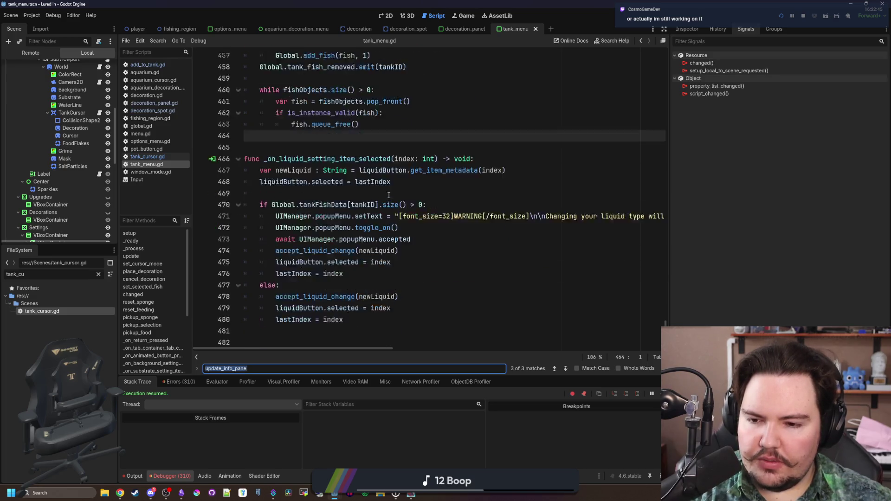
scroll(395, 195, up, 8)
scroll(396, 195, up, 13)
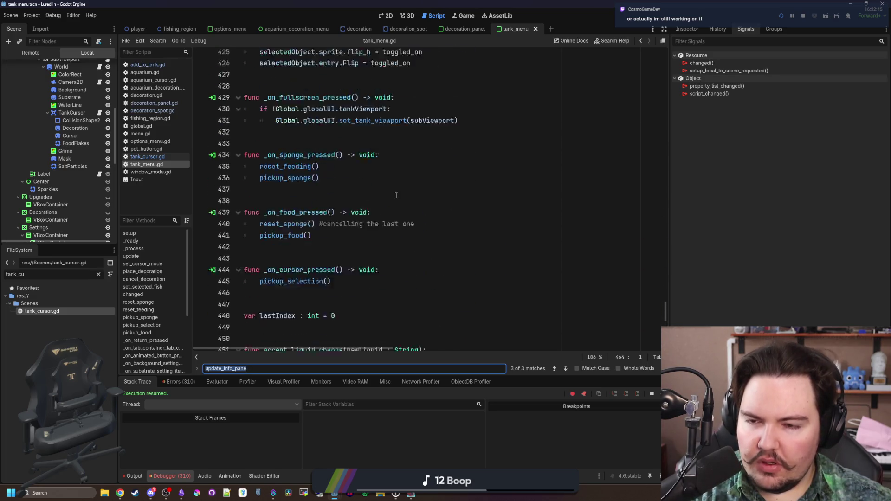
text(set_hel)
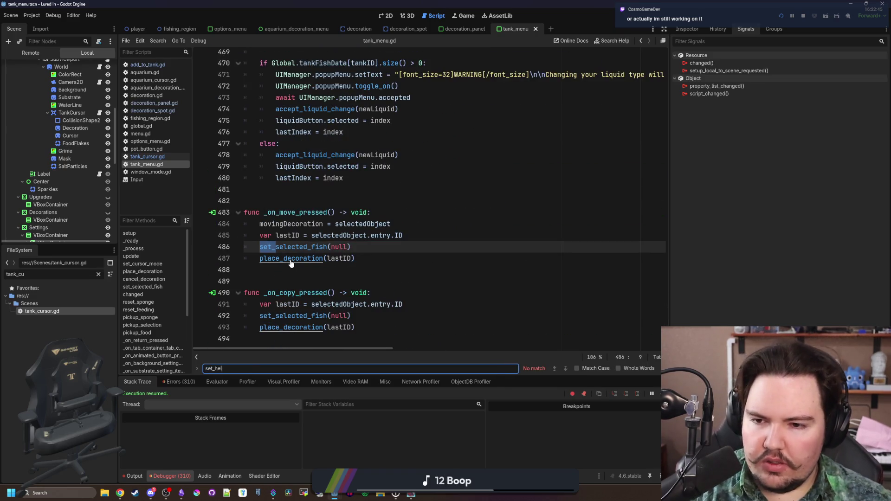
ctrl+click(305, 247)
scroll(305, 242, down, 4)
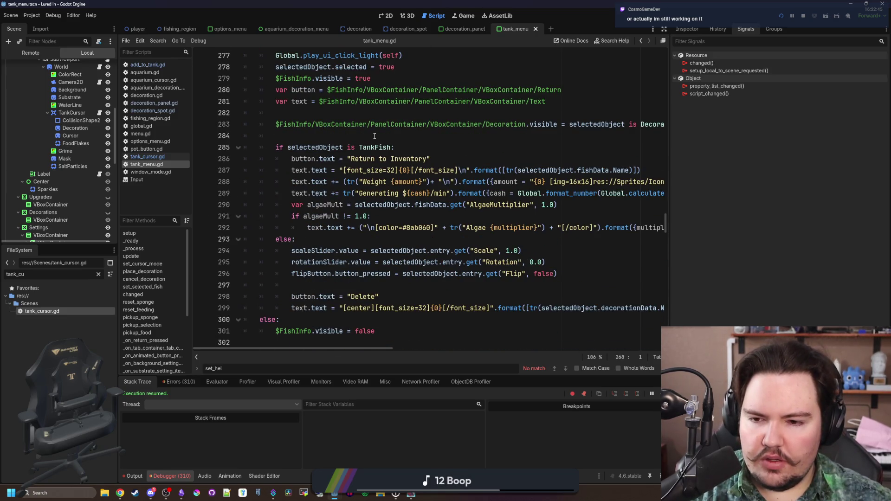
scroll(373, 139, down, 1)
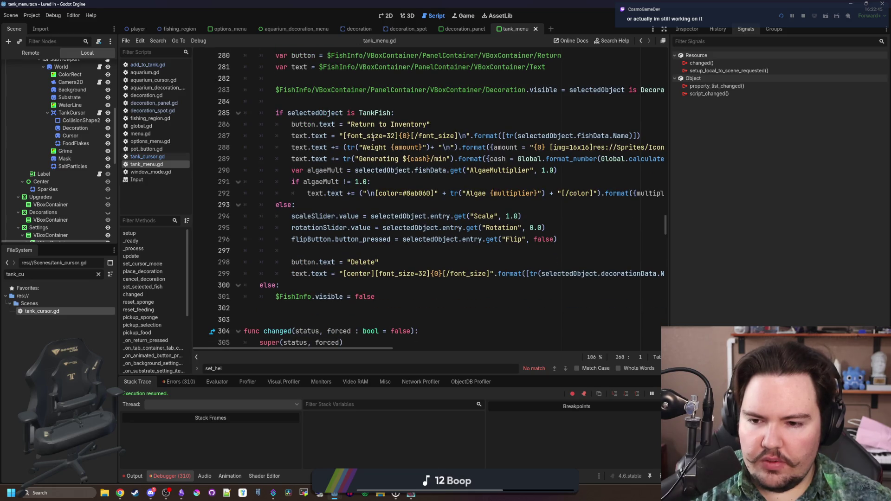
In tank_cursor.gd, search 'decorationID' and step through each of its matches.
click(158, 157)
click(360, 221)
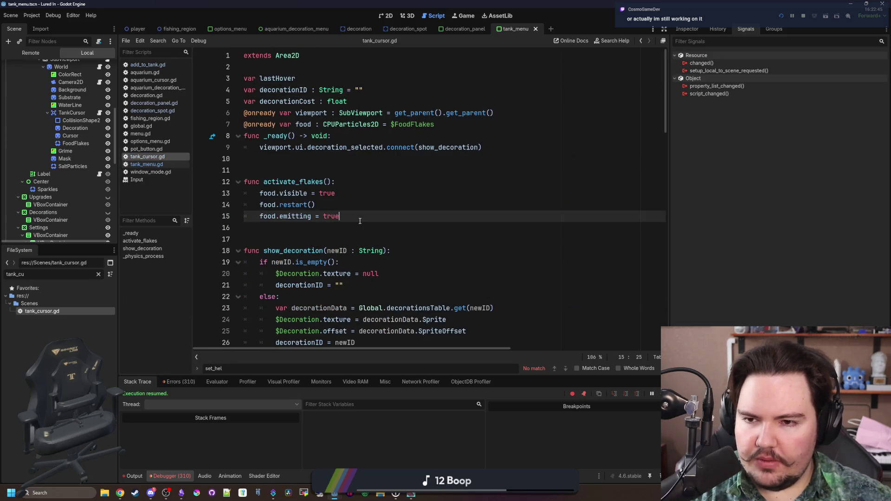
click(347, 166)
key(ctrl+f)
text(d)
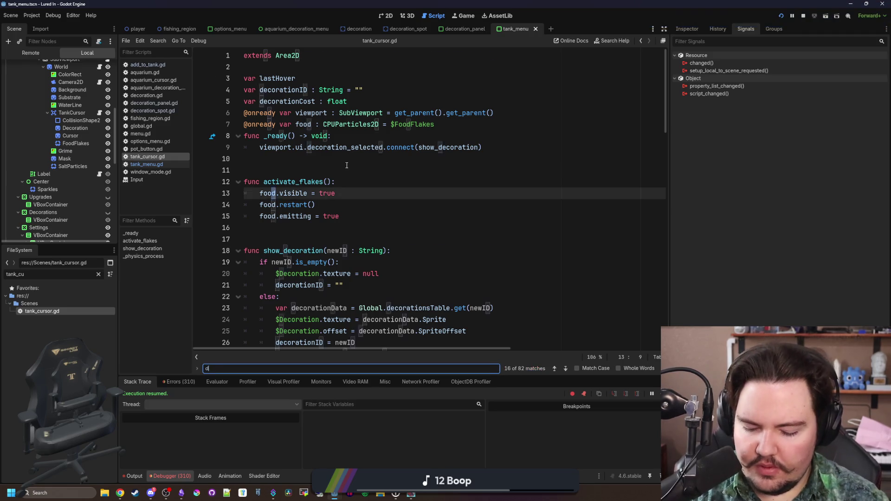
text(ecorationID)
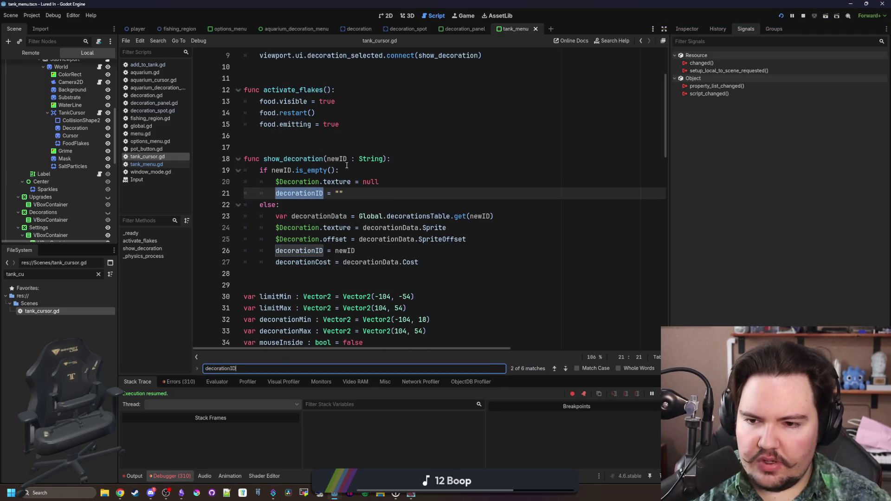
key(Return)
key(Return)
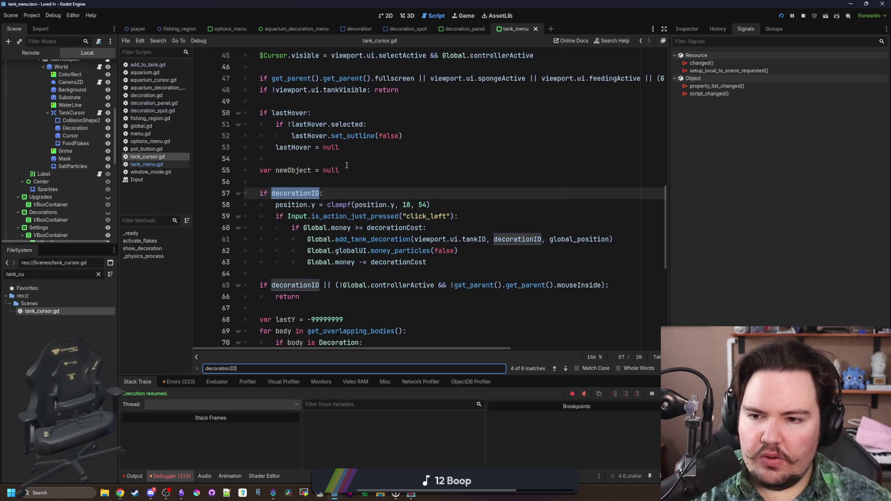
key(Return)
key(Return)
key(Return)
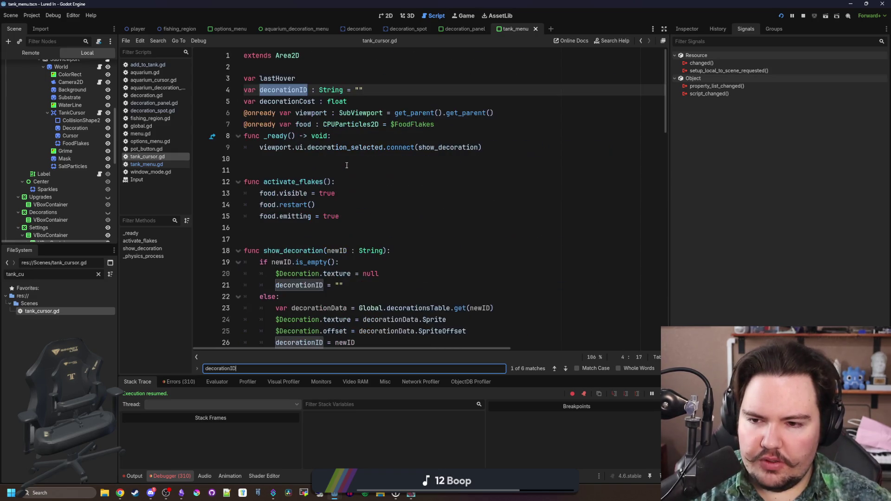
key(Return)
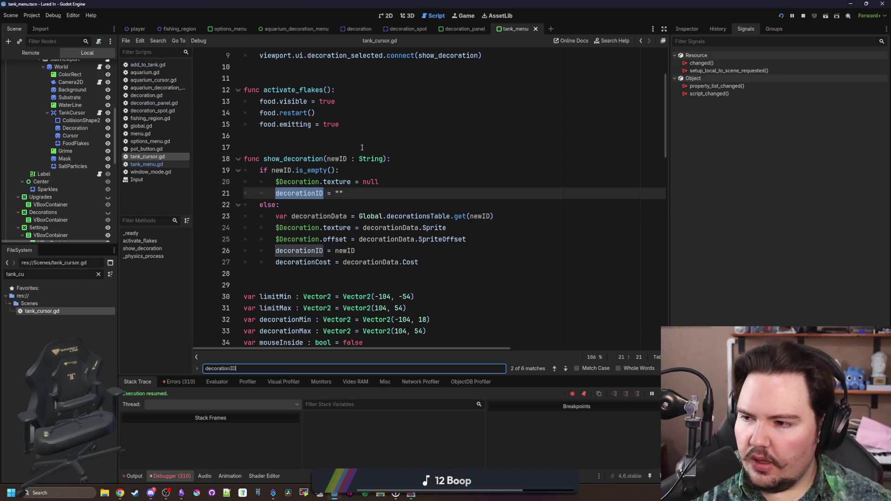
click(366, 144)
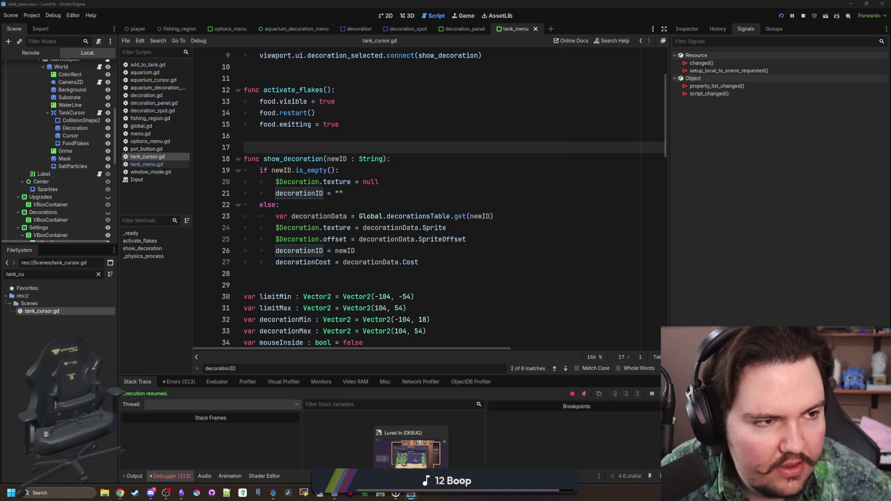
Place a new kelp in Fish Tank 1 of the running Lured In (DEBUG) game.
click(411, 494)
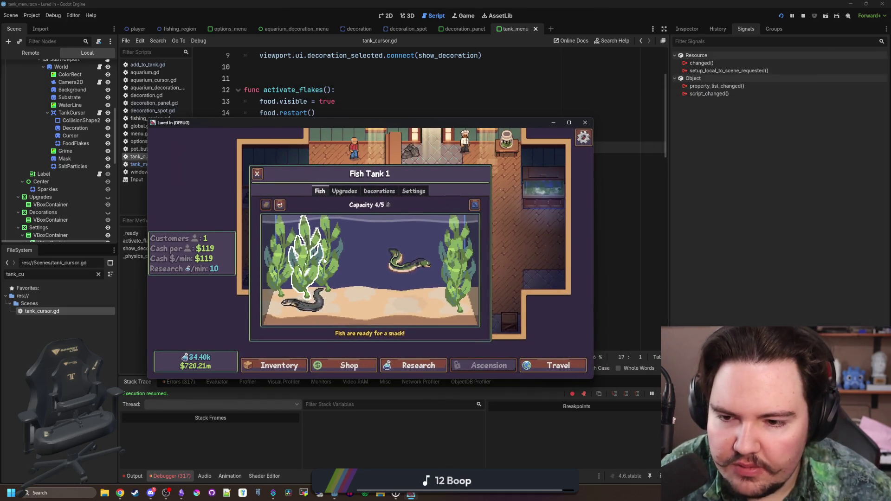
click(376, 303)
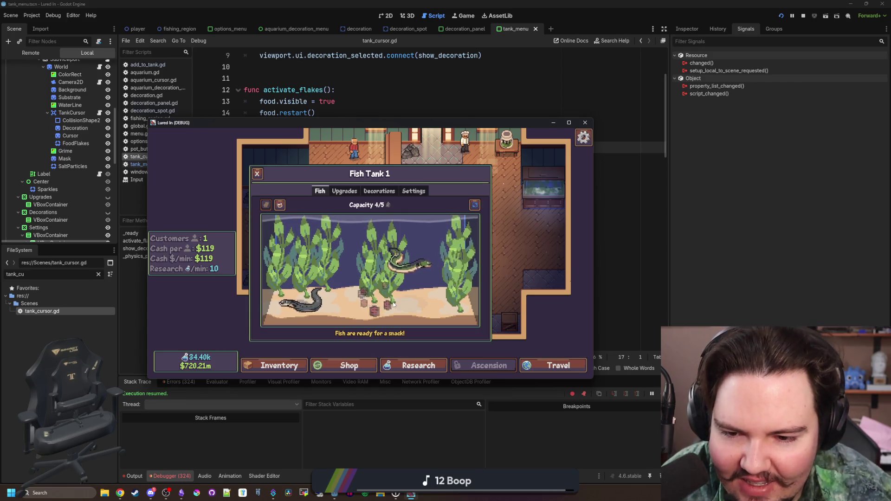
click(702, 197)
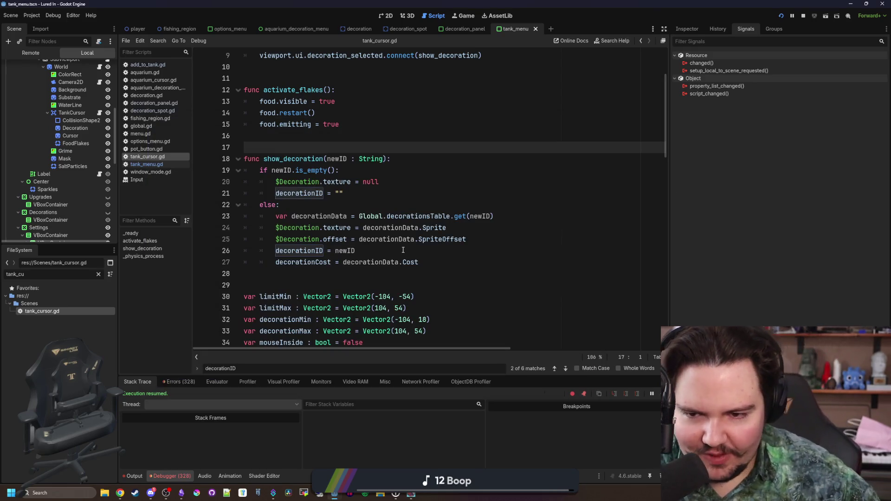
Back in the editor, save tank_cursor.gd.
click(343, 250)
click(342, 204)
key(ctrl+s)
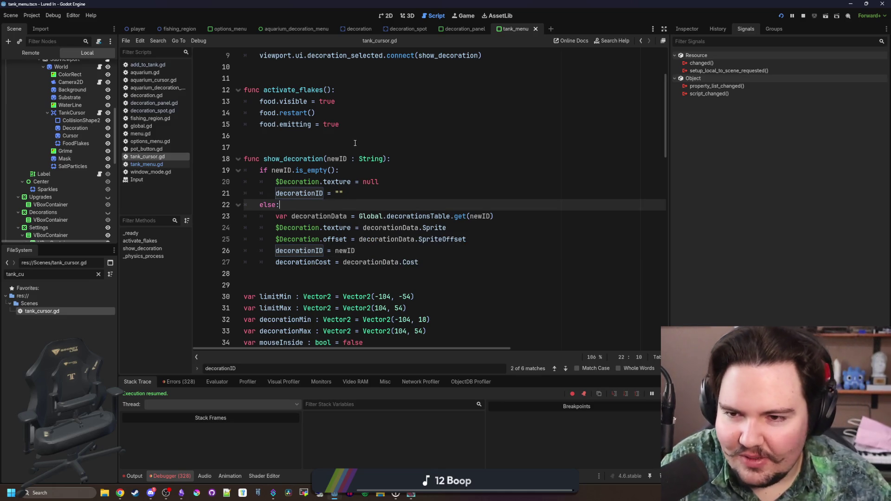
click(354, 148)
click(164, 166)
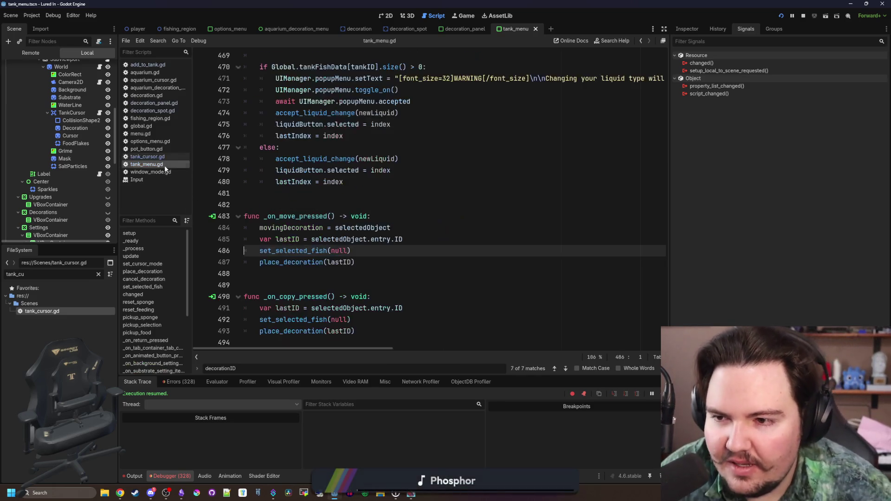
Scroll up through tank_menu.gd's handlers to _on_cursor_pressed and accept_liquid_change.
scroll(339, 197, up, 4)
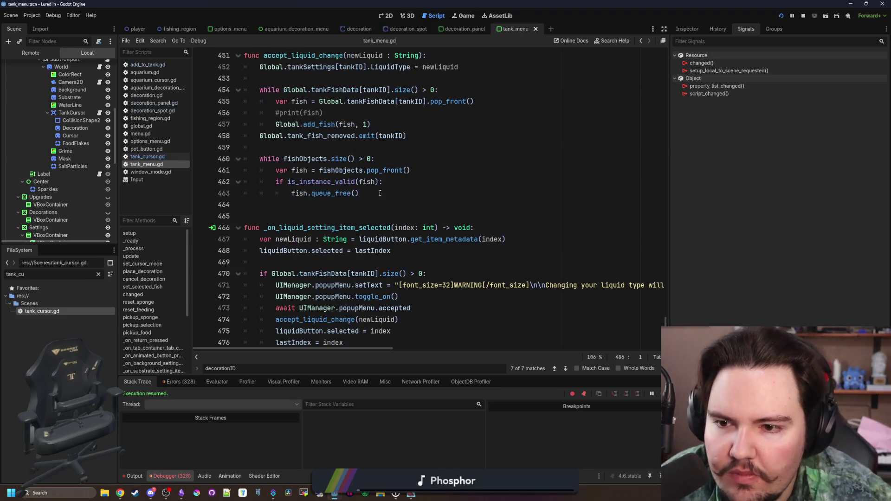
scroll(563, 195, up, 3)
scroll(563, 195, up, 4)
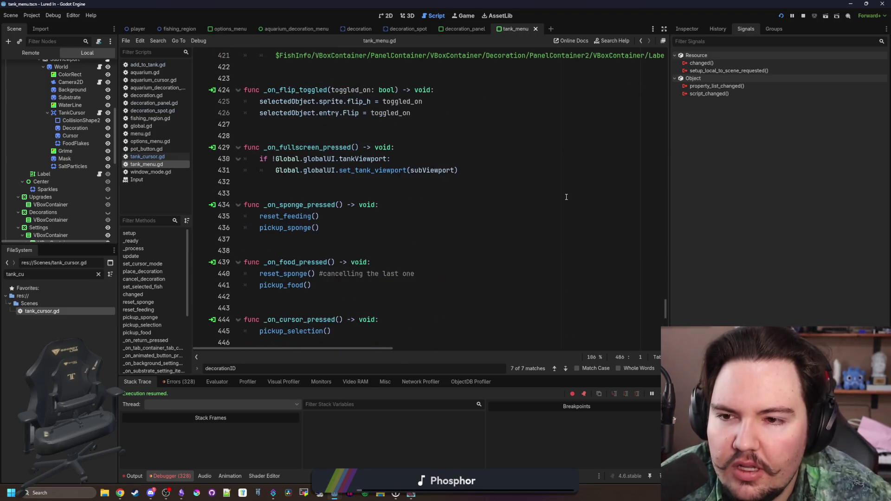
scroll(545, 220, up, 5)
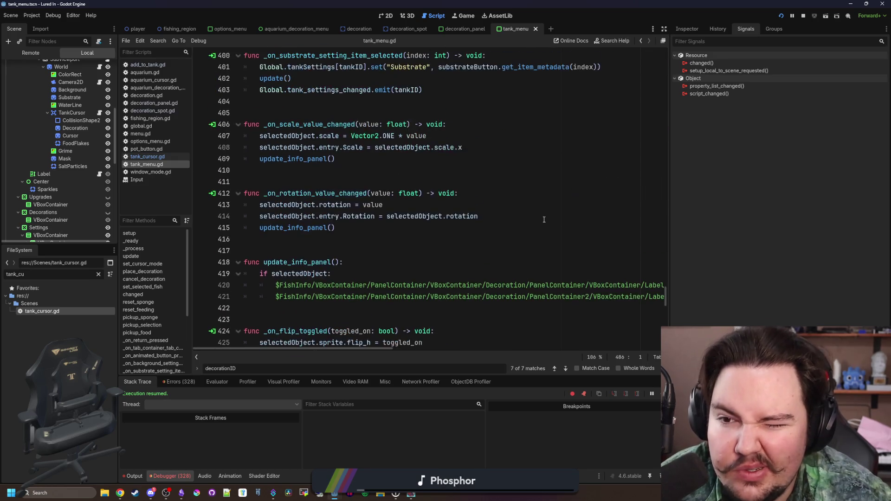
scroll(537, 225, up, 8)
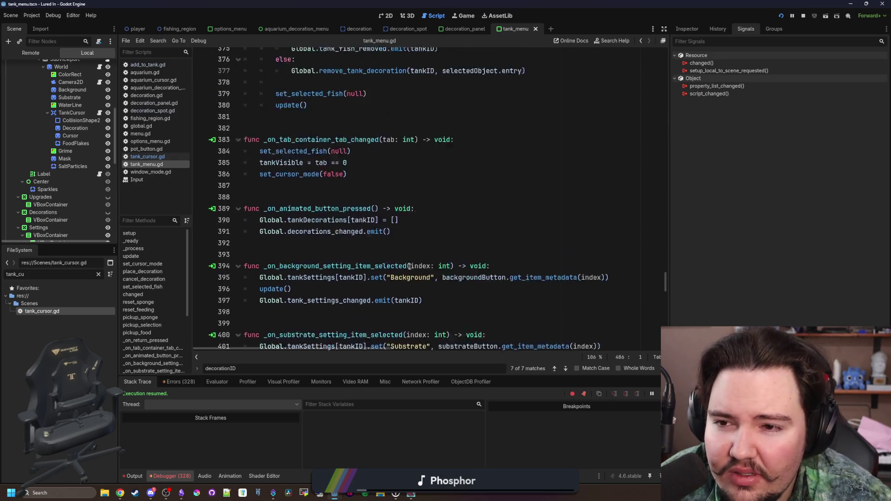
scroll(410, 267, up, 5)
scroll(410, 267, up, 13)
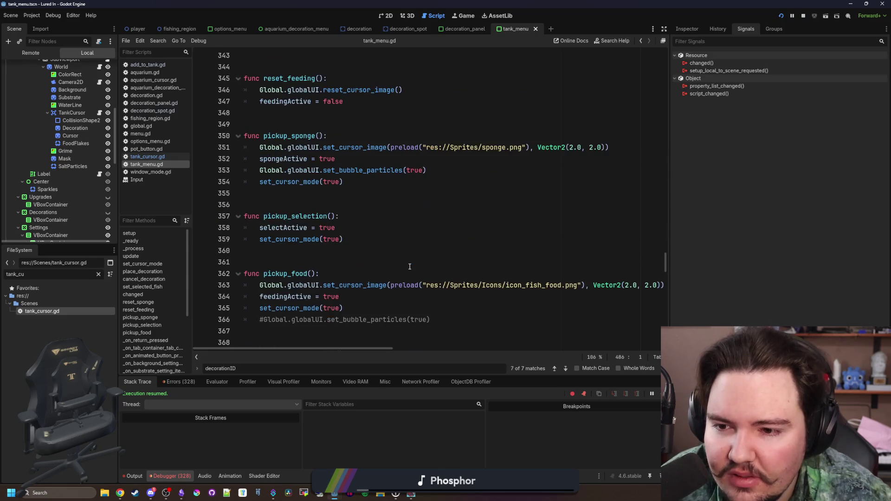
scroll(410, 267, down, 20)
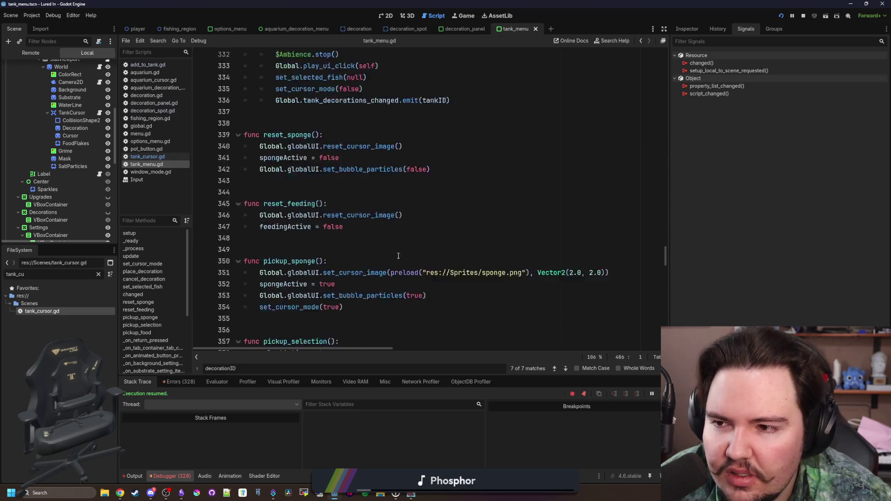
click(448, 216)
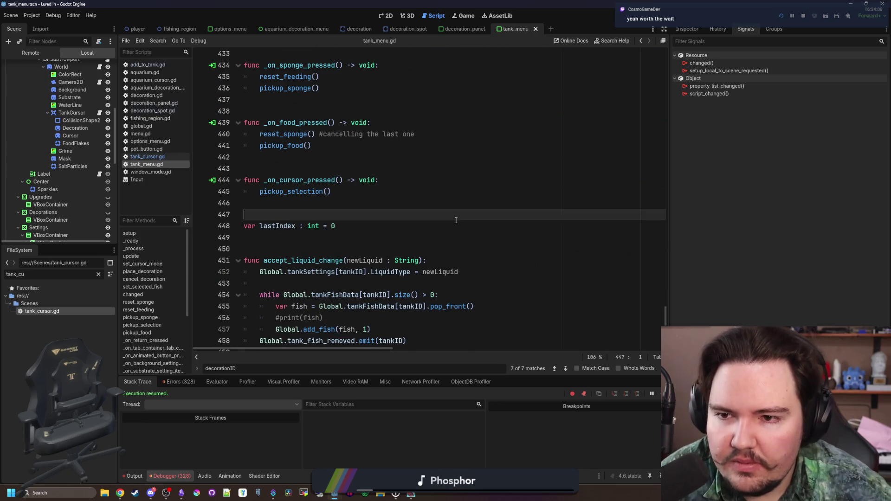
Search tank_menu.gd for 'delete' to reach the _on_return_pressed function.
key(ctrl+f)
text(delete)
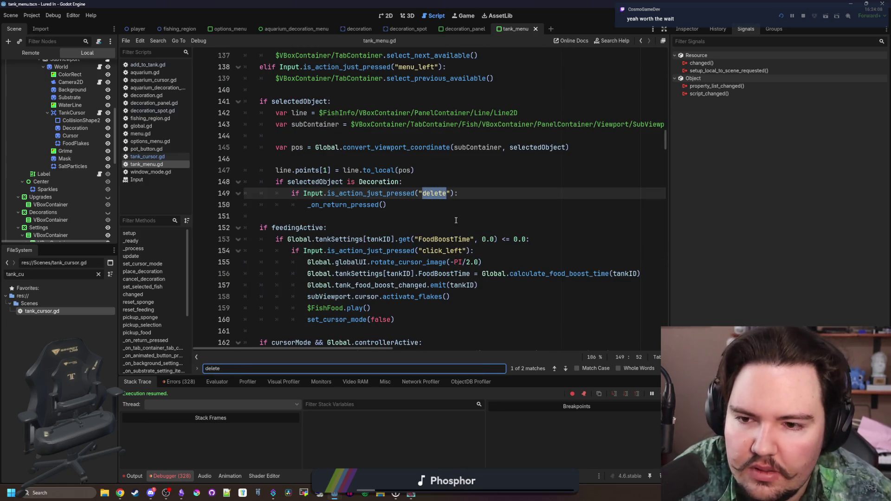
key(Return)
key(Return)
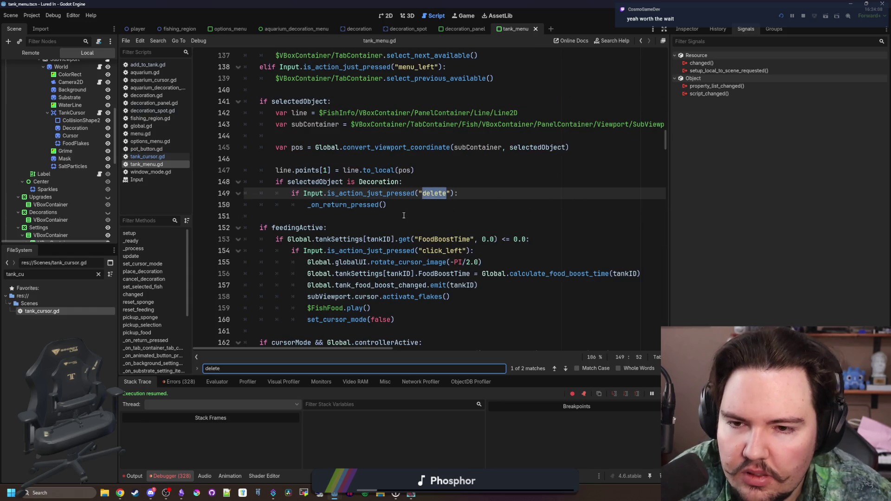
ctrl+click(340, 205)
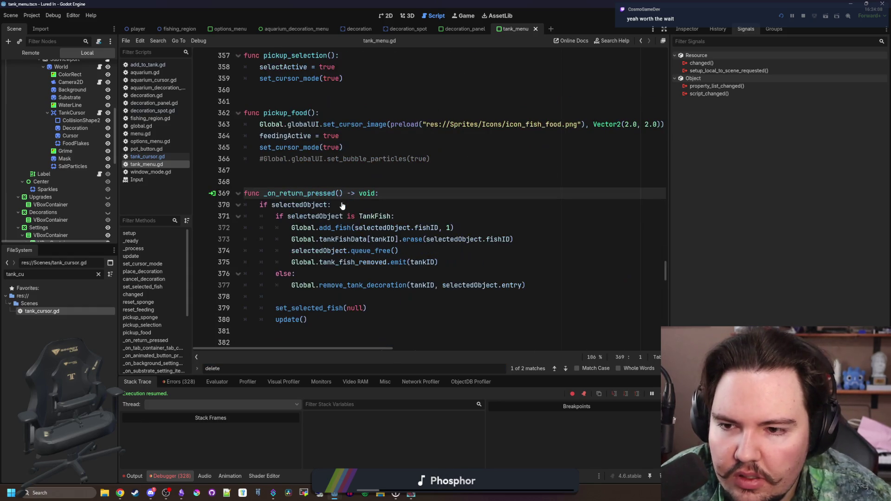
scroll(339, 209, up, 2)
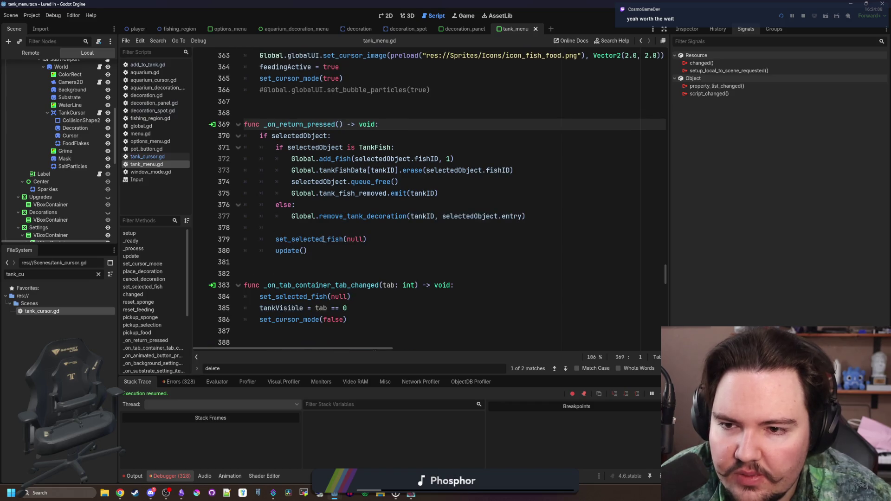
Select the fish/decoration removal block (lines 370–380) in _on_return_pressed for copying.
click(339, 225)
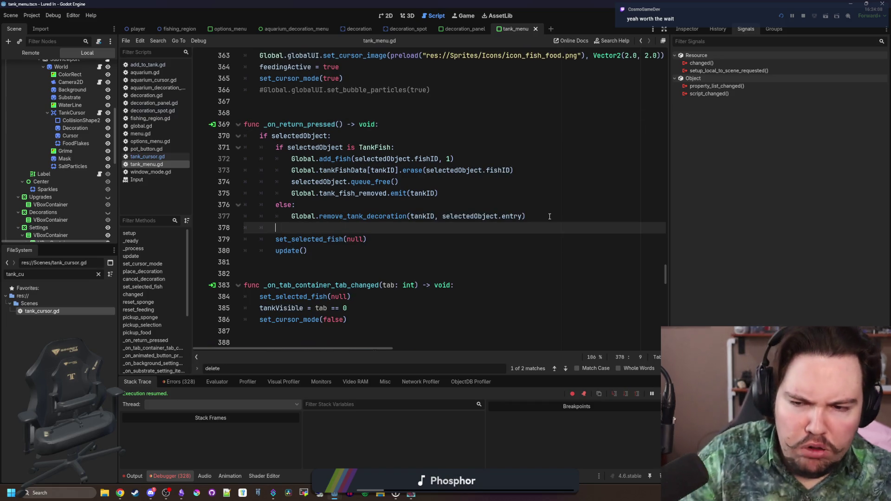
mouse_move(549, 217)
mouse_down()
mouse_move(297, 228)
mouse_move(290, 216)
mouse_up()
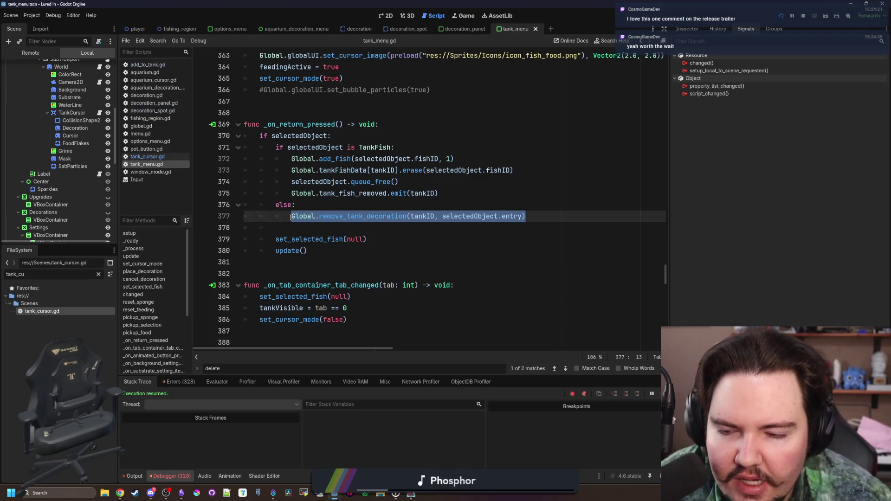
key(Down)
key(Down)
key(Down)
key(End)
key(shift+Up)
key(shift+Up)
shift+click(220, 140)
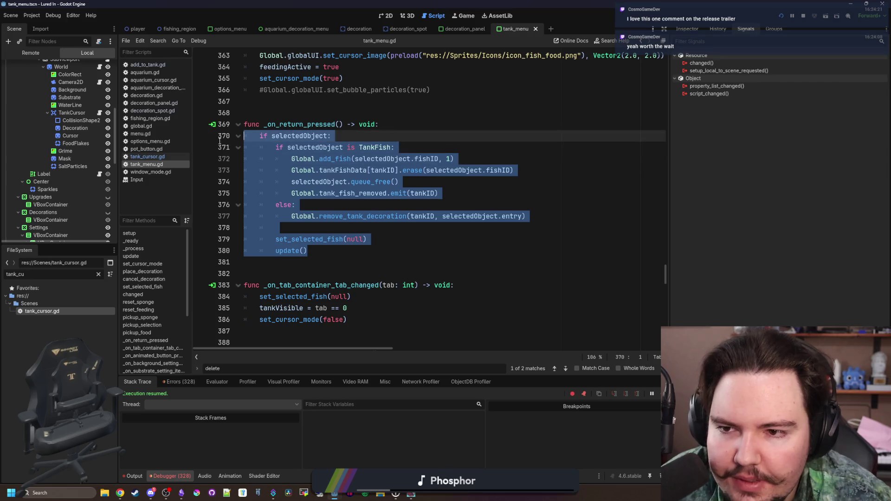
scroll(350, 225, down, 20)
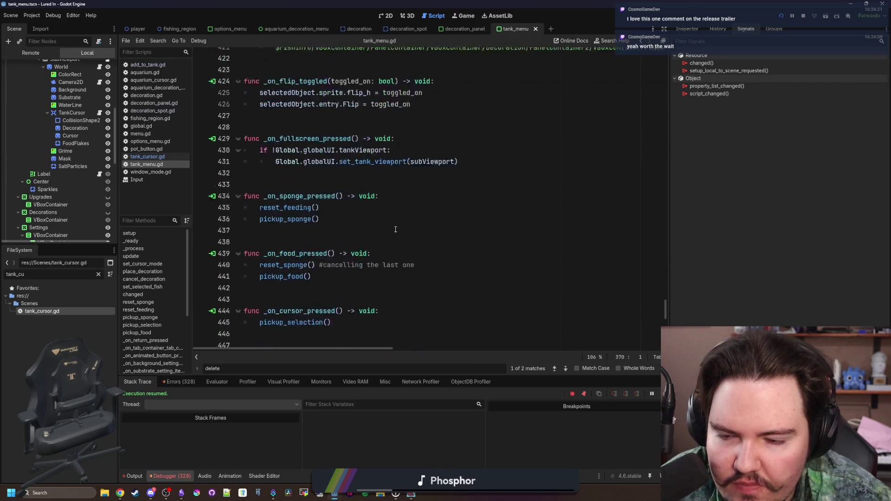
scroll(397, 230, down, 3)
click(371, 260)
Paste the removal block under place_decoration(lastID) in _on_move_pressed and unindent its if line.
key(Return)
key(Return)
text(if selectedObject: 		if selectedObject is TankFish: 			Global.add_fish(selectedObject.fishID, 1) 			Global.tankFishData[tankID].erase(selectedObject.fishID) 			selectedObject.queue_free() 			Global.tank_fish_removed.emit(tankID) 		else: 			Global.remove_tank_decoration(tankID, selectedObject.entry)  		set_selected_fish(null) 		update())
click(275, 189)
key(BackSpace)
click(321, 182)
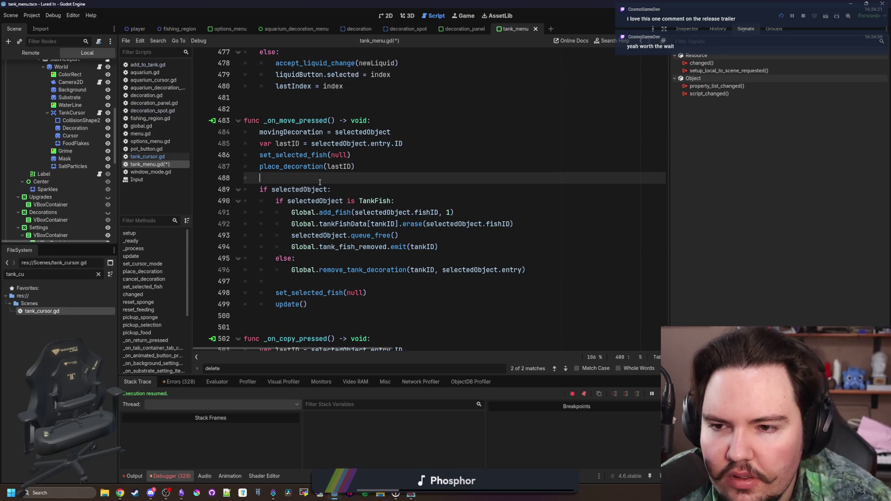
double_click(300, 190)
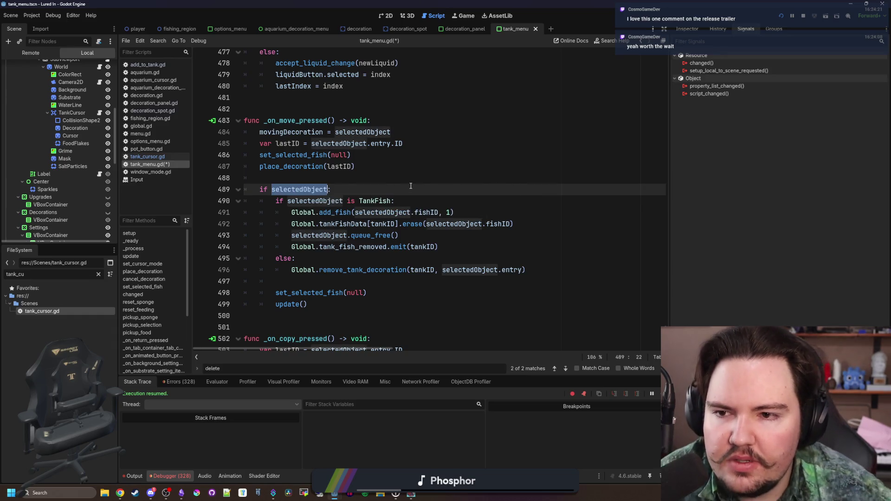
scroll(367, 169, down, 3)
scroll(331, 293, up, 2)
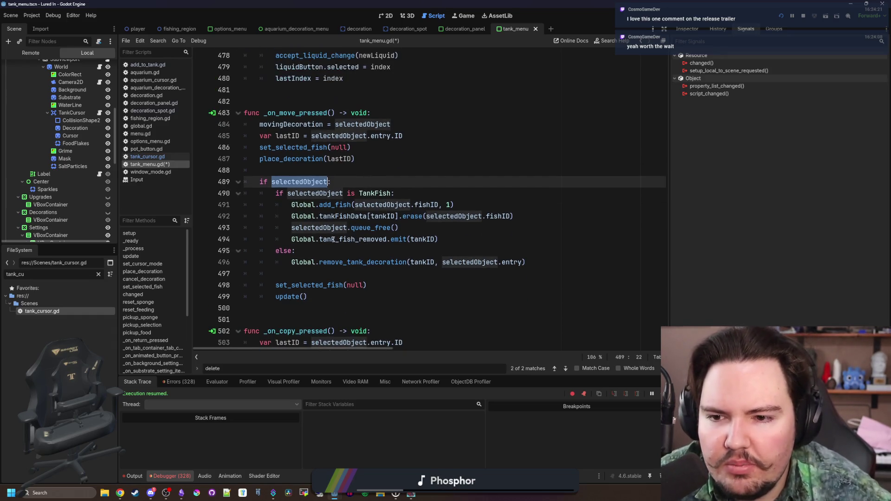
click(330, 293)
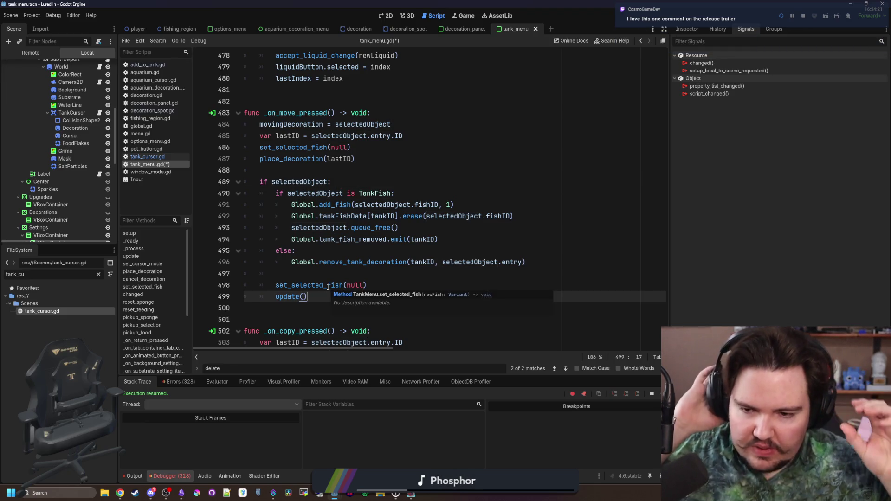
click(313, 172)
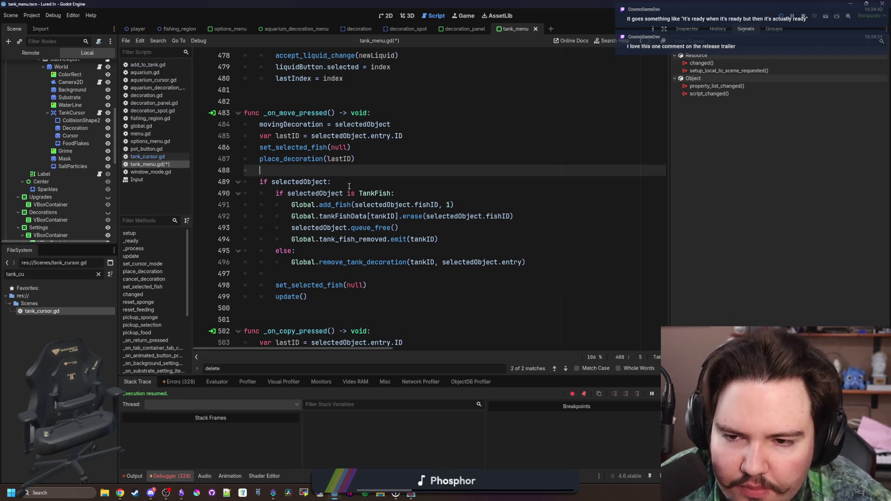
Delete the TankFish branch and else line, unindent remove_tank_decoration, and remove the blank line.
drag(325, 251, 333, 182)
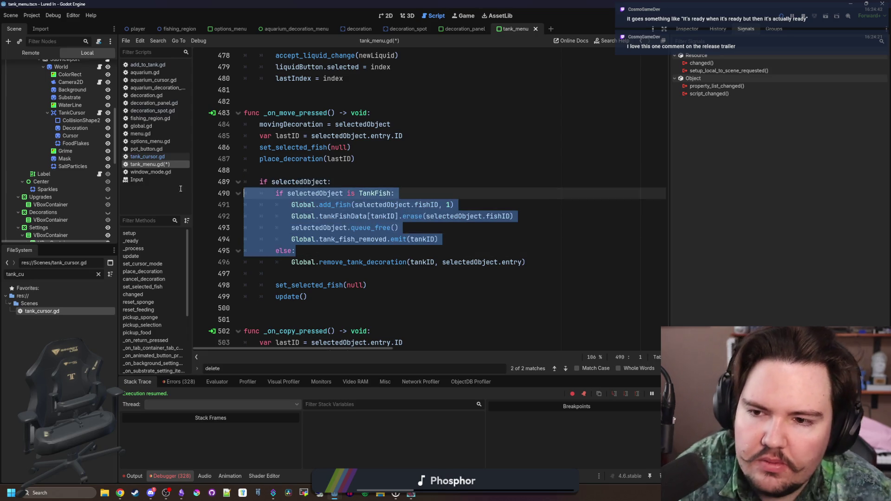
key(BackSpace)
click(290, 192)
key(BackSpace)
key(Down)
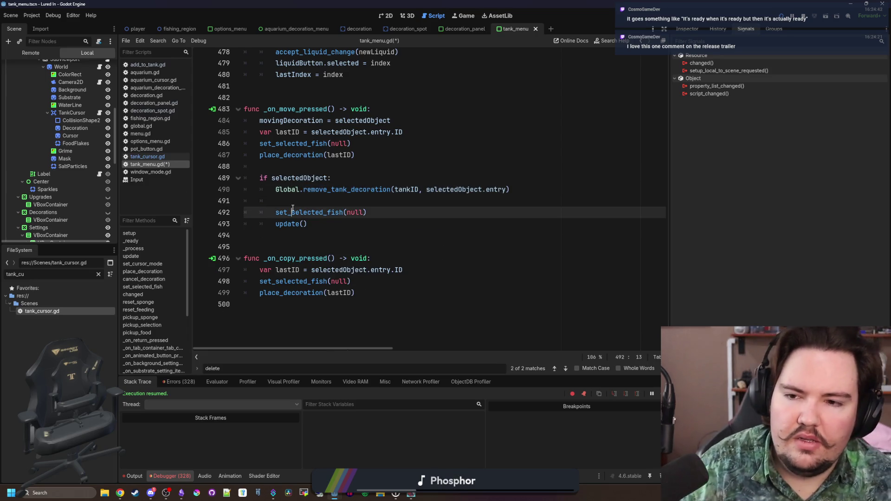
key(BackSpace)
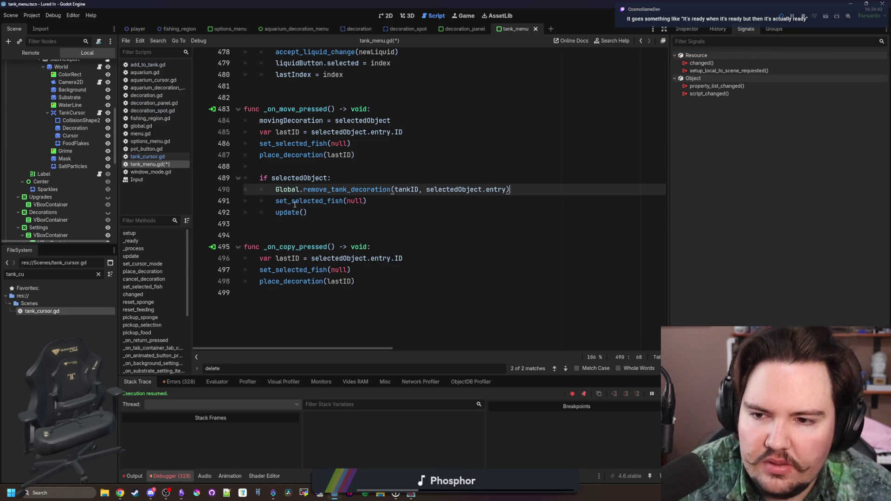
ctrl+click(288, 214)
scroll(288, 213, down, 2)
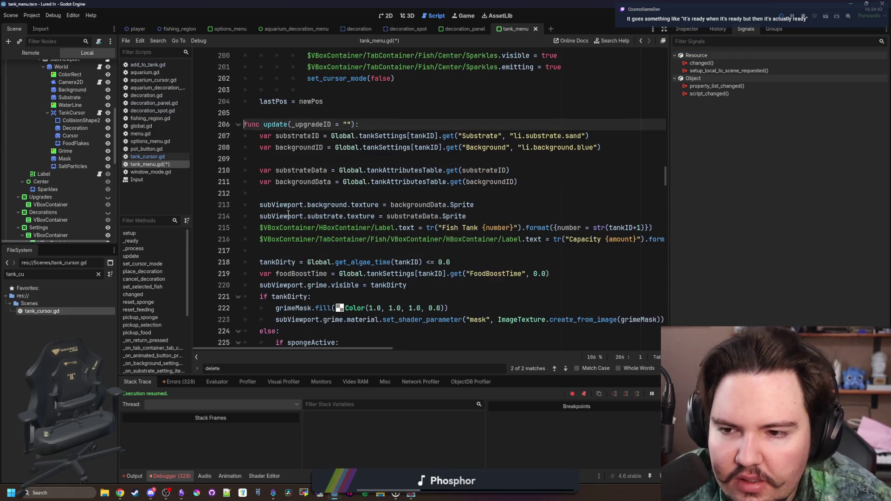
scroll(288, 214, down, 3)
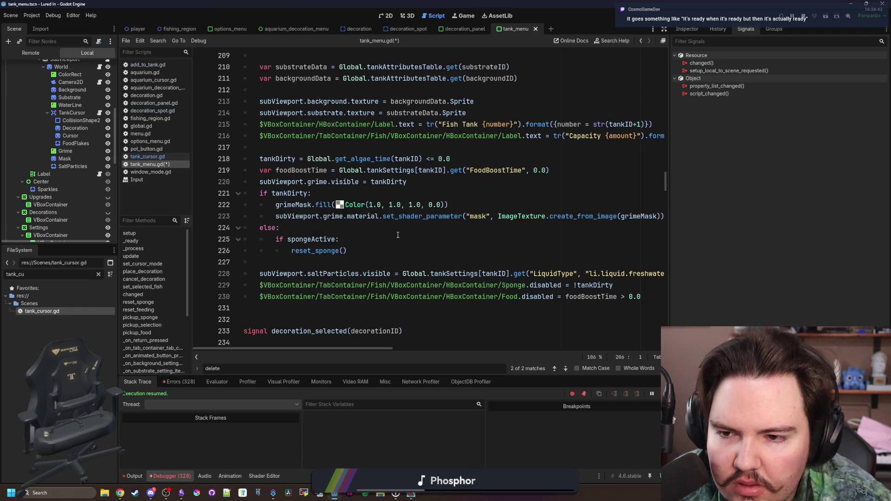
scroll(382, 228, up, 2)
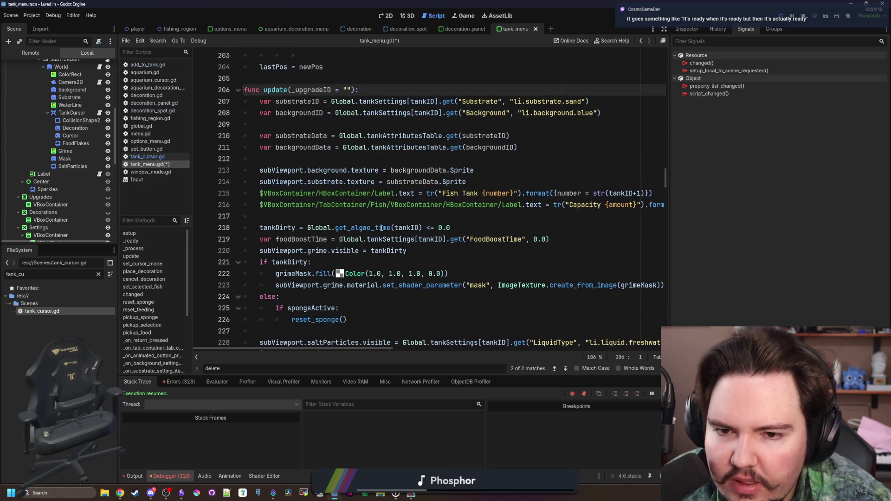
scroll(381, 228, up, 1)
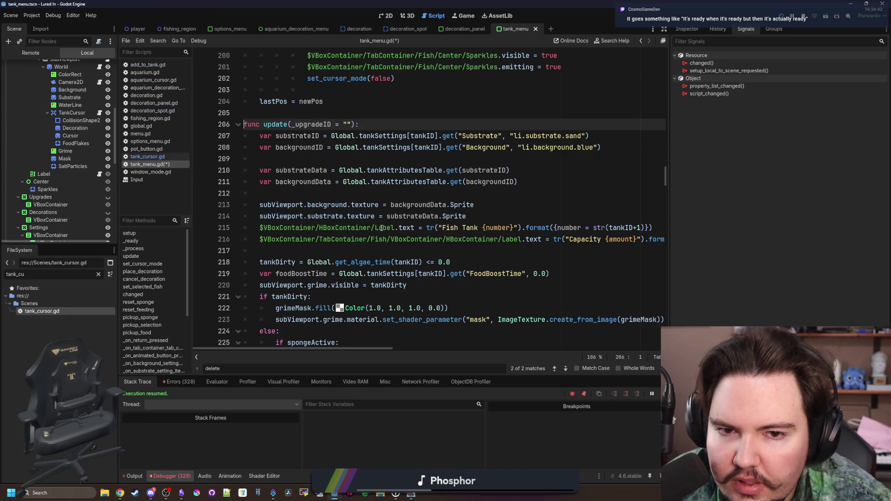
scroll(382, 228, down, 3)
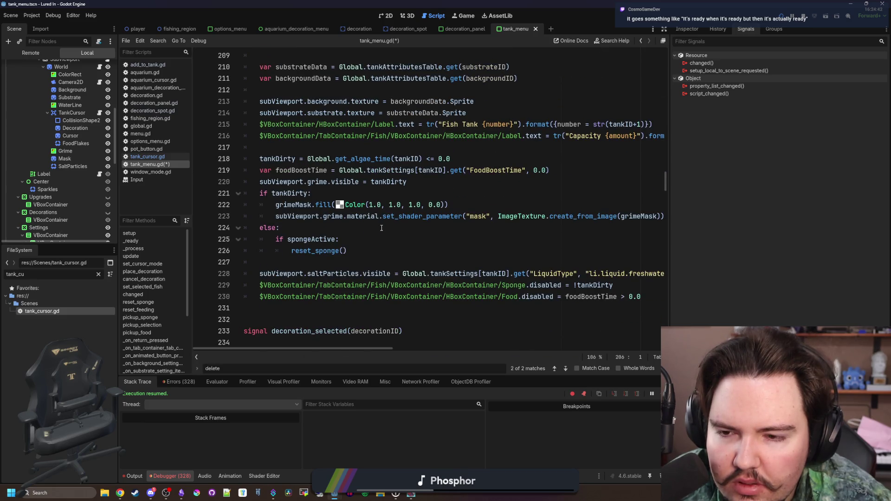
key(ctrl+z)
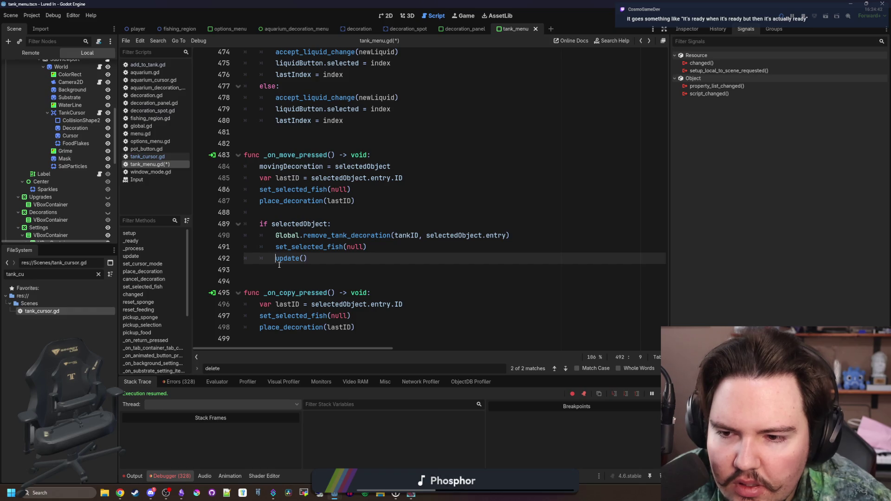
drag(307, 258, 253, 260)
key(BackSpace)
key(BackSpace)
key(BackSpace)
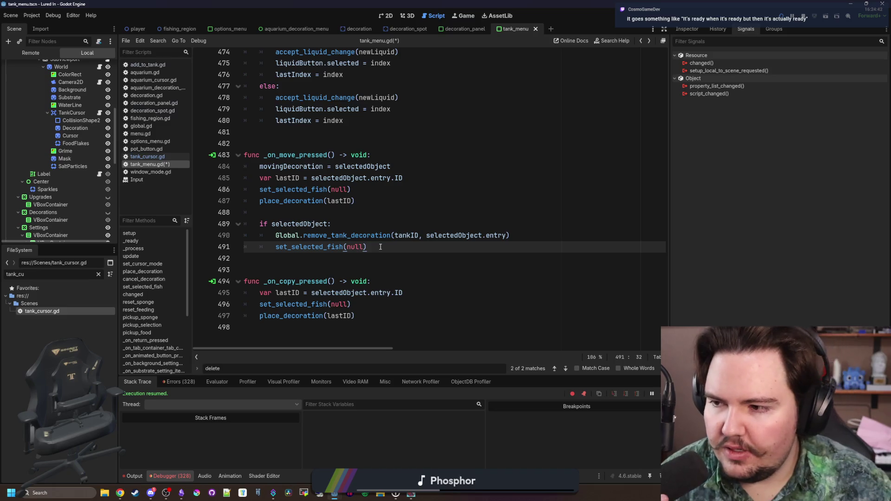
key(Return)
text(update())
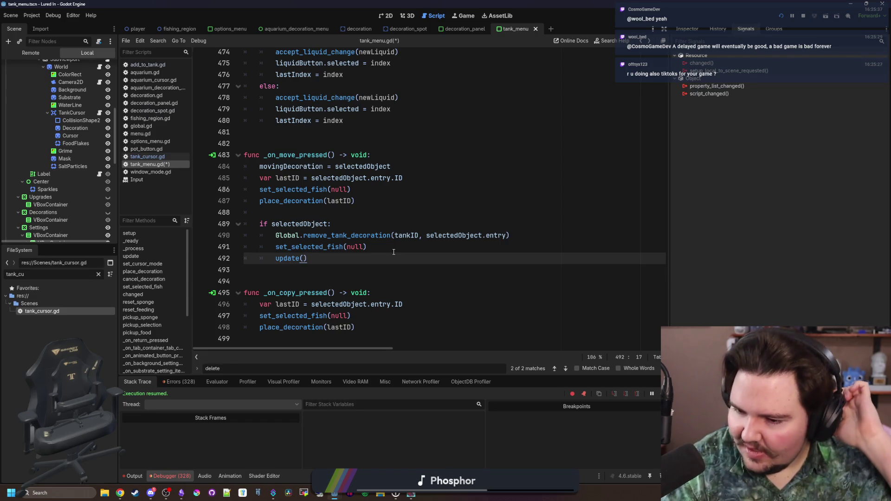
click(371, 247)
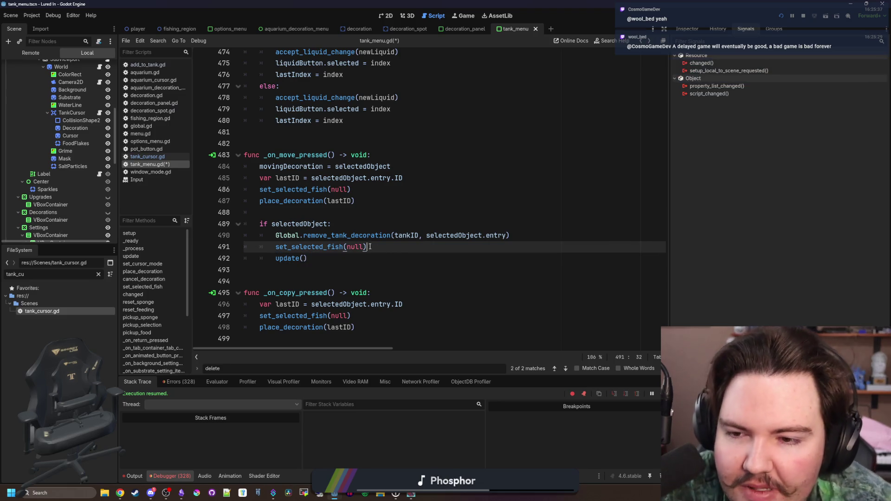
Save tank_menu.gd and rename lastID to lastEntry, storing the whole entry instead of .ID.
click(371, 234)
click(394, 216)
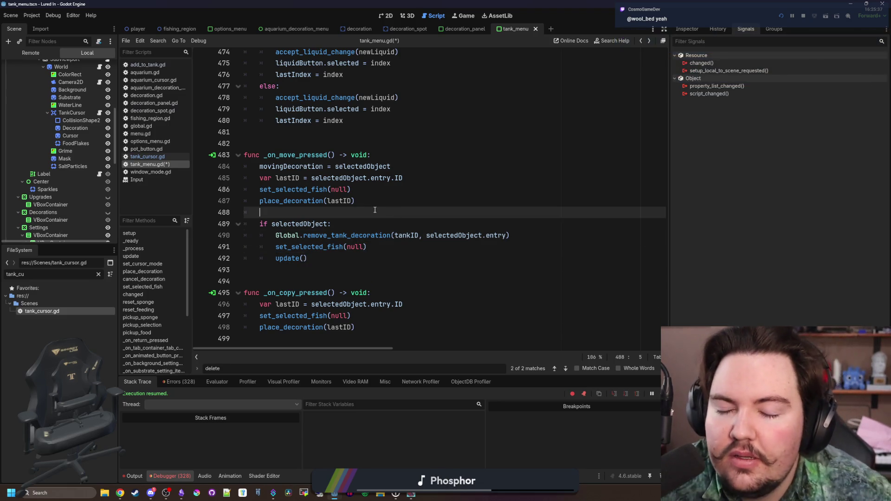
key(ctrl+s)
scroll(353, 218, up, 1)
scroll(353, 212, down, 1)
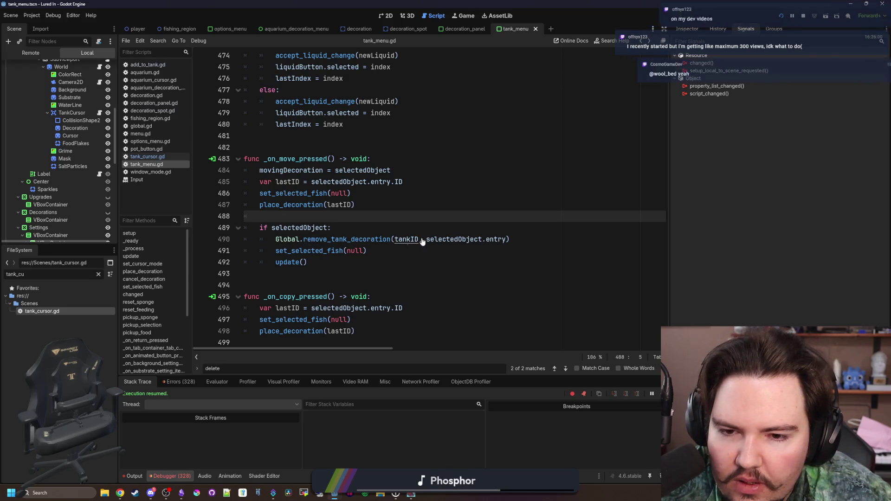
double_click(494, 241)
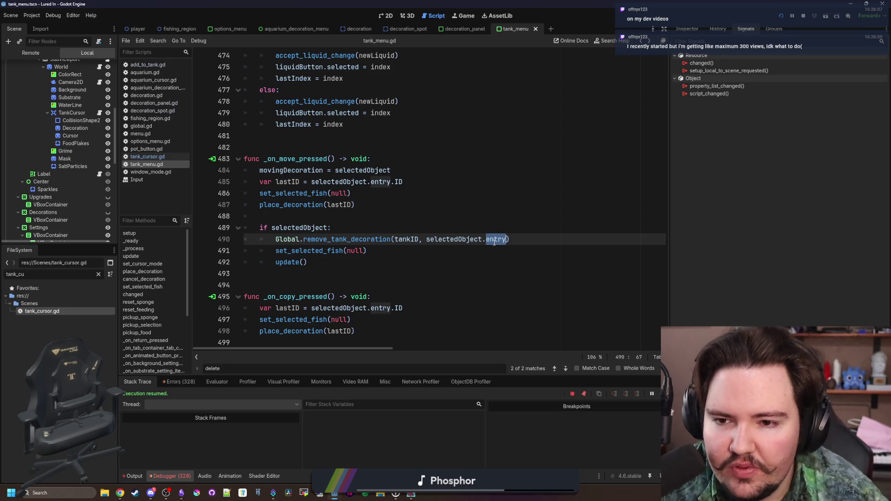
click(433, 182)
double_click(293, 172)
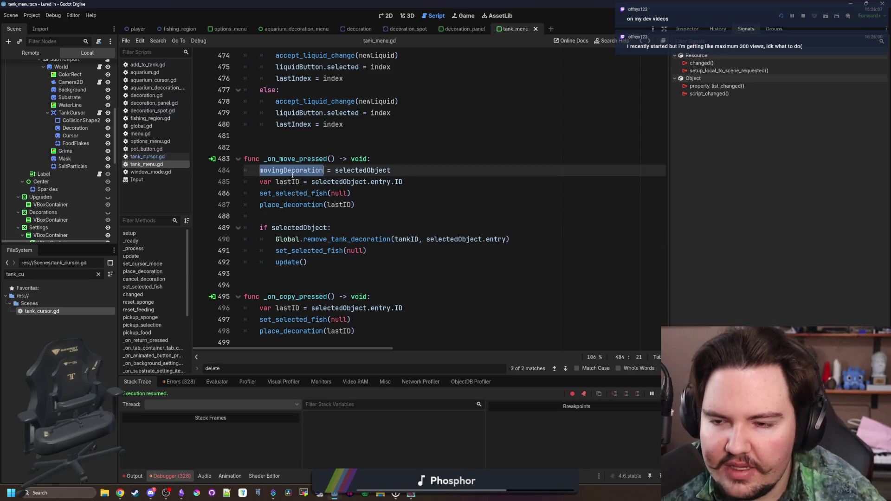
double_click(293, 181)
text(lastEntry)
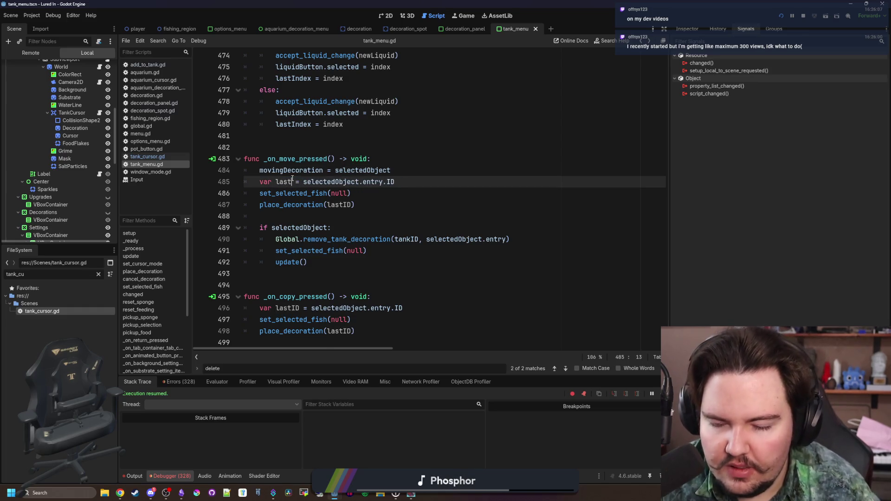
click(415, 182)
key(BackSpace)
key(BackSpace)
key(BackSpace)
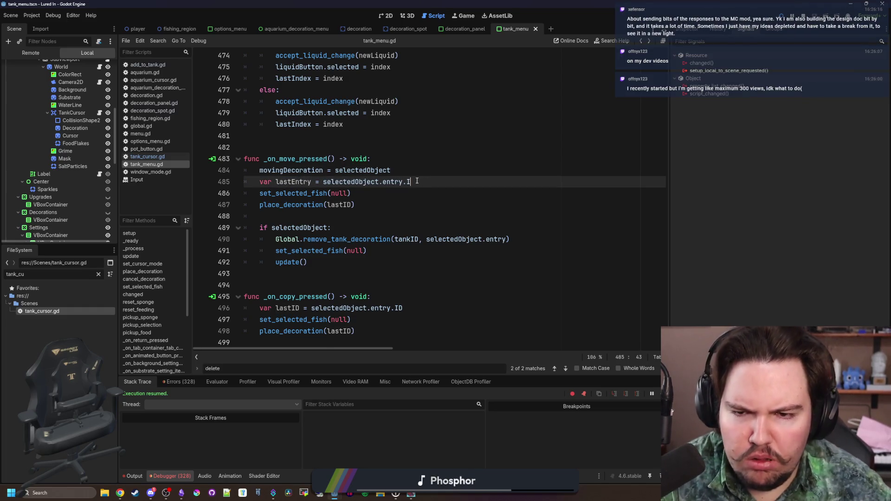
Use lastEntry.ID for the placement call and pass lastEntry to the removal call, then save.
click(323, 216)
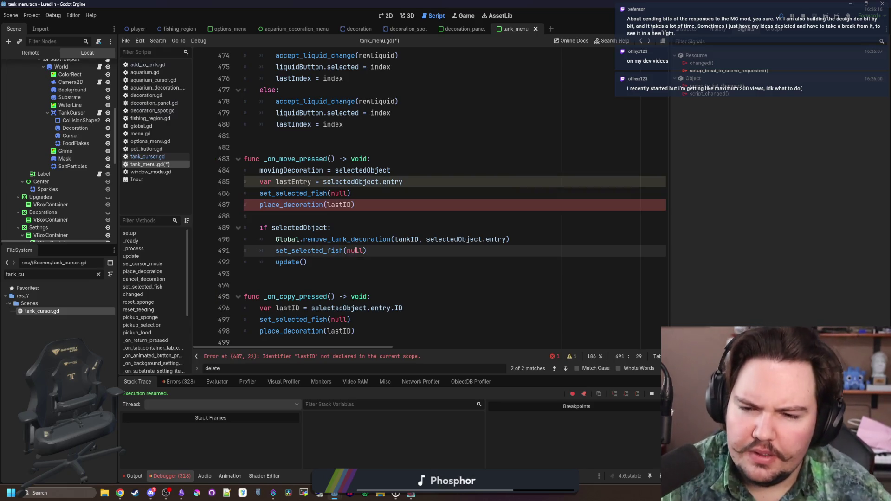
double_click(355, 251)
click(450, 252)
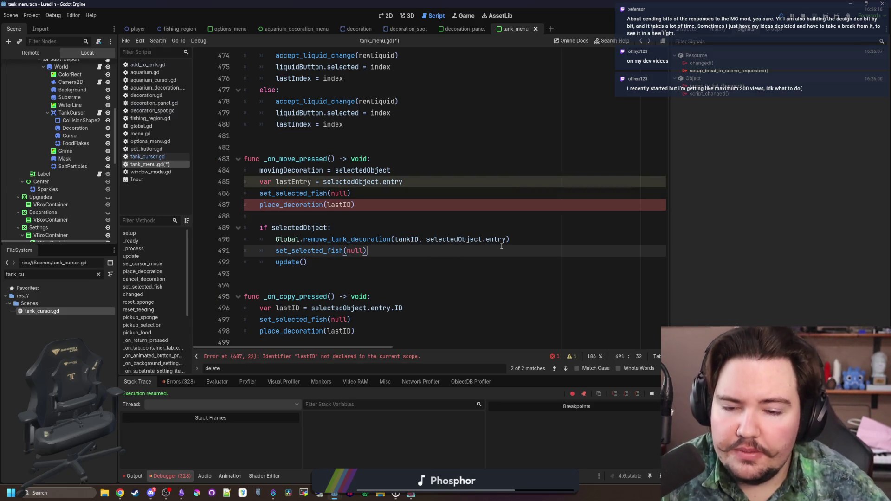
double_click(329, 205)
text(lastEntry.ID)
double_click(496, 239)
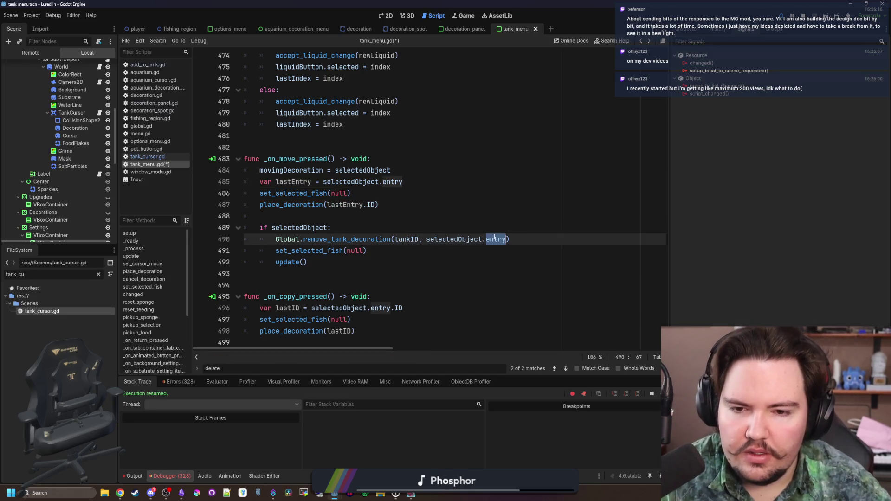
key(BackSpace)
key(BackSpace)
key(BackSpace)
key(BackSpace)
key(BackSpace)
key(BackSpace)
text(lastEntry)
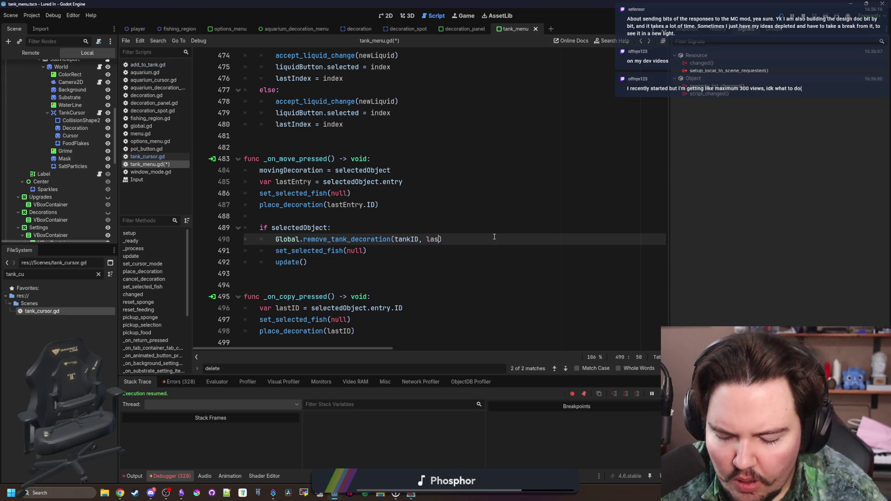
key(End)
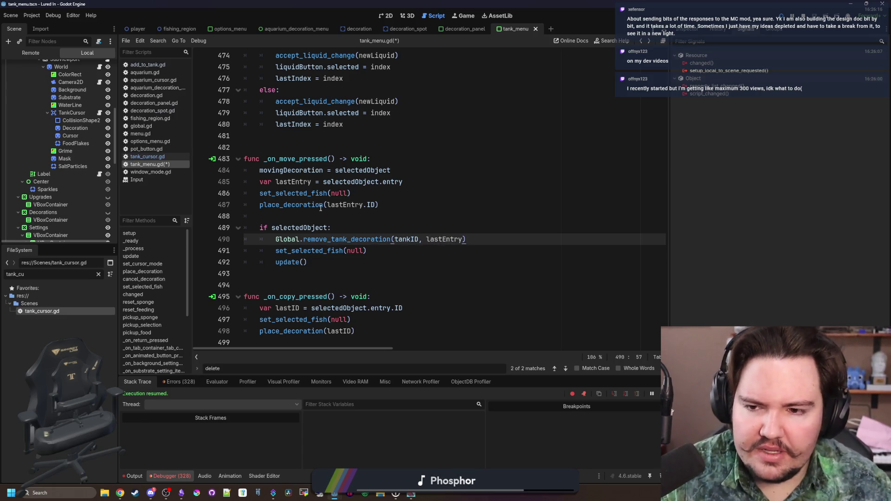
click(312, 215)
key(ctrl+s)
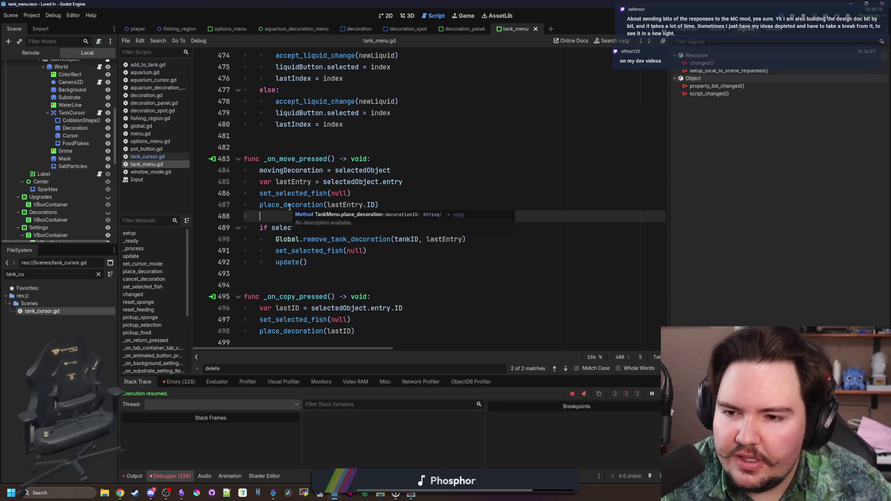
Change the if condition from selectedObject to movingDecoration.
double_click(276, 228)
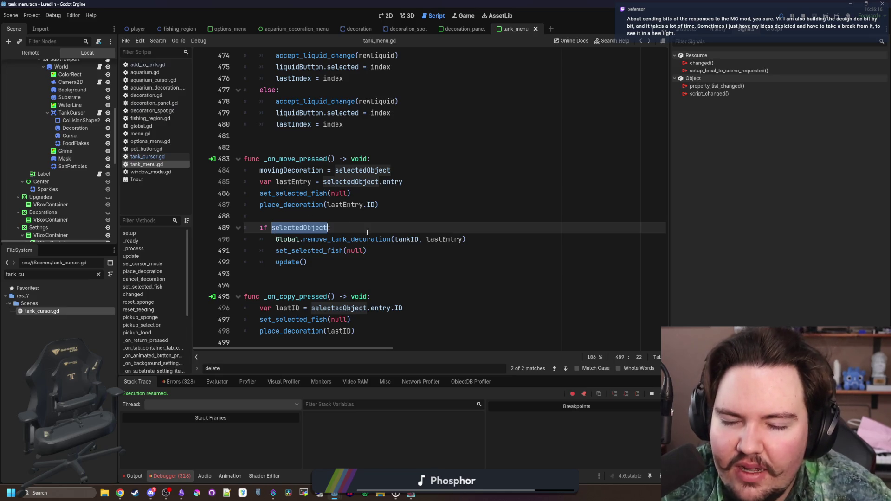
key(BackSpace)
key(ctrl+space)
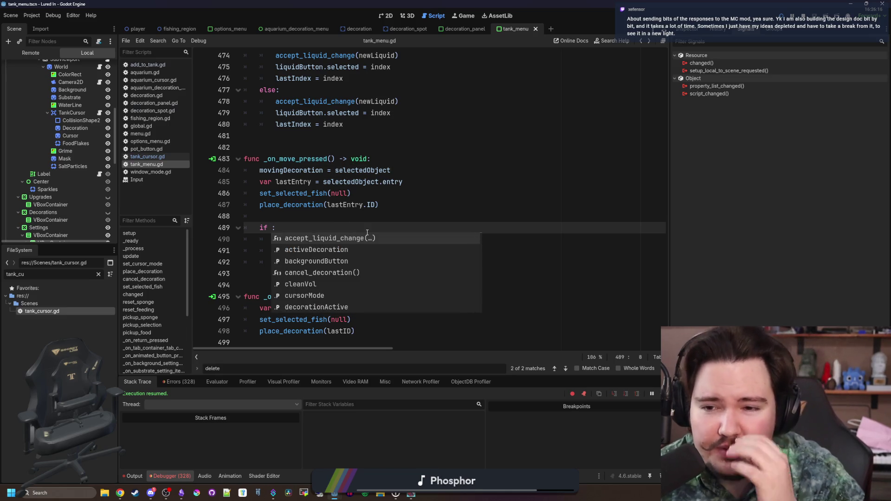
scroll(367, 234, down, 2)
scroll(367, 234, up, 2)
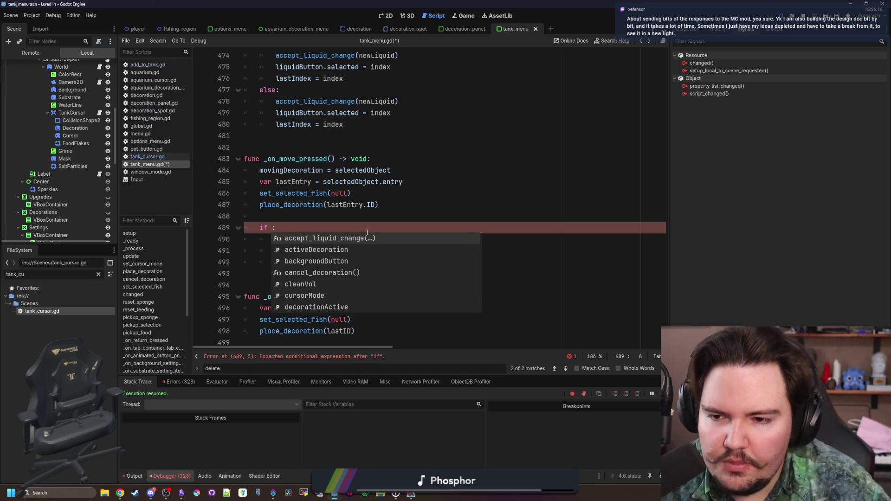
key(Escape)
drag(291, 228, 208, 232)
click(273, 228)
text(movingDecoration)
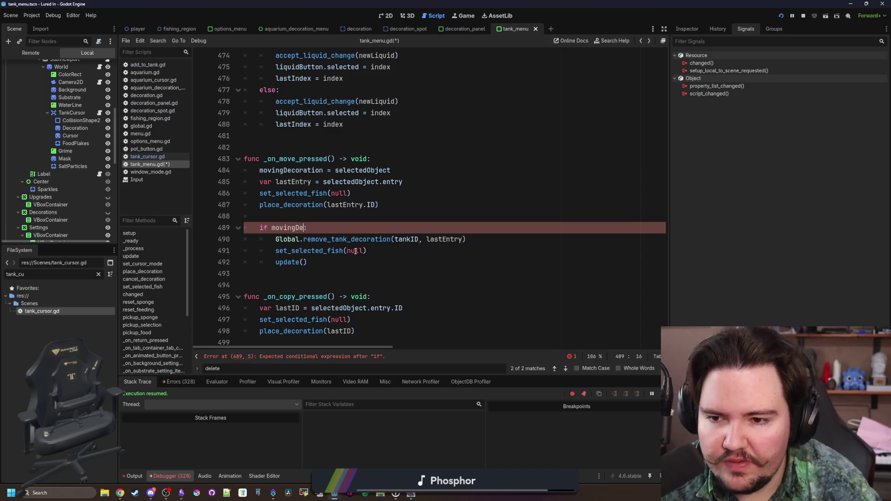
Cut the if movingDecoration block and delete the leftover blank line.
drag(261, 216, 309, 262)
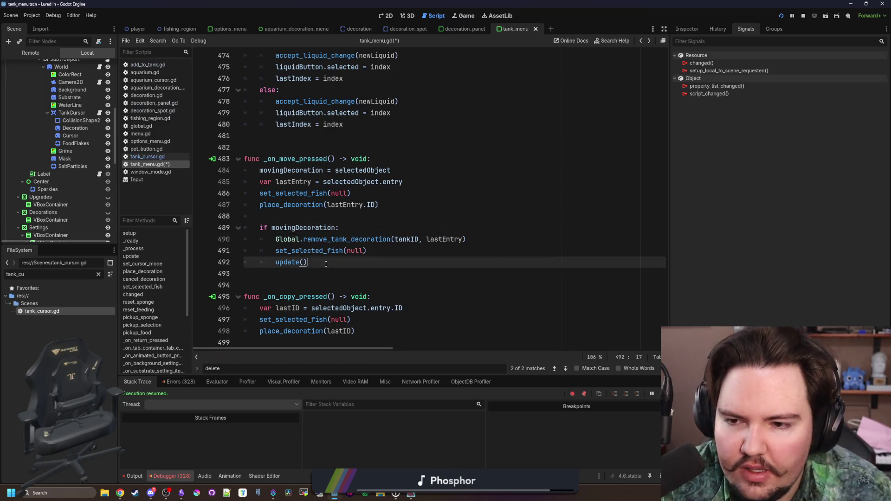
key(BackSpace)
key(Delete)
key(Down)
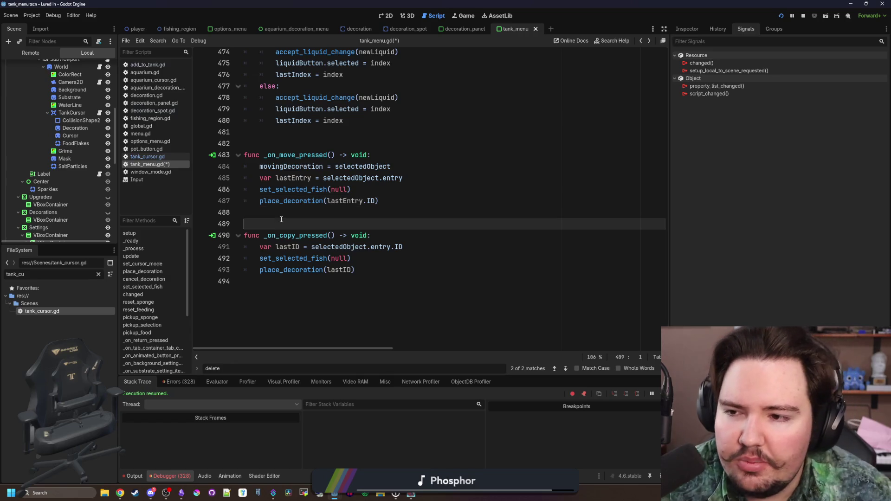
Save tank_menu.gd, then scroll through _physics_process in tank_cursor.gd to read the placement and hover code.
key(ctrl+s)
click(147, 156)
scroll(358, 223, down, 6)
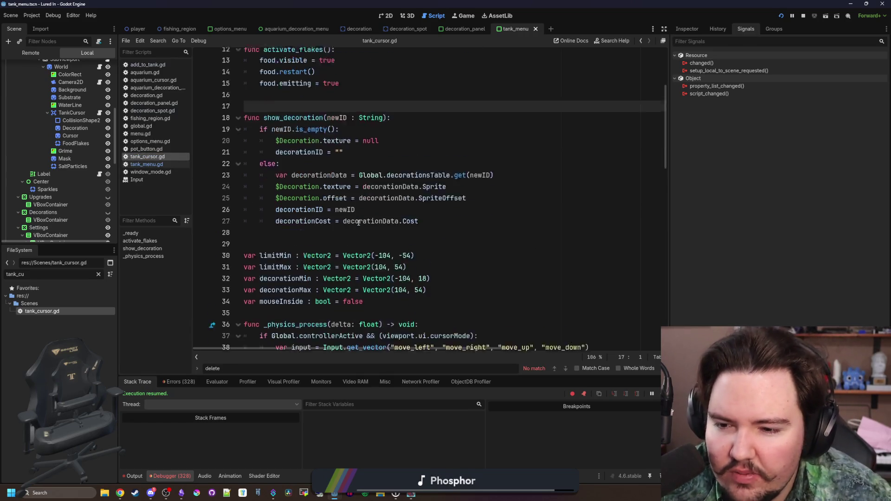
scroll(358, 223, down, 2)
scroll(358, 222, up, 5)
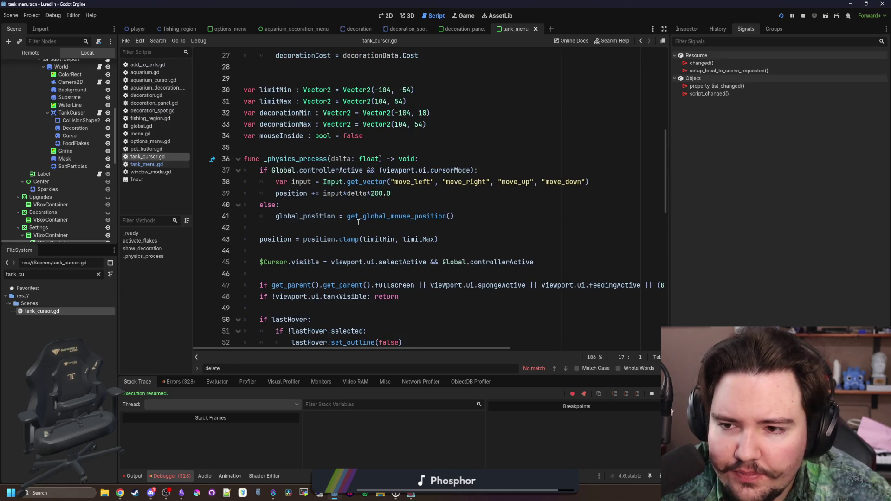
scroll(358, 223, down, 13)
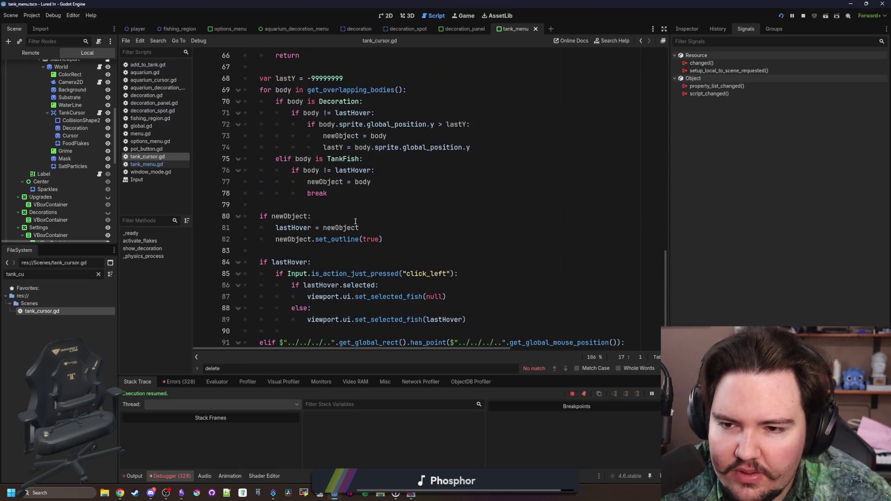
scroll(357, 224, down, 2)
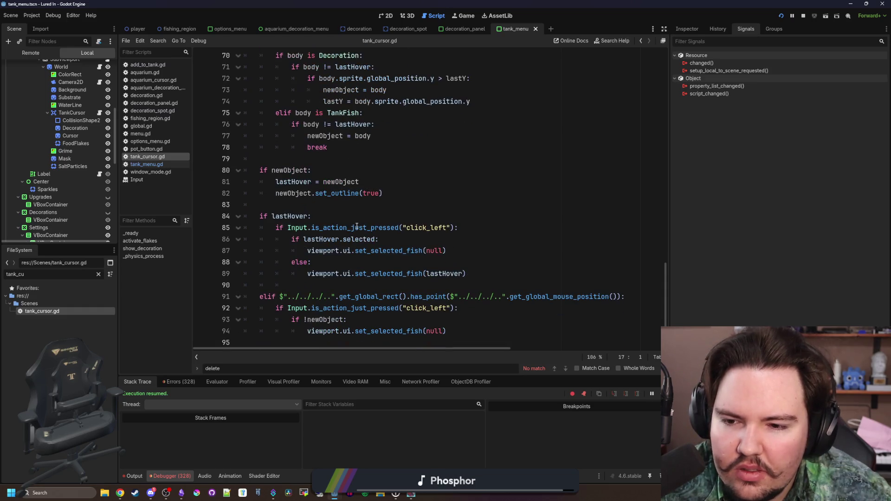
scroll(357, 224, up, 8)
click(165, 164)
click(167, 156)
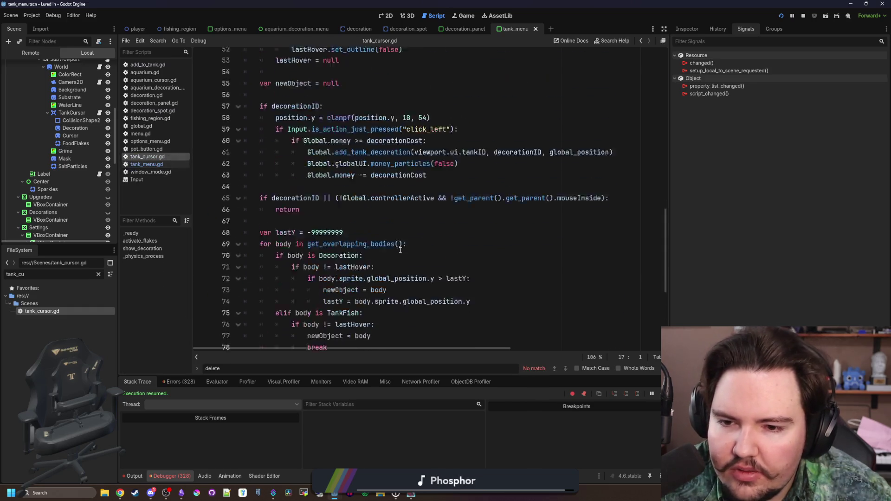
scroll(400, 251, down, 6)
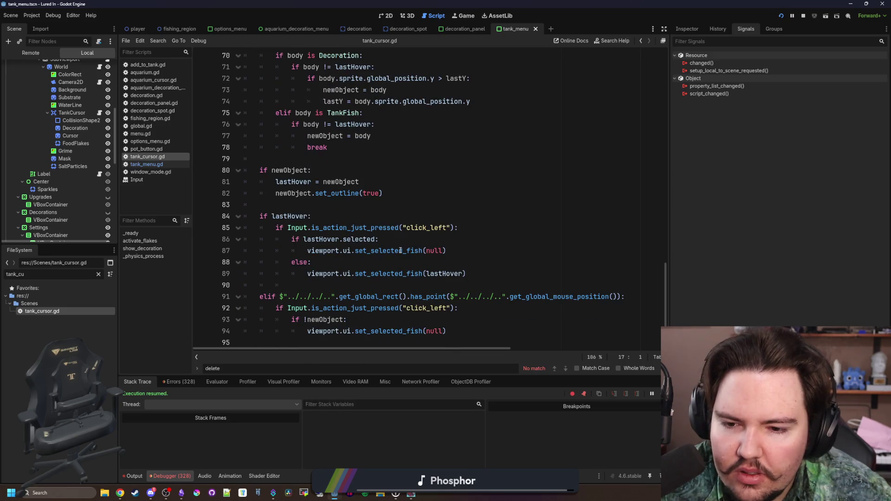
scroll(400, 251, up, 15)
scroll(400, 250, up, 8)
scroll(401, 251, down, 9)
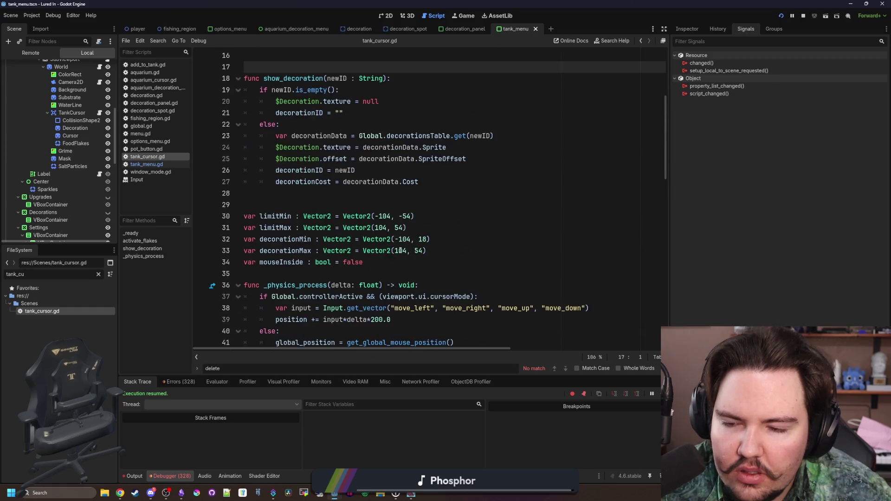
scroll(278, 200, down, 4)
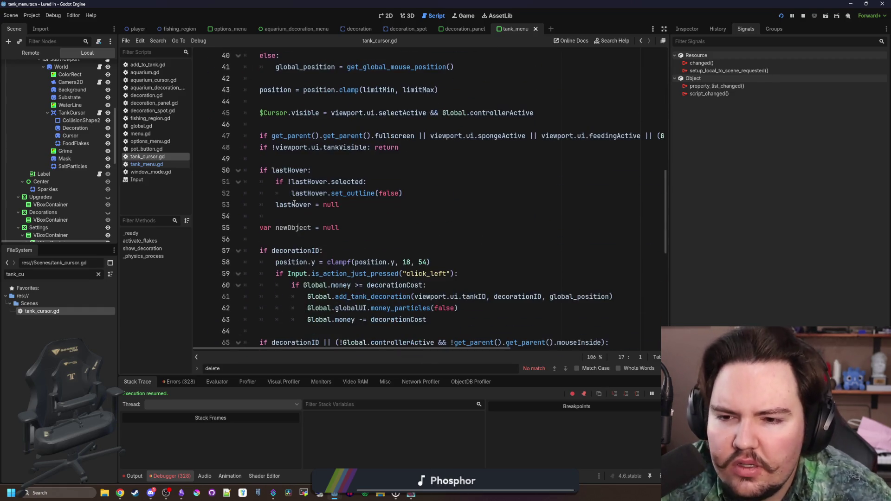
scroll(372, 232, down, 2)
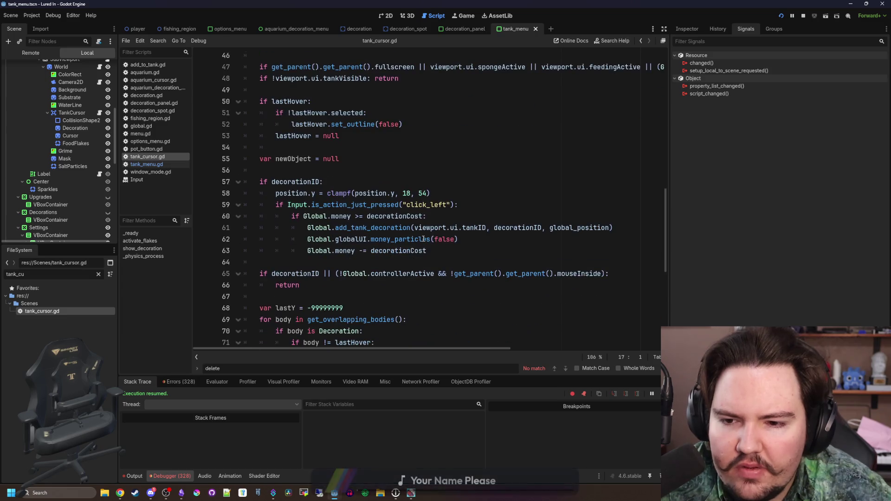
click(451, 253)
Paste the if movingDecoration block from tank_menu below line 63 and indent its three calls.
key(Return)
text(if movingDecoration: 		Global.remove_tank_decoration(tankID, lastEntry) 		set_selected_fish(null) 		update())
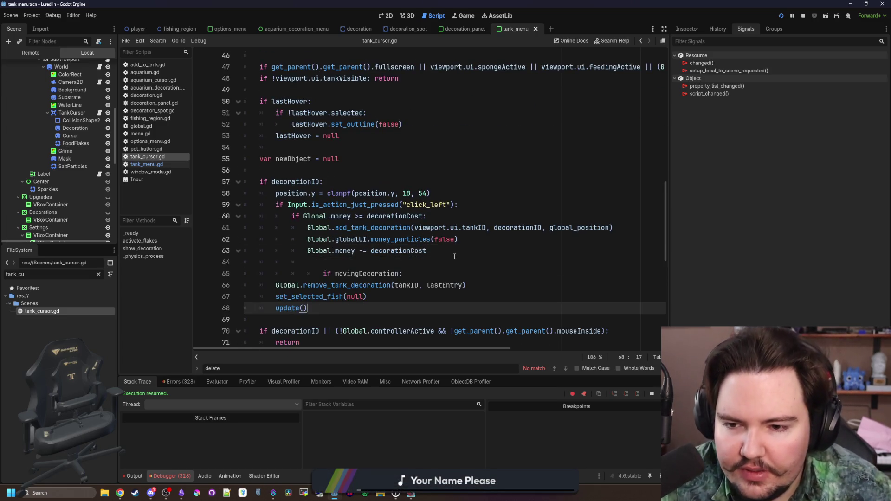
click(323, 274)
key(Tab)
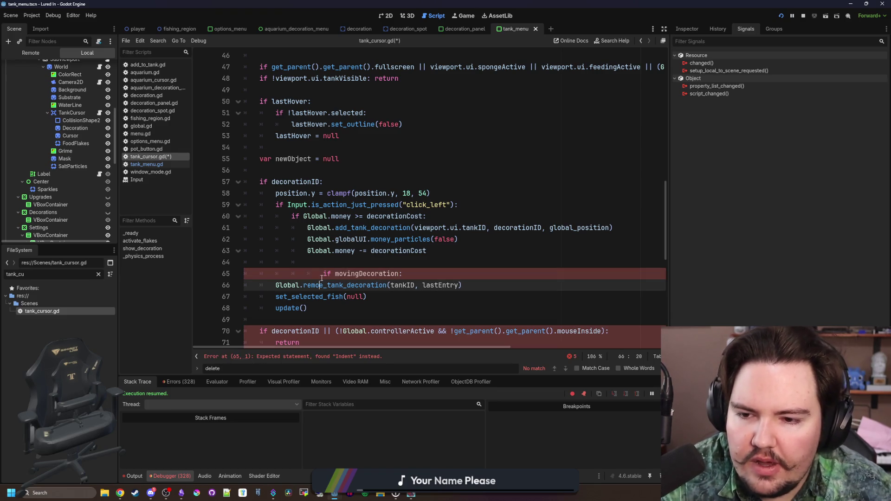
click(327, 281)
key(ctrl+space)
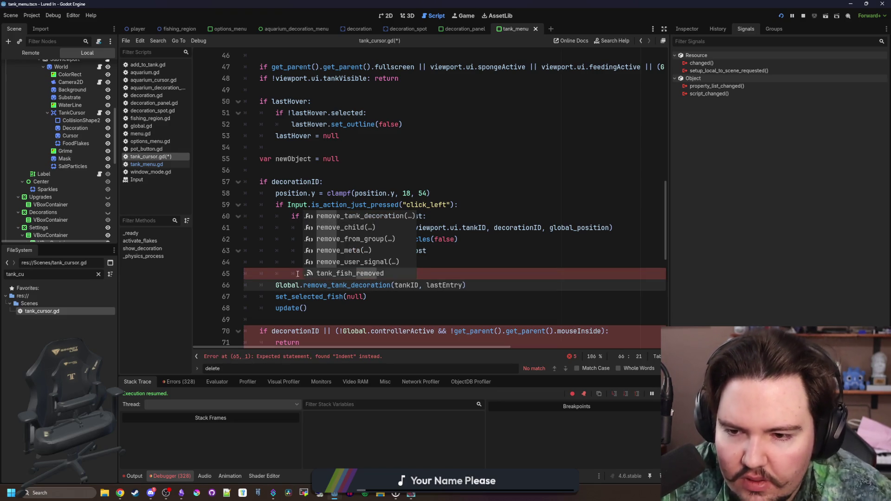
key(Escape)
drag(309, 308, 246, 284)
key(Tab)
key(Tab)
key(Tab)
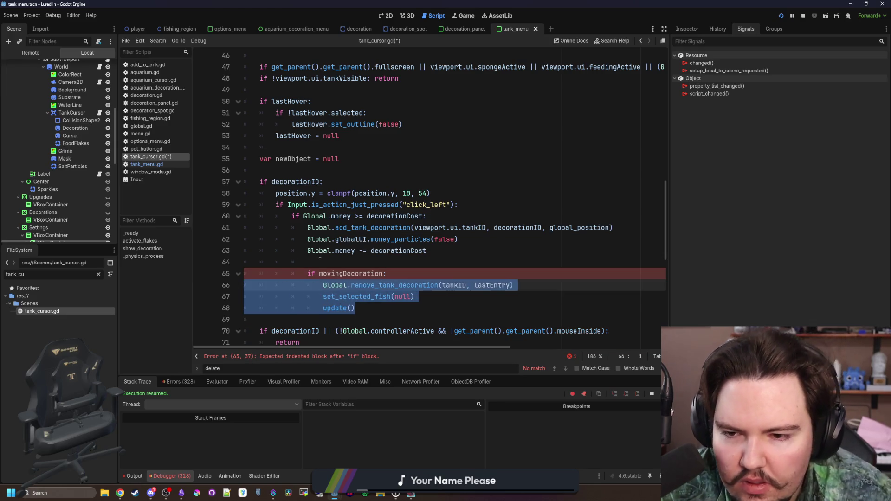
Move the pasted block so it sits directly under the click_left check.
key(shift+Up)
key(ctrl+x)
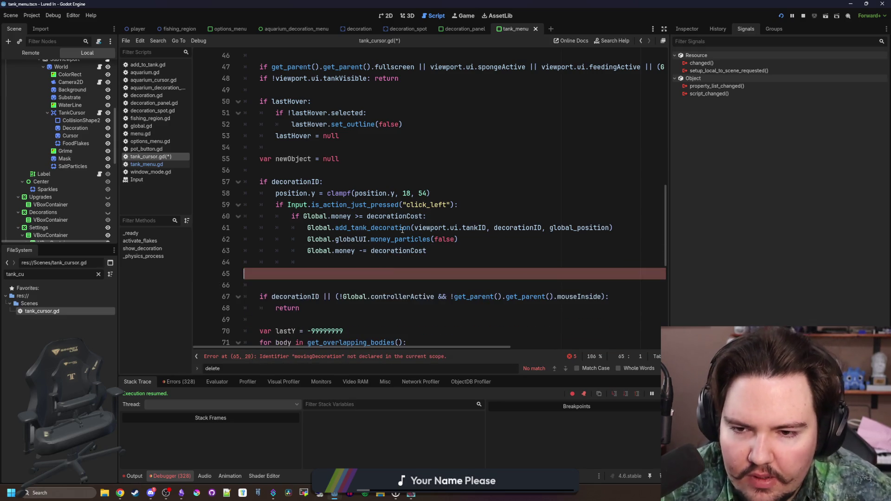
click(437, 216)
key(Return)
key(ctrl+v)
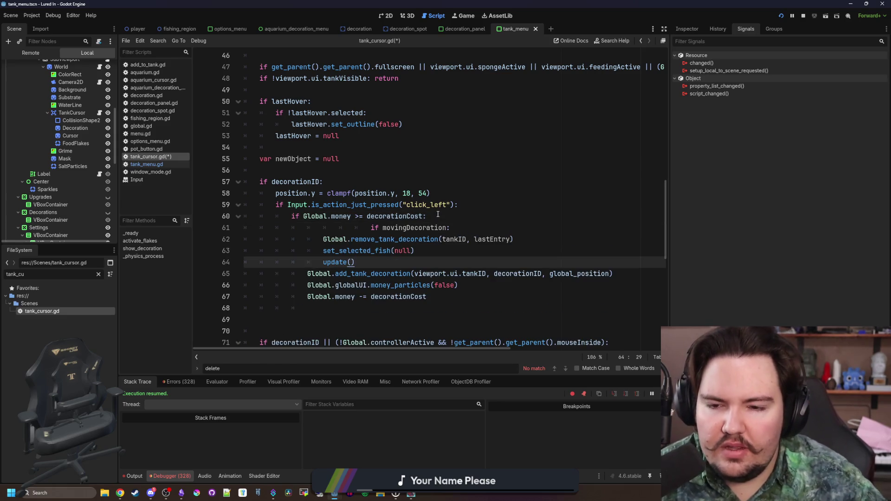
mouse_move(374, 230)
mouse_down()
mouse_move(320, 227)
mouse_move(515, 262)
mouse_up()
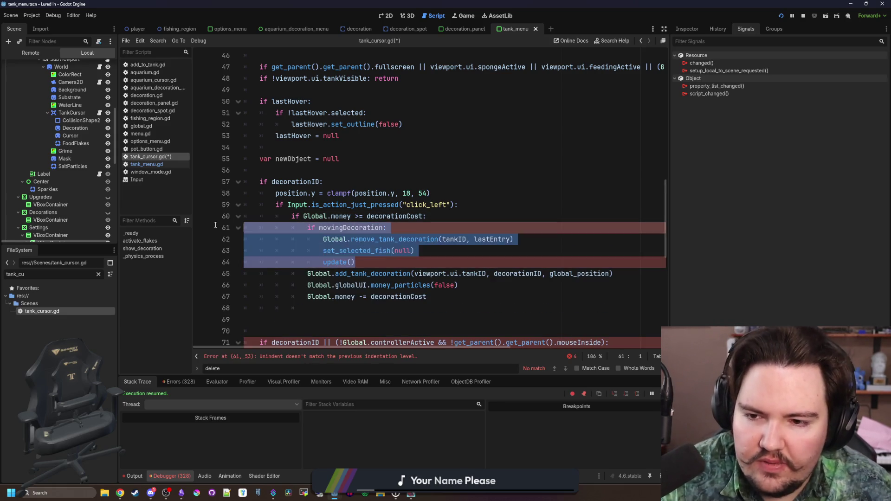
key(Delete)
click(483, 205)
key(Return)
key(ctrl+v)
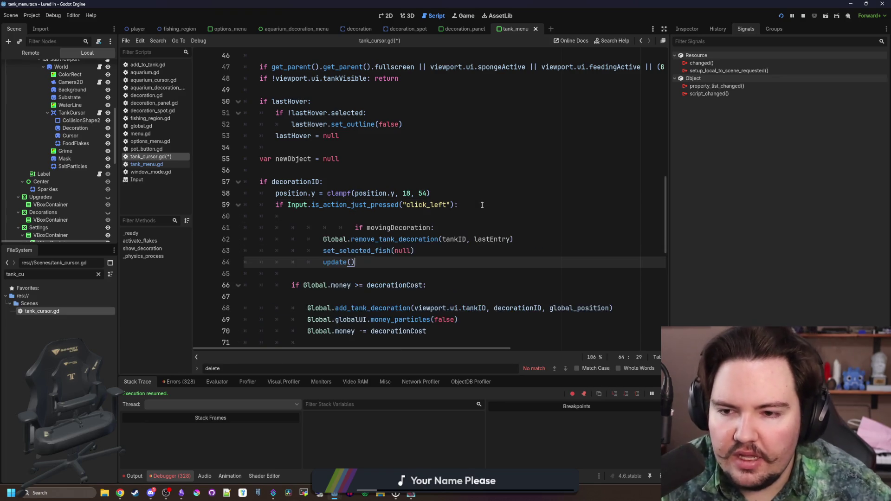
Write 'if viewport.ui.movingDecoration:' on line 60.
click(365, 222)
text(if Global)
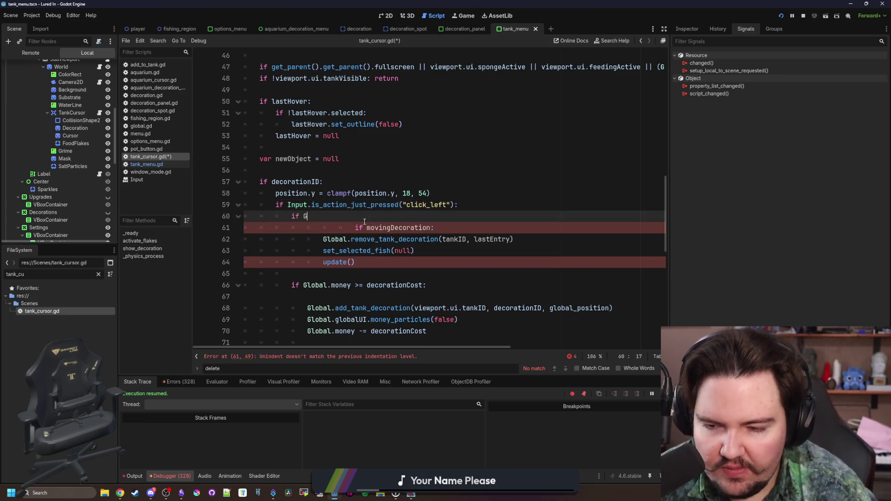
key(BackSpace)
key(BackSpace)
key(BackSpace)
text(viewpo)
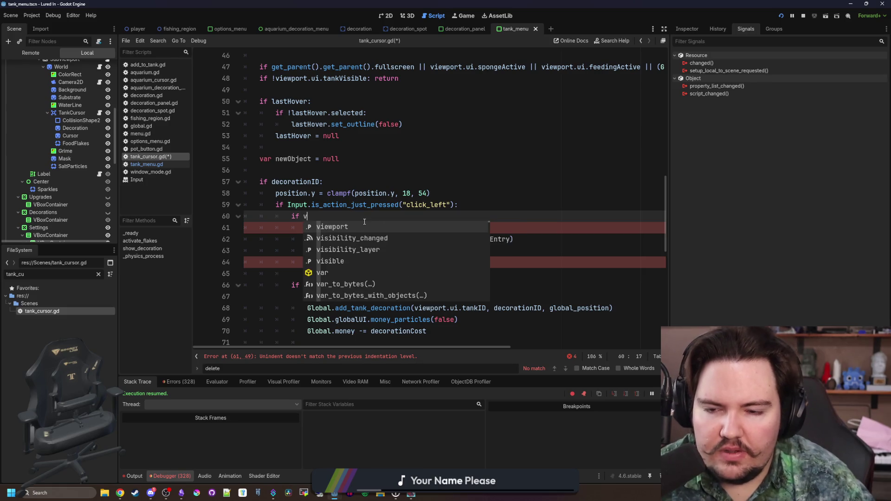
text(rt.ui.)
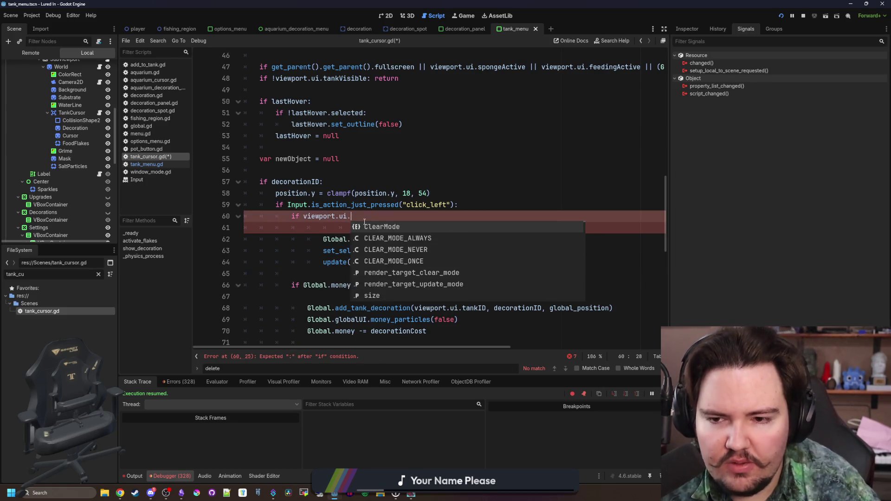
mouse_move(390, 205)
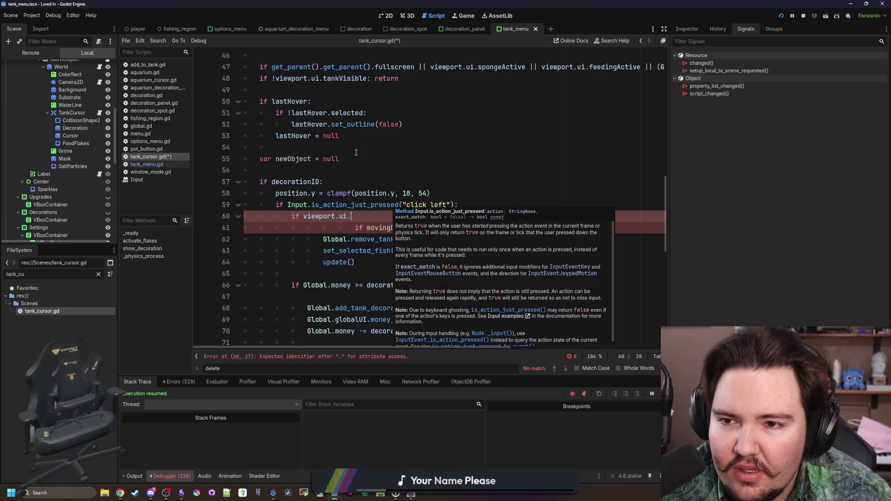
text(movingDecoration:)
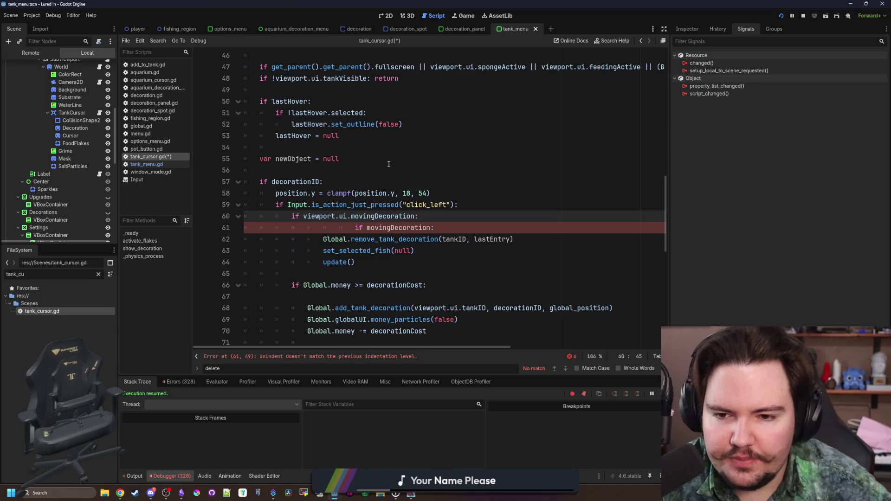
Remove the nested movingDecoration check, dedent its body, and turn the money check into elif.
triple_click(450, 226)
key(BackSpace)
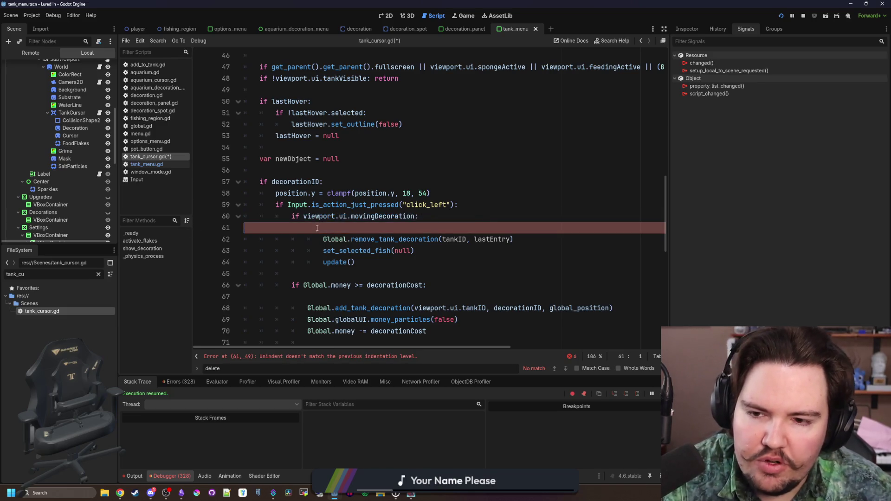
key(BackSpace)
drag(355, 250, 221, 236)
key(shift+Tab)
click(291, 273)
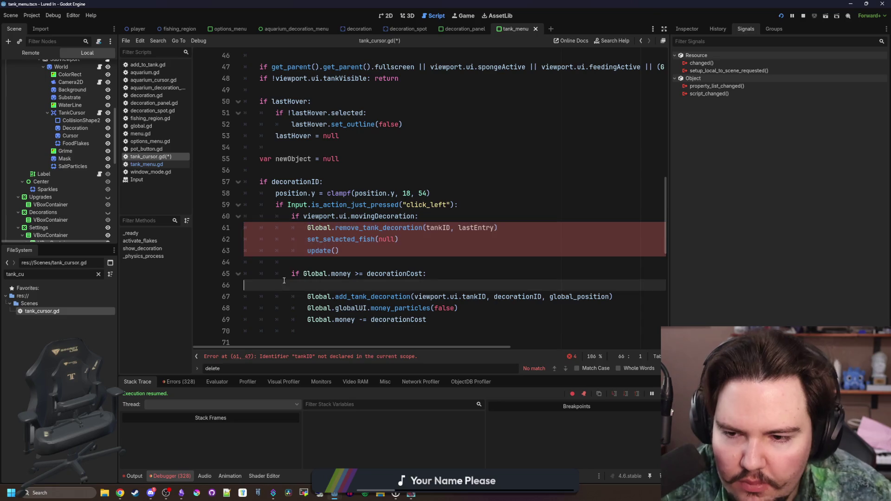
text(el)
click(504, 286)
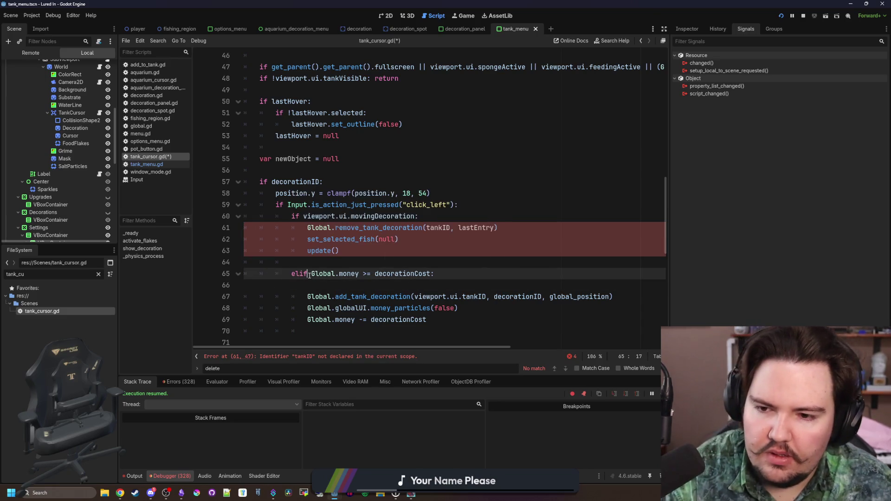
key(BackSpace)
key(BackSpace)
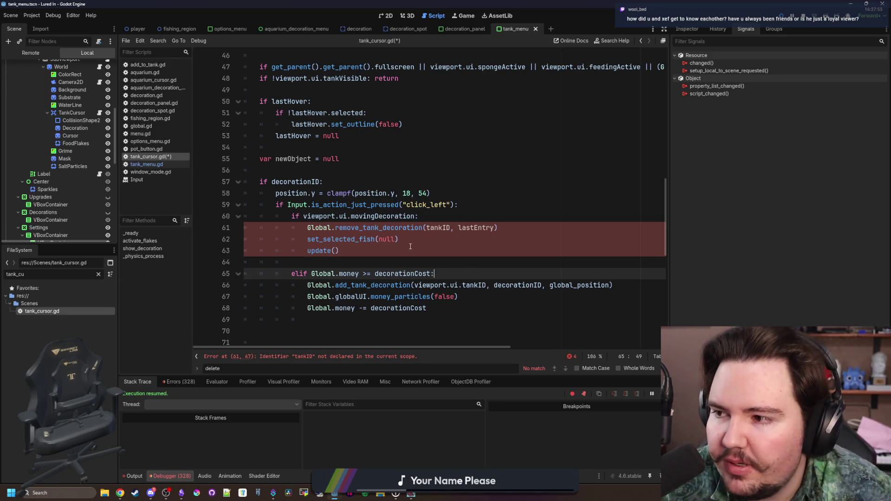
Paste Global.add_tank_decoration(...) as the first line of the movingDecoration branch, followed by an empty line.
drag(614, 286, 301, 280)
click(446, 217)
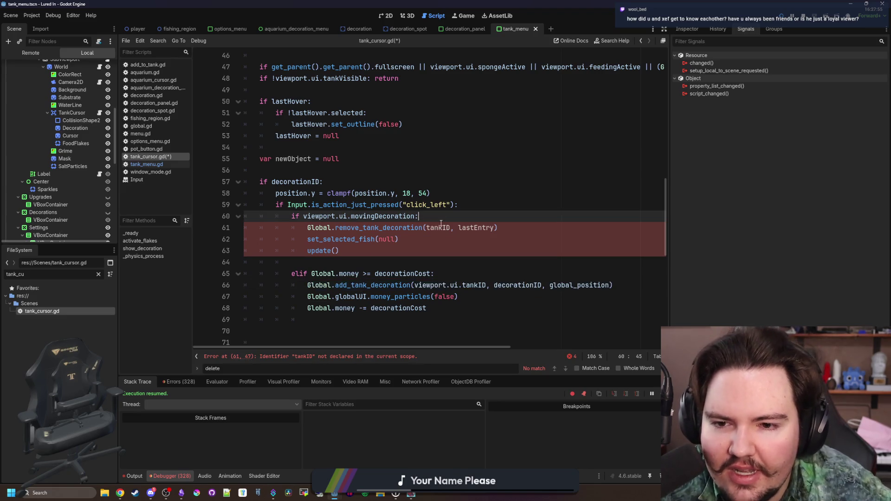
key(Return)
key(ctrl+v)
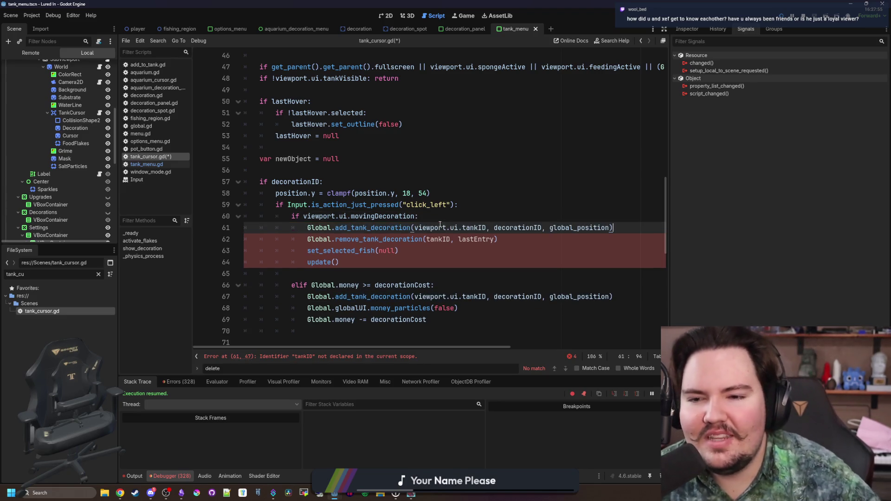
drag(498, 239, 305, 237)
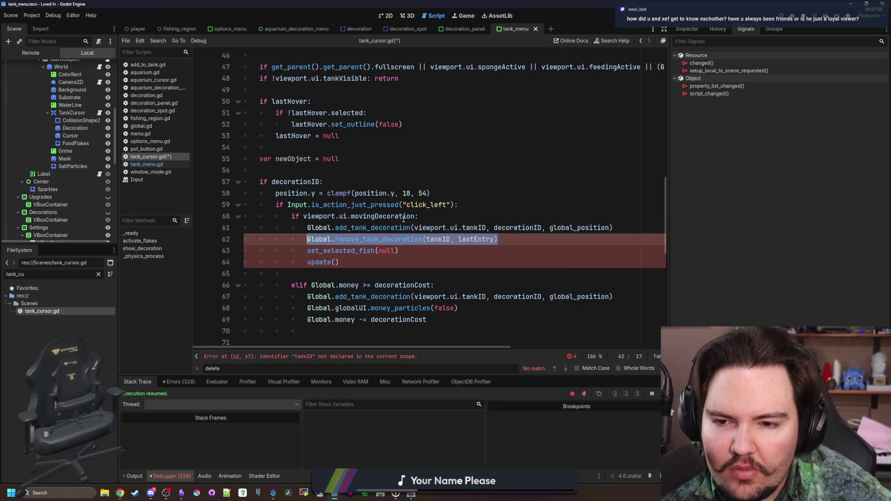
click(370, 265)
mouse_move(332, 264)
mouse_down()
mouse_move(224, 250)
mouse_move(220, 242)
mouse_up()
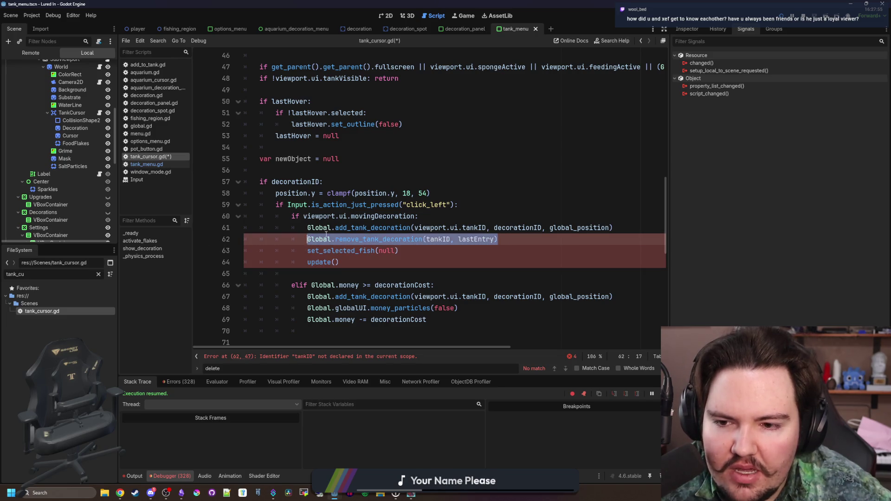
click(628, 223)
key(Return)
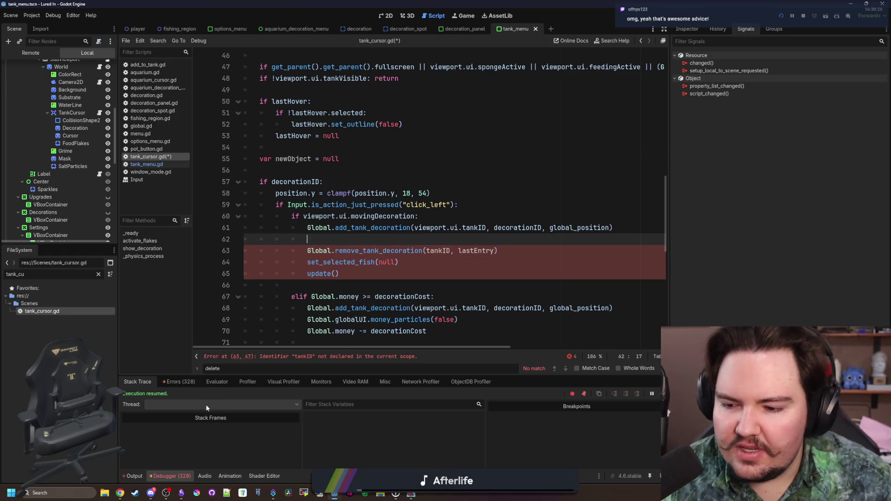
Bring the Deadlift notes window forward from the taskbar preview.
mouse_move(181, 494)
click(190, 469)
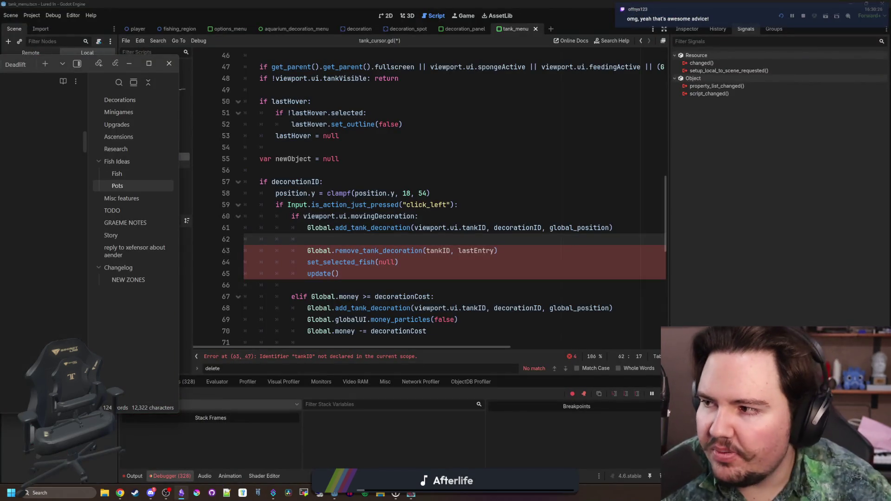
Maximize Obsidian and type three outline points: present the problem, explain why it's a problem, explain the solution last.
click(149, 63)
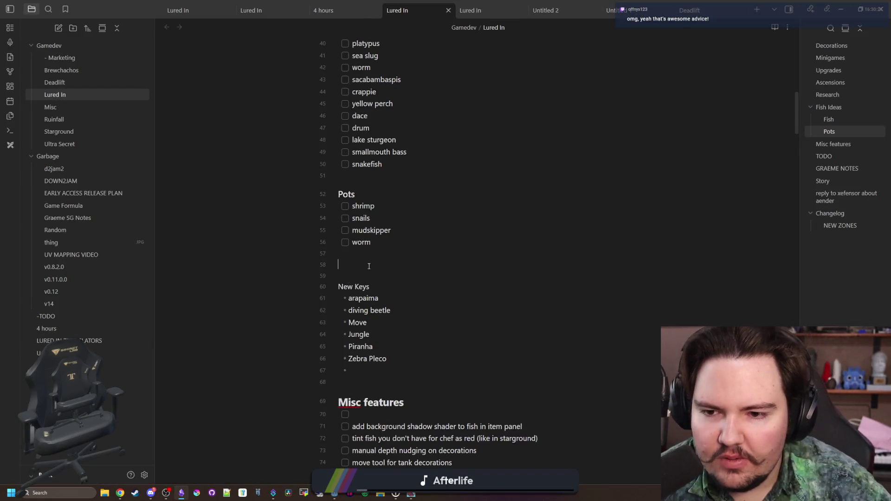
key(Return)
key(Return)
key(Return)
text(present the problem, or some fact )
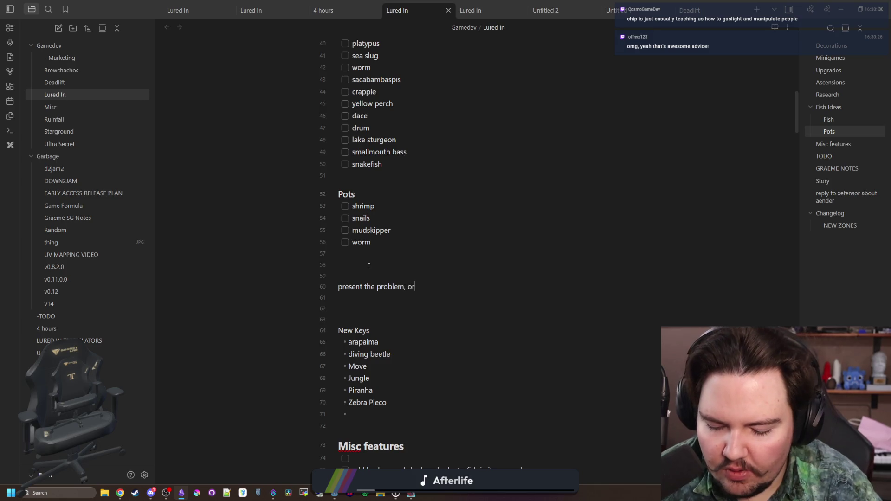
text(about it (i didn)
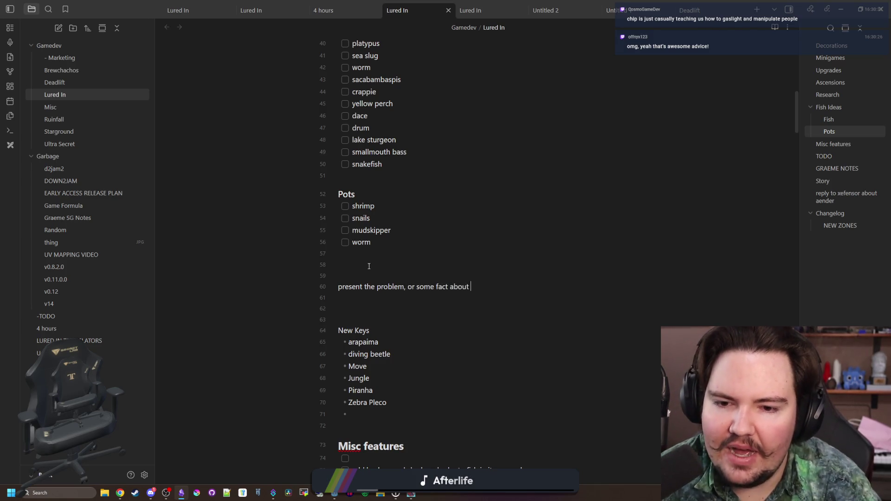
text(t realize this would hap)
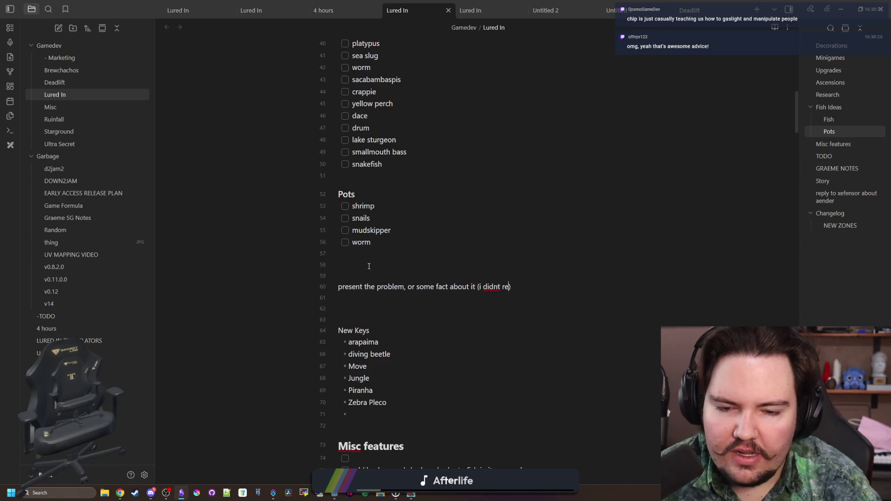
text(pen))
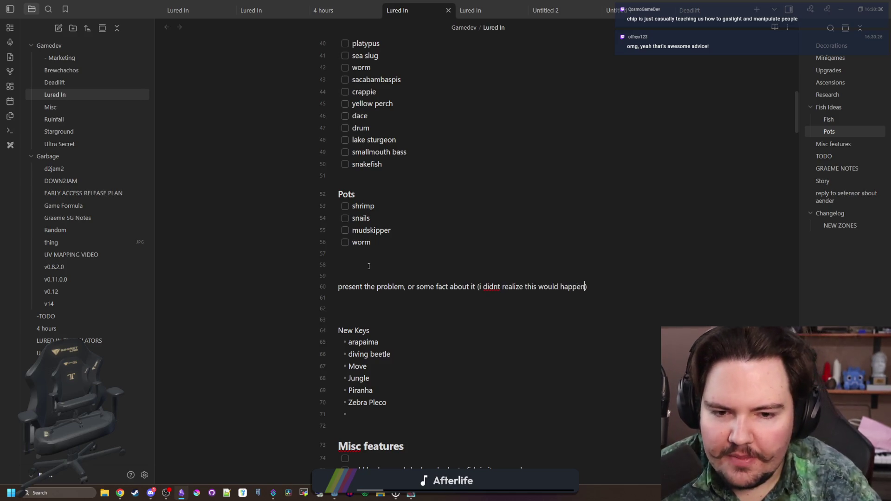
key(Return)
text(> explain the problem)
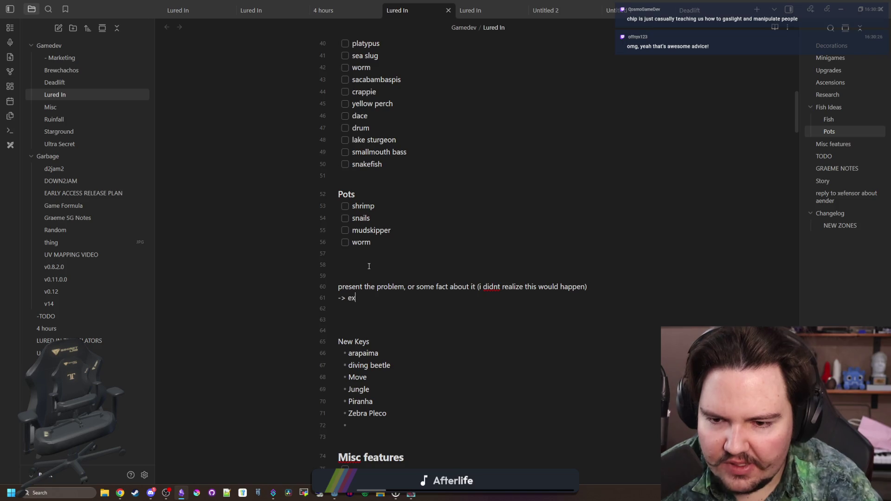
text( (why its a prob)
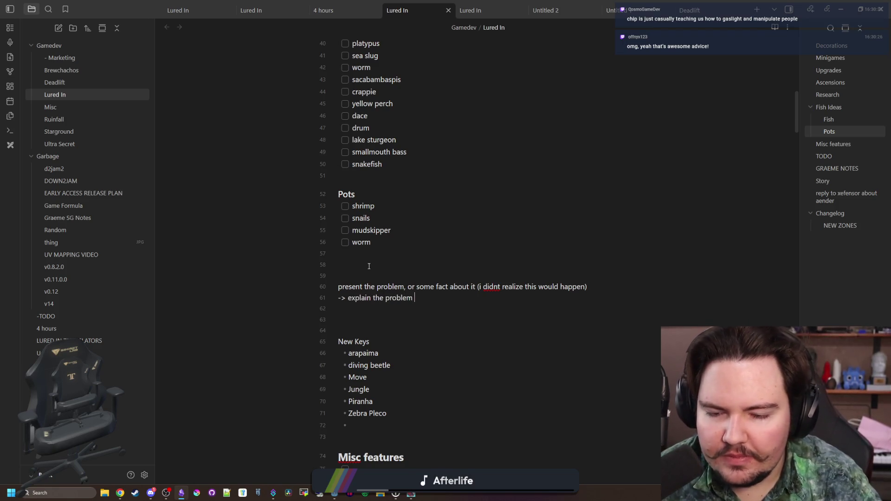
text(lem)
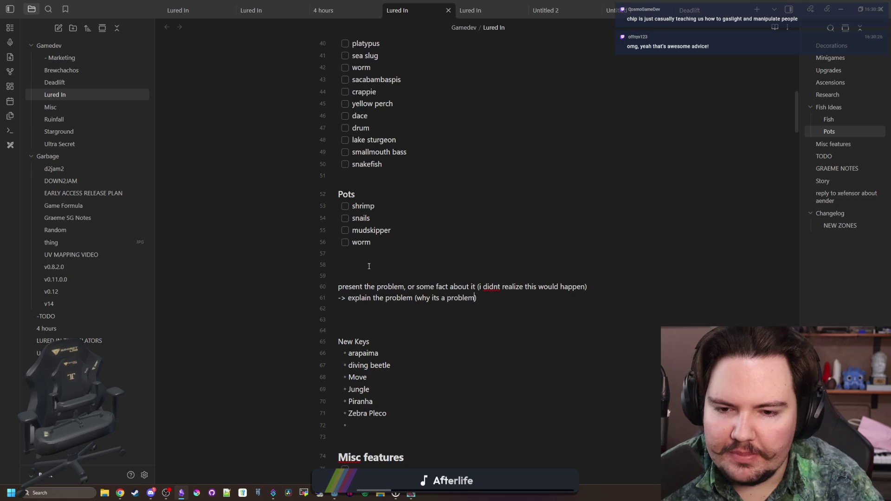
key(Return)
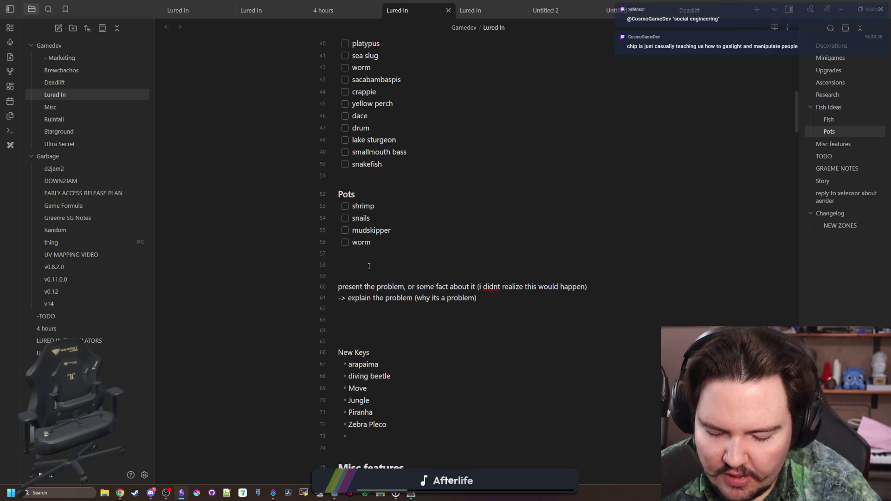
text(-> )
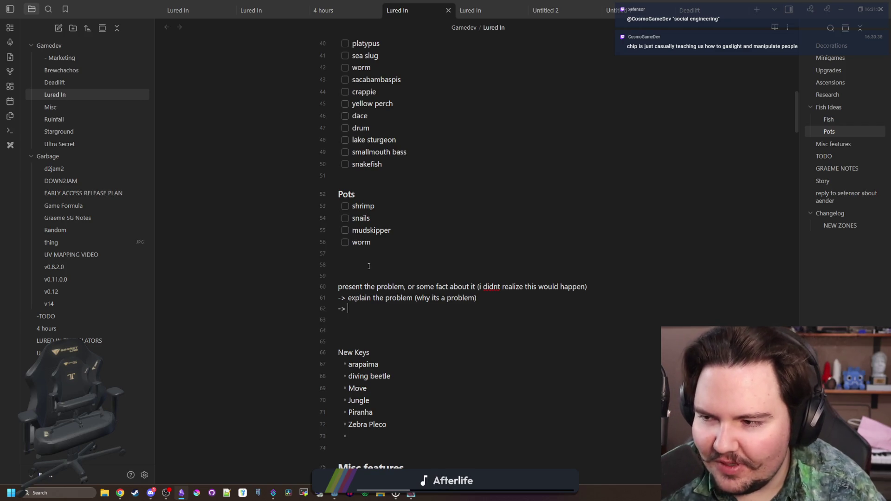
text(explain t)
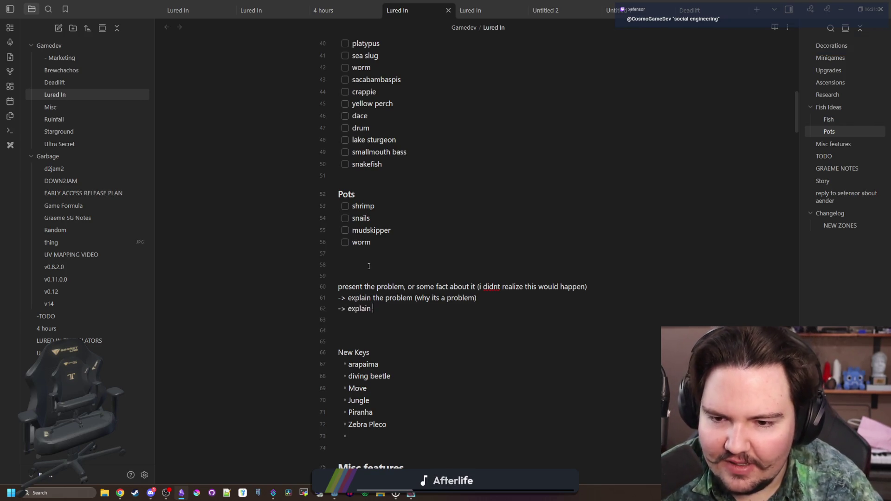
text(he solution last)
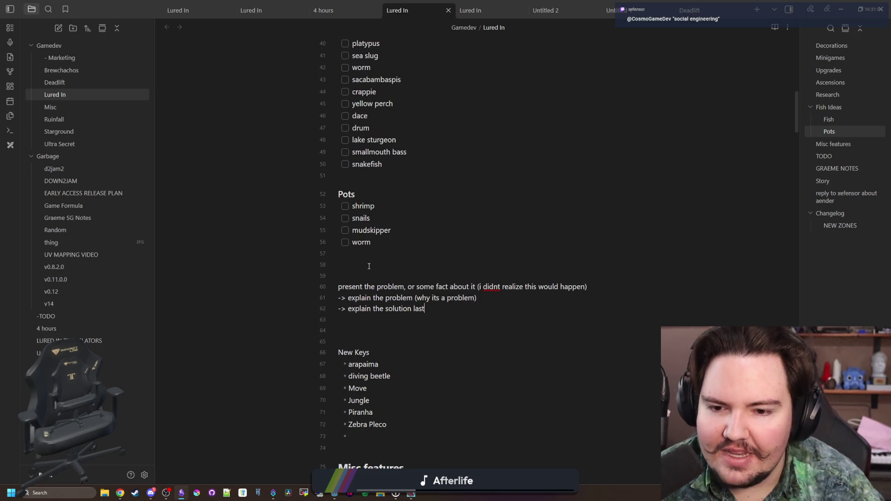
click(491, 299)
key(Return)
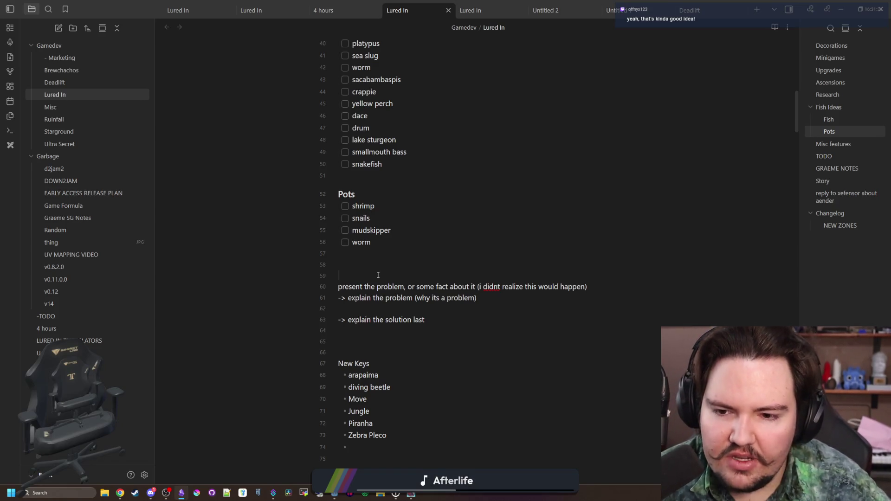
Insert the line 'showing off a new feature' above the problem/solution outline.
drag(472, 325, 322, 291)
click(384, 259)
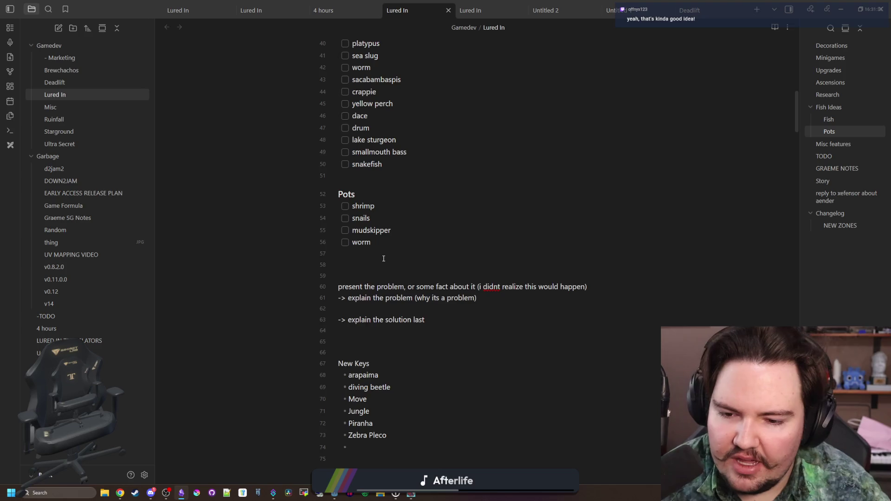
key(Return)
key(Return)
key(Return)
text(showing off a new feature)
key(Return)
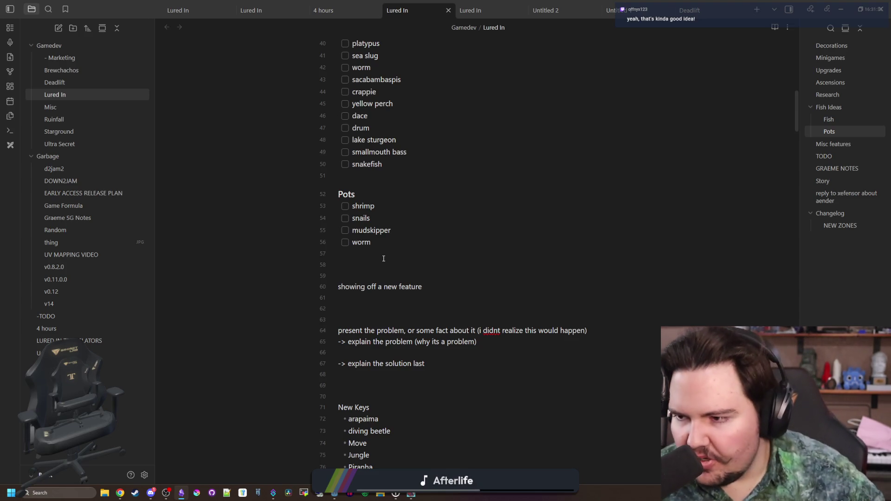
Write that players struggle decorating and currently have to delete decorations to move them.
text(A lot of people have trouble)
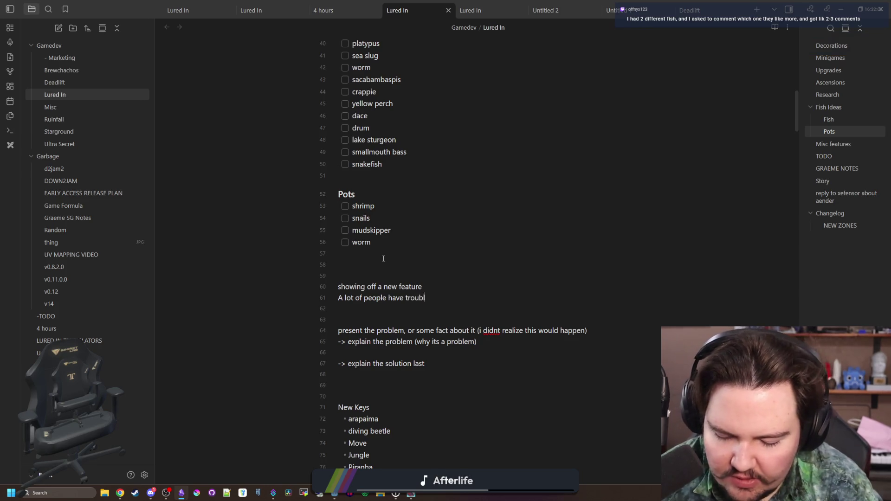
text( decorating their t)
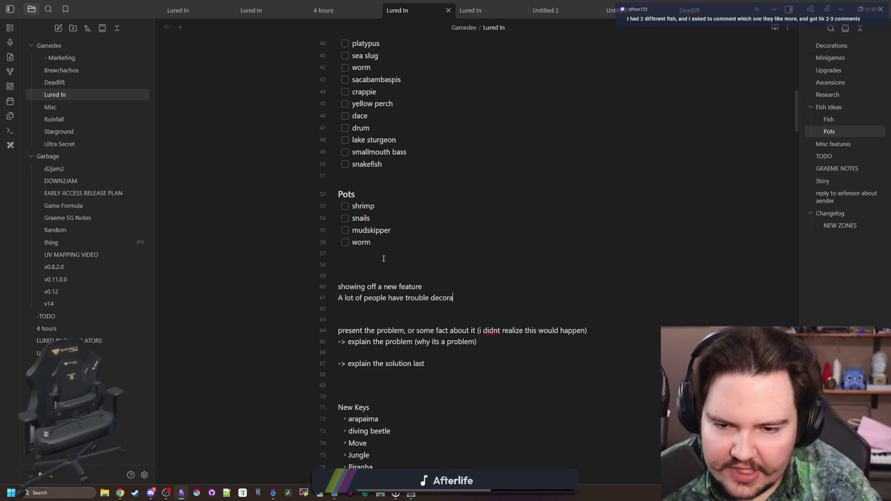
text(anks)
key(Return)
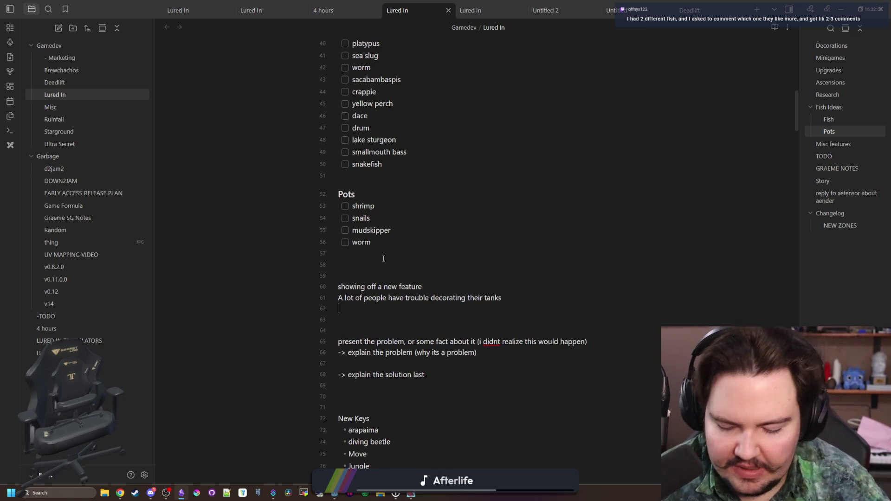
text(right now in )
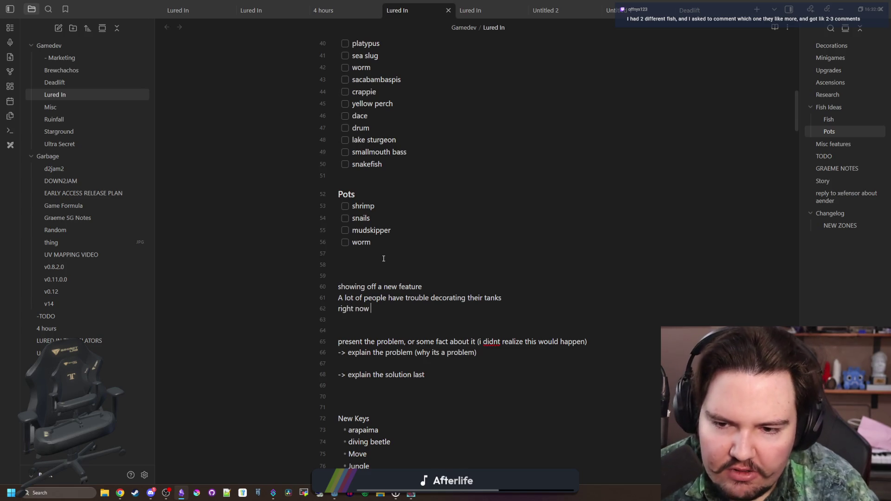
text(the game, you )
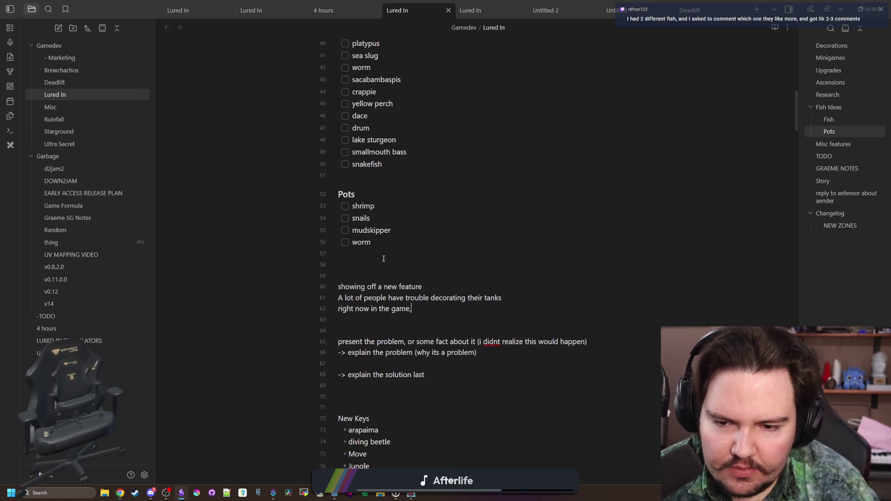
text(can)
key(BackSpace)
key(BackSpace)
key(BackSpace)
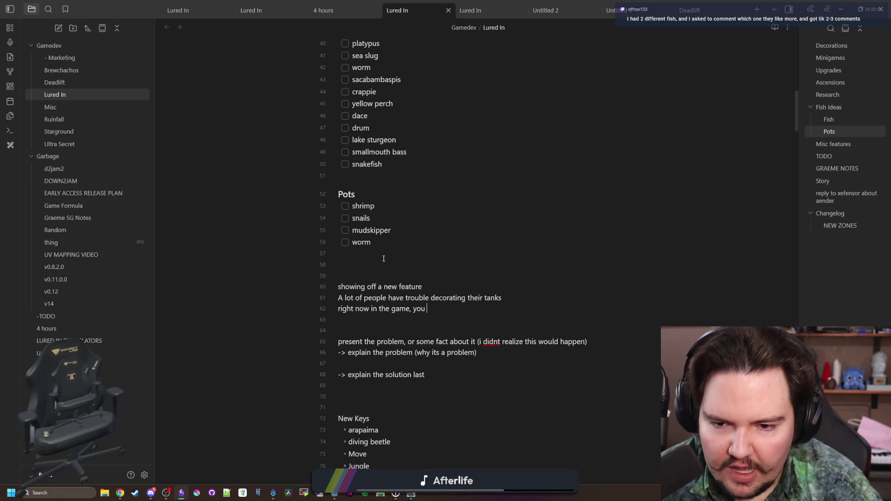
text(have to delete your decorations)
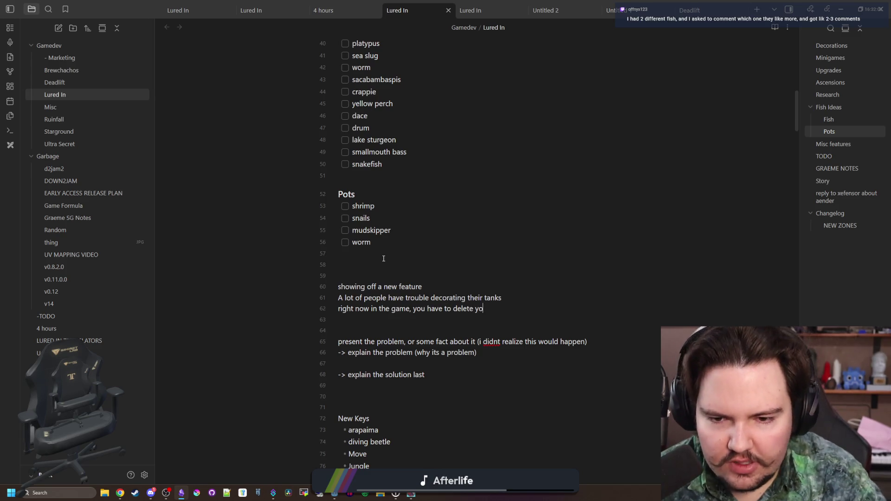
text( if you wanna move them)
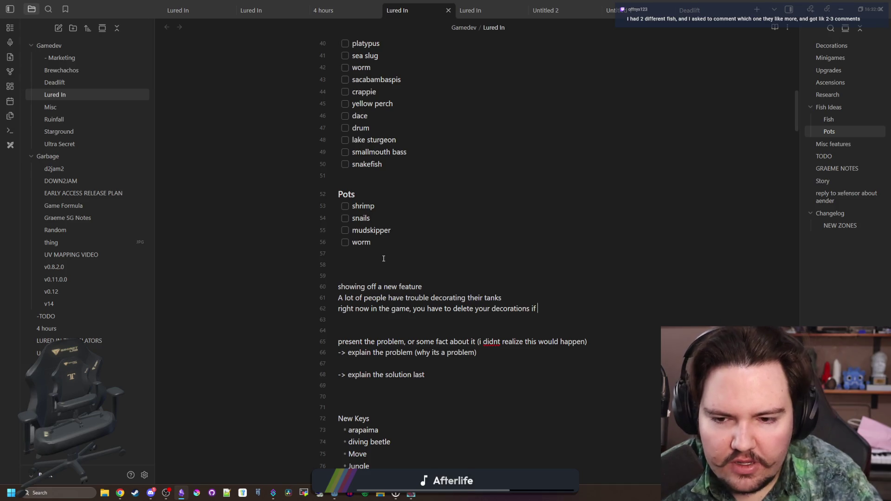
text( around)
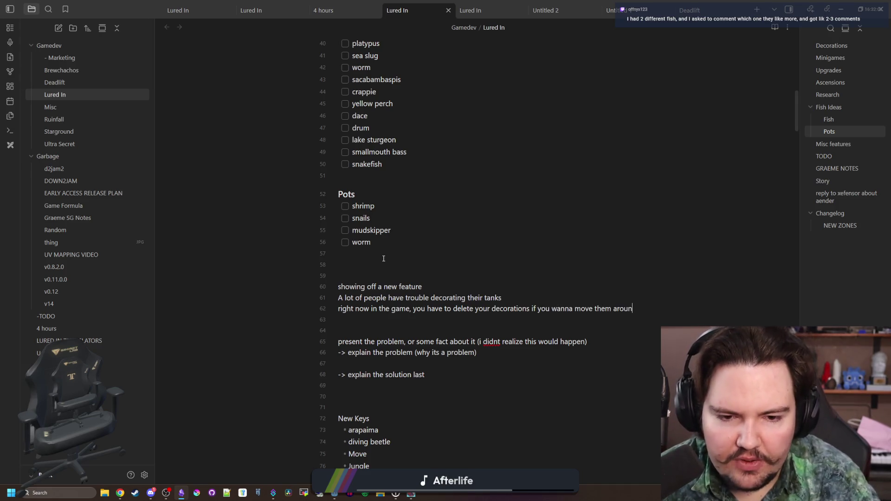
key(Return)
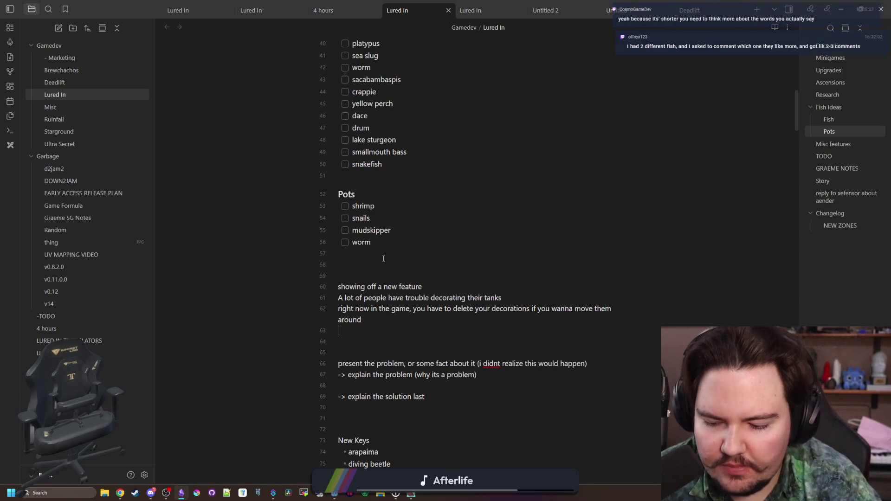
Add that it's annoying and that a move button now lets you move decorations.
text(its annoying, especially because we)
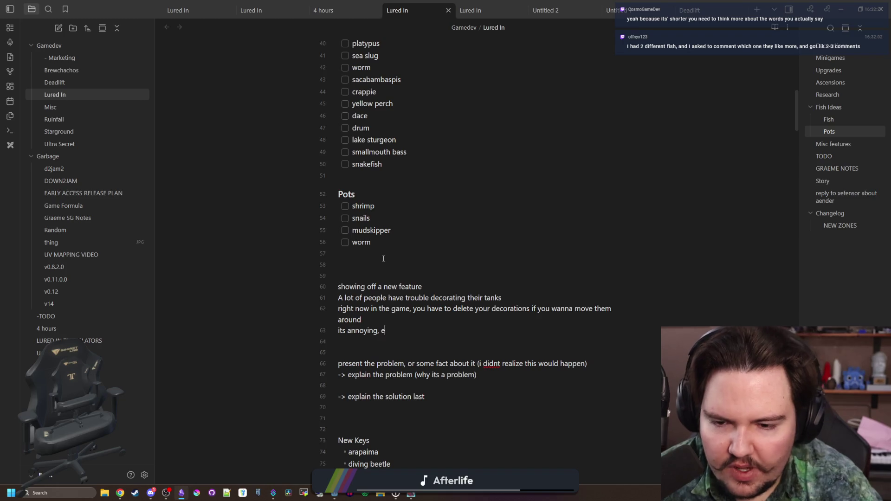
text( can make this a l)
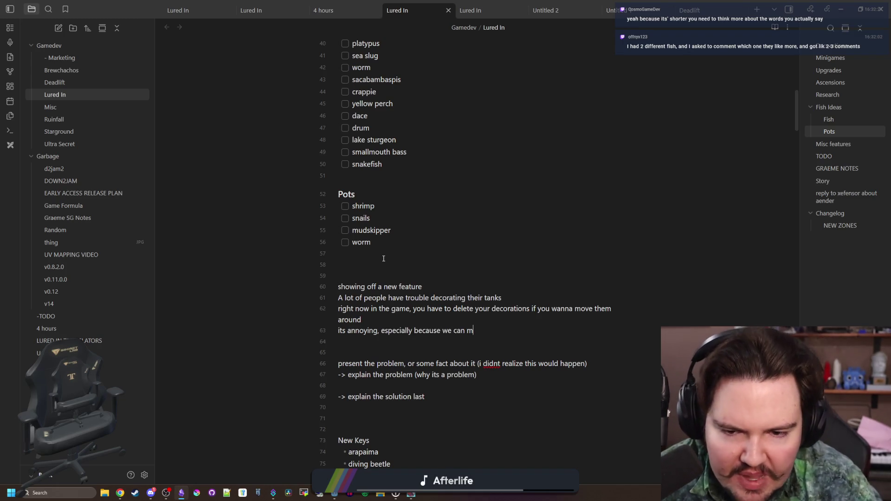
text(ot easier)
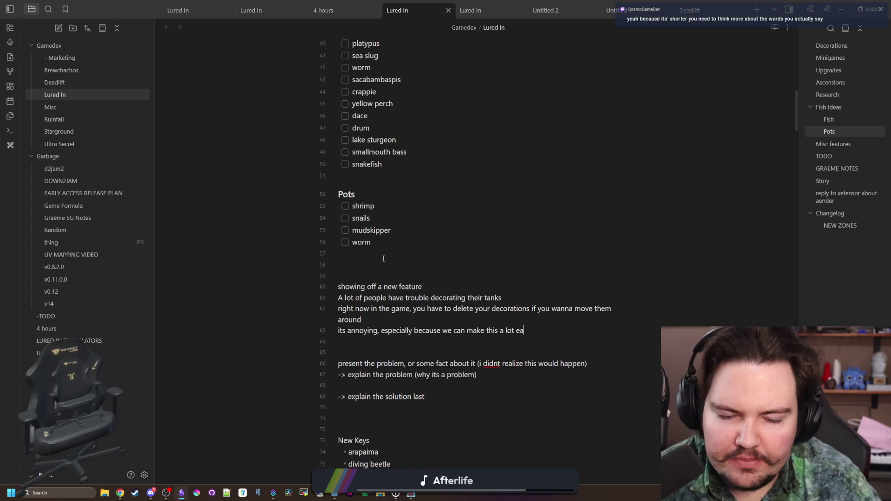
key(Return)
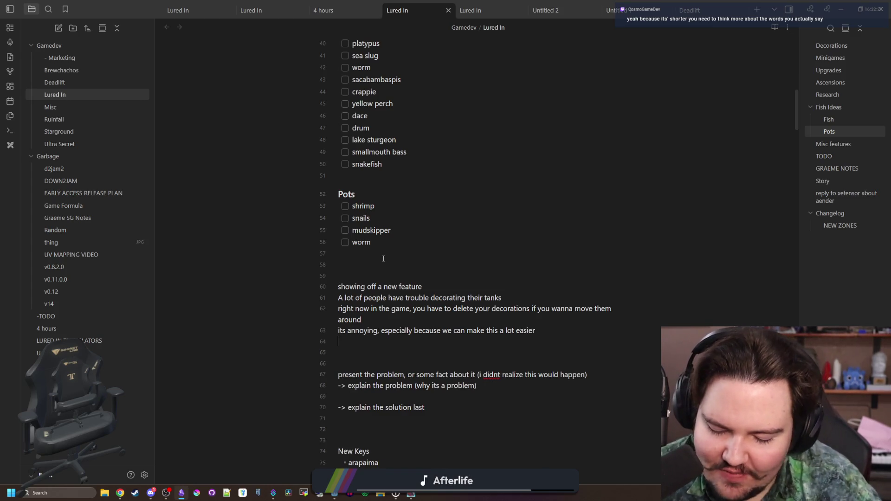
text(So t)
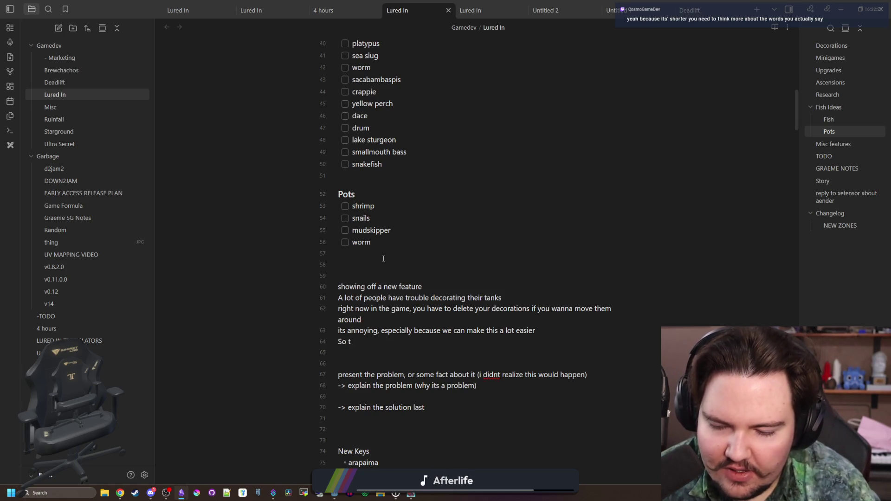
key(BackSpace)
text(now, you can click this move button a)
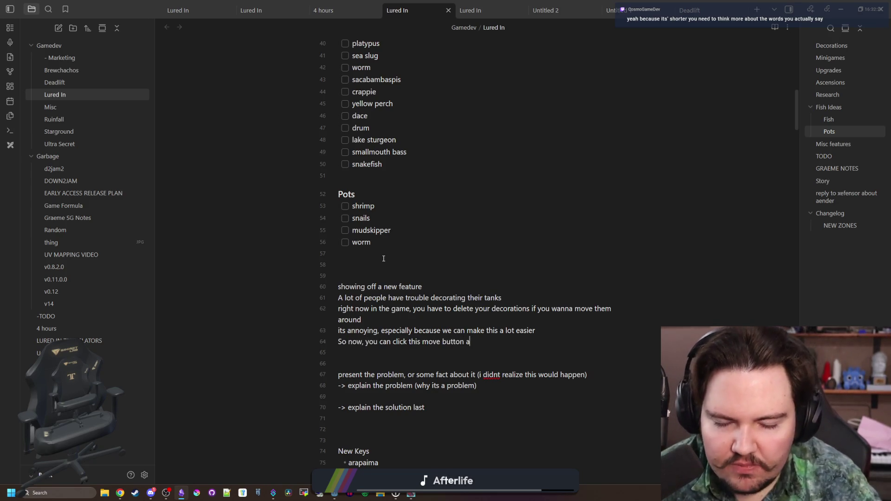
text(nd move your decoration.)
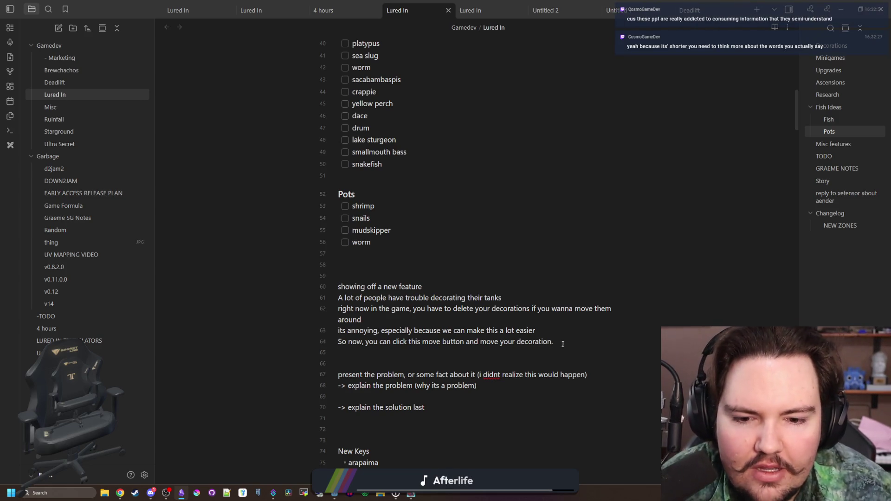
Delete the drafted script lines 59–70 from the note and Alt+Tab back to Godot.
drag(563, 345, 273, 344)
click(554, 329)
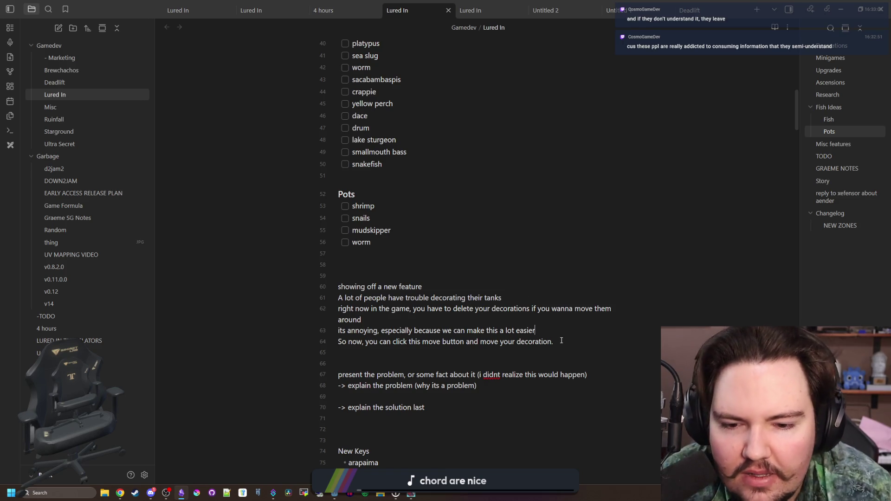
drag(373, 351, 320, 344)
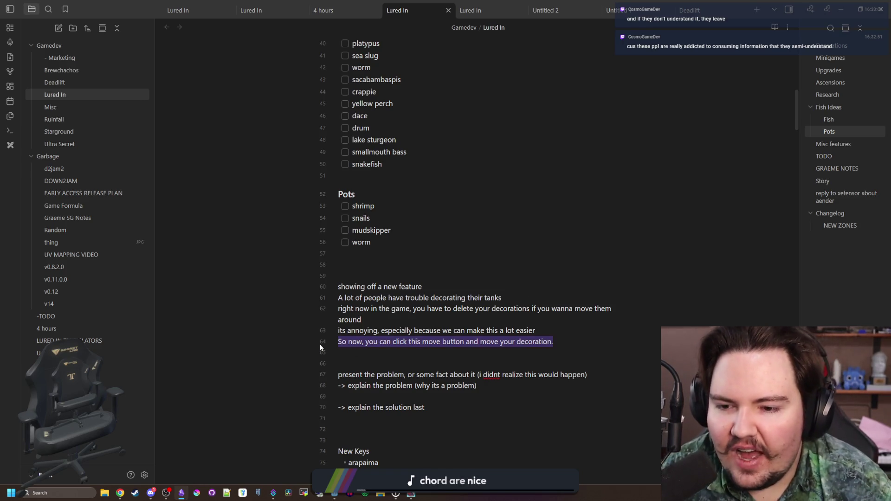
click(347, 349)
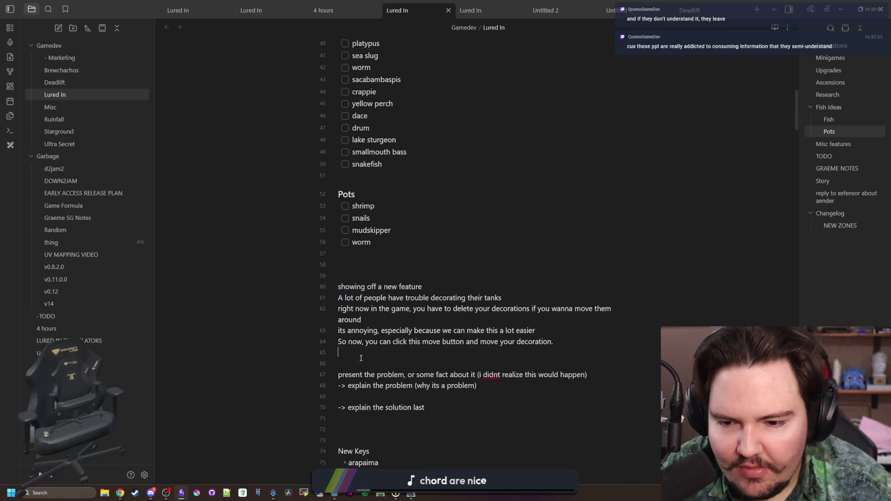
mouse_move(440, 406)
mouse_down()
mouse_move(298, 269)
mouse_move(288, 277)
mouse_up()
key(BackSpace)
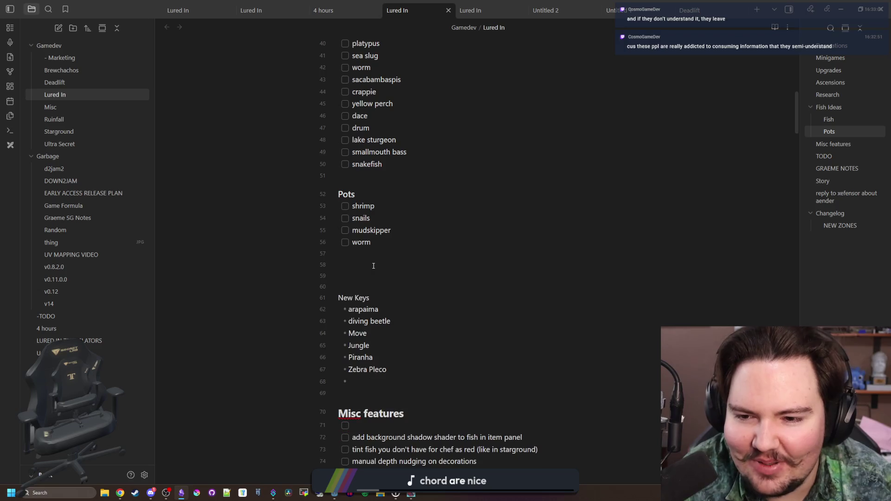
key(alt+Tab)
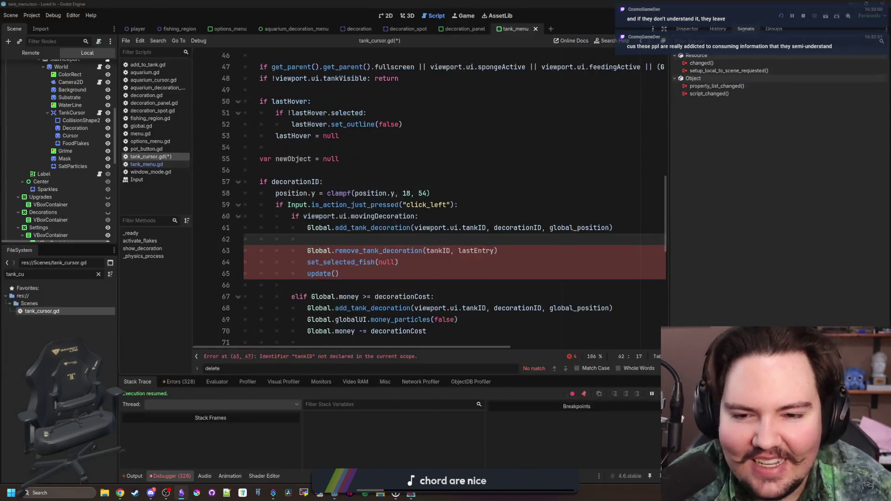
Put the cursor on line 62 of tank_cursor.gd, then bring the running game window forward.
click(375, 243)
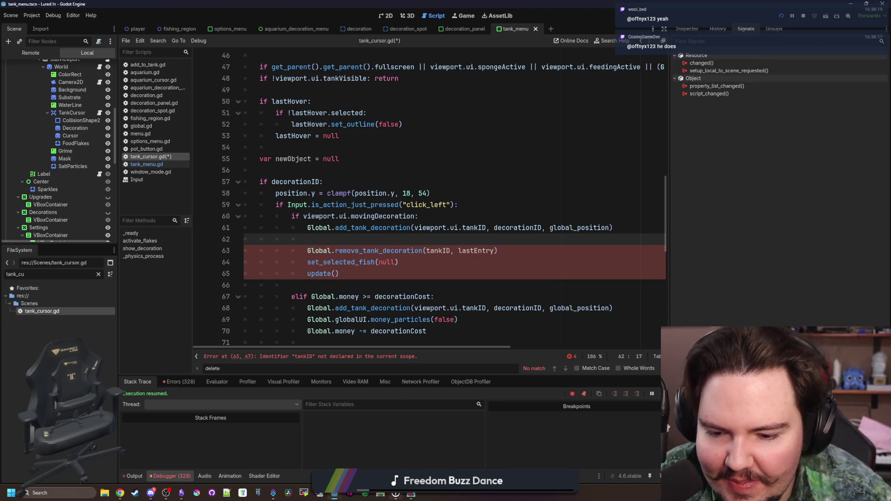
click(413, 495)
Maximize the game and browse a kelp's Fish Tank 1 upgrades and fish pages, then close the dialog.
key(super+Up)
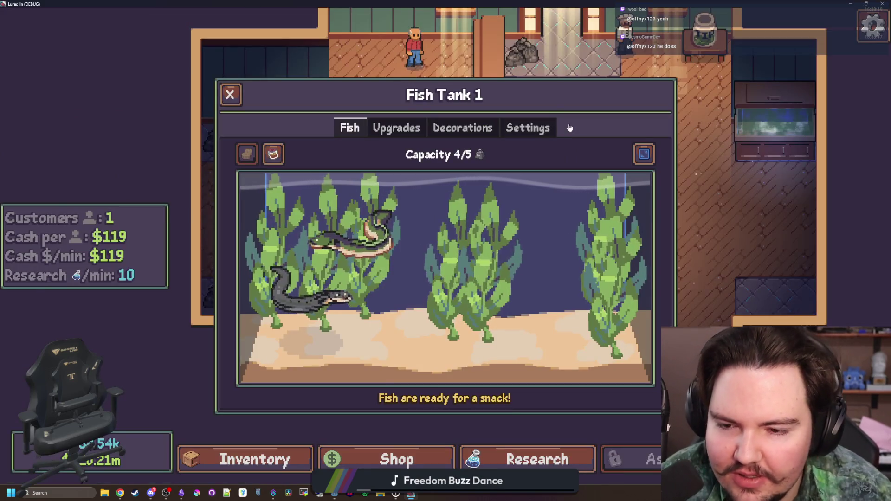
click(483, 304)
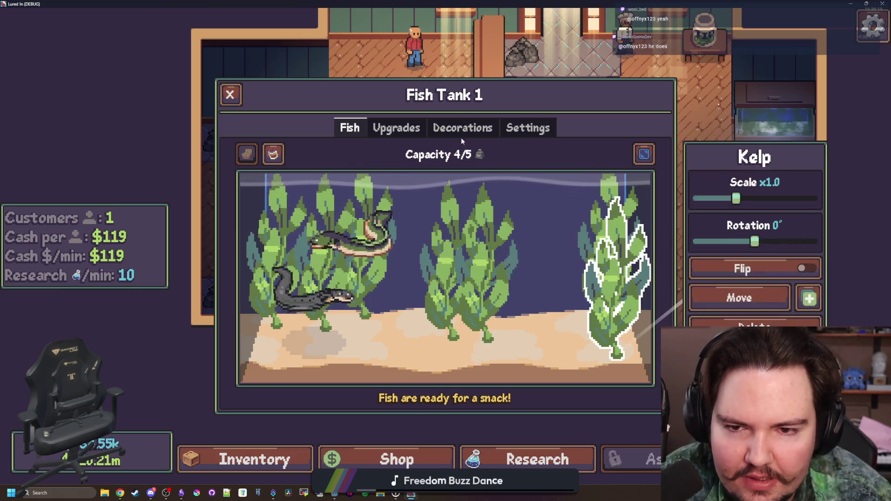
click(396, 127)
click(463, 128)
click(397, 129)
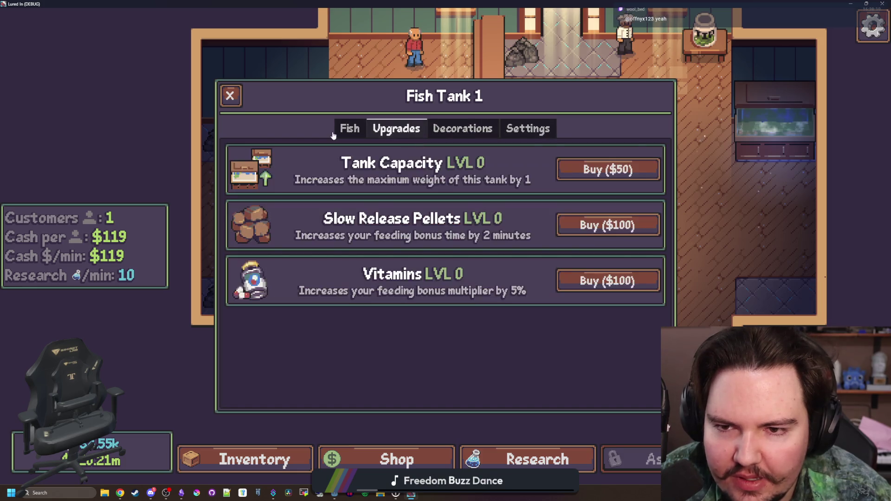
click(349, 129)
click(382, 130)
click(348, 128)
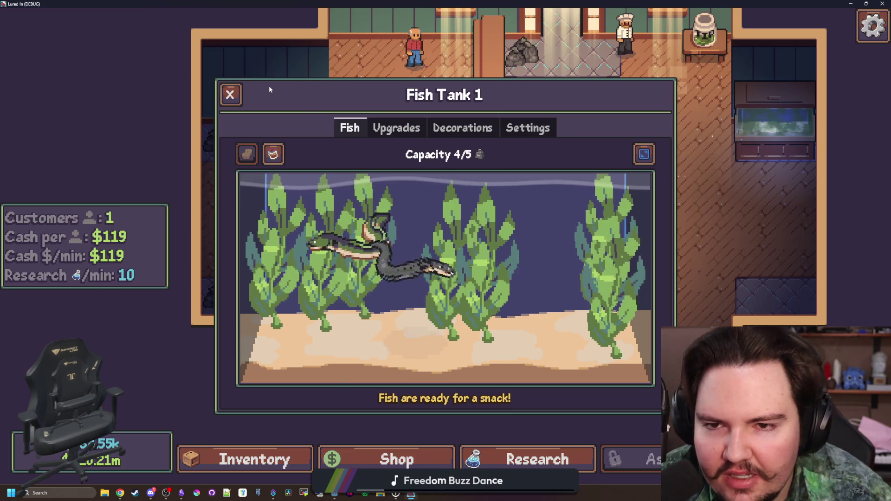
click(231, 94)
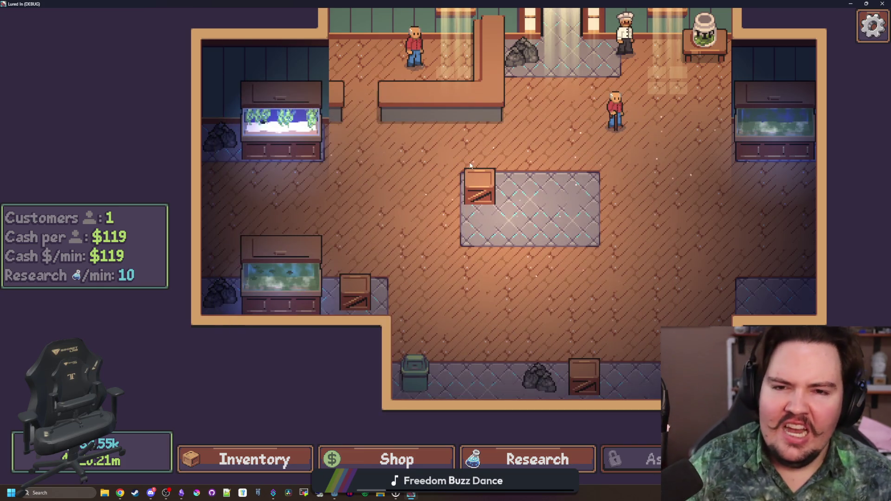
Move the crate to a new spot on the rug, select a kelp, and return to tank_cursor.gd.
click(483, 187)
click(550, 292)
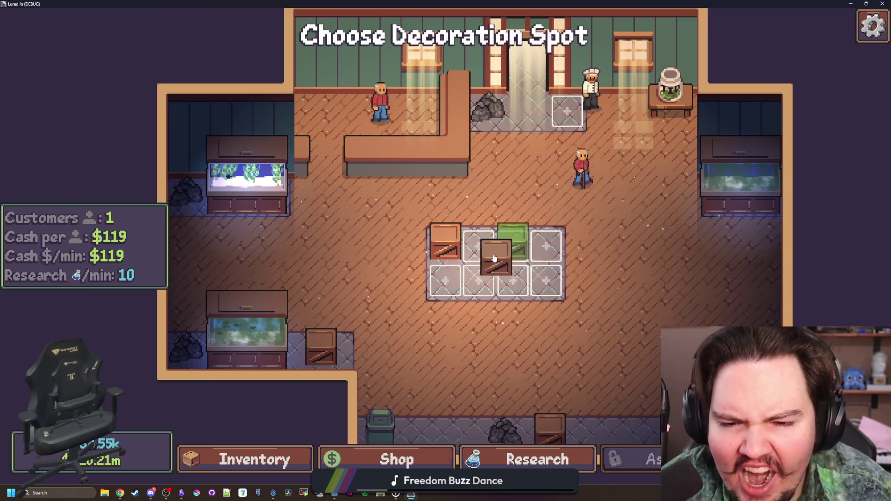
click(491, 286)
click(271, 133)
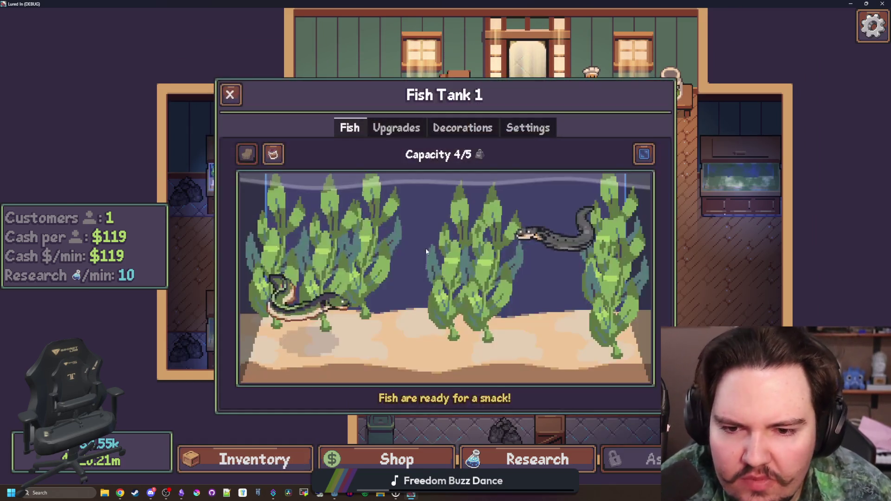
key(alt+Tab)
scroll(372, 174, down, 1)
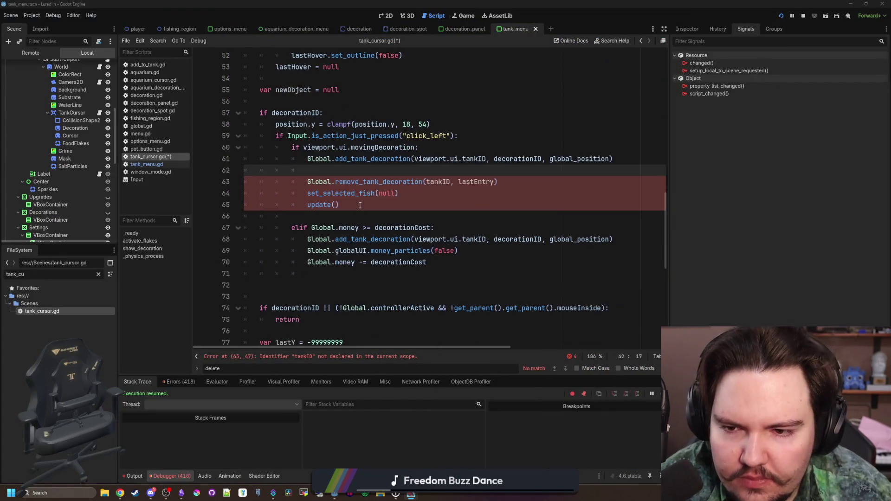
On line 63, replace lastEntry with viewport.ui.movingDecoration.entry.
scroll(373, 174, up, 1)
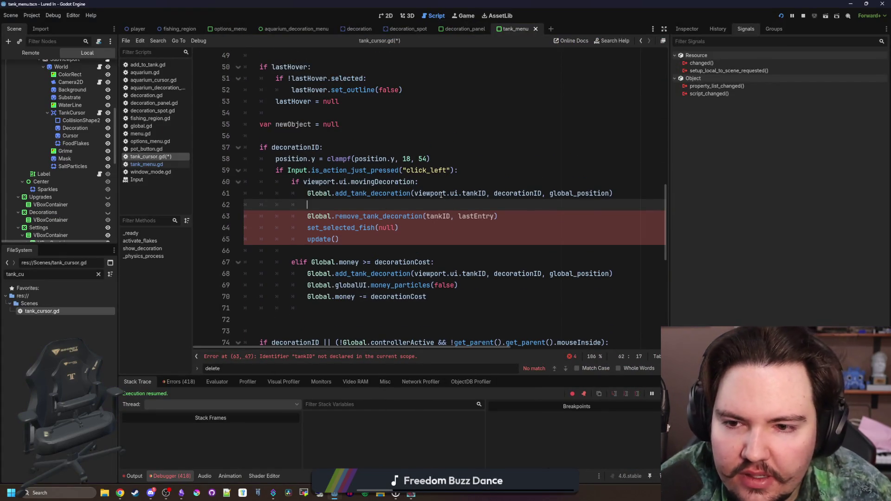
drag(419, 182, 301, 181)
click(324, 201)
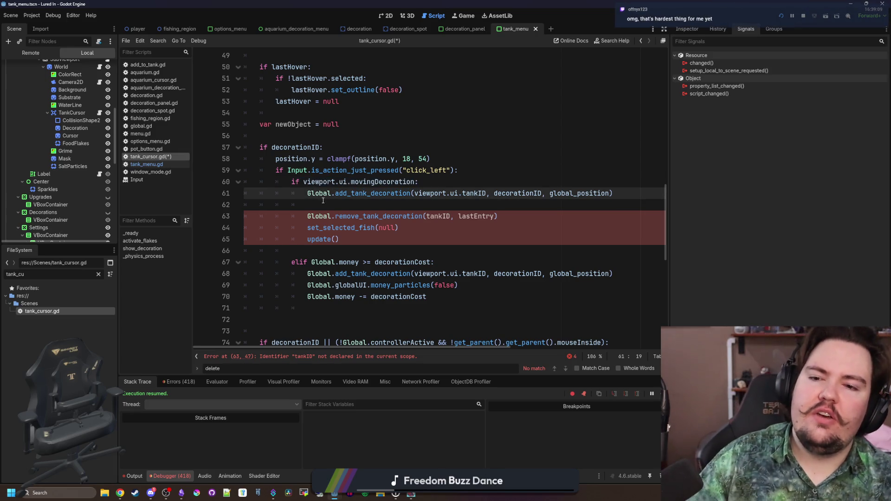
click(318, 209)
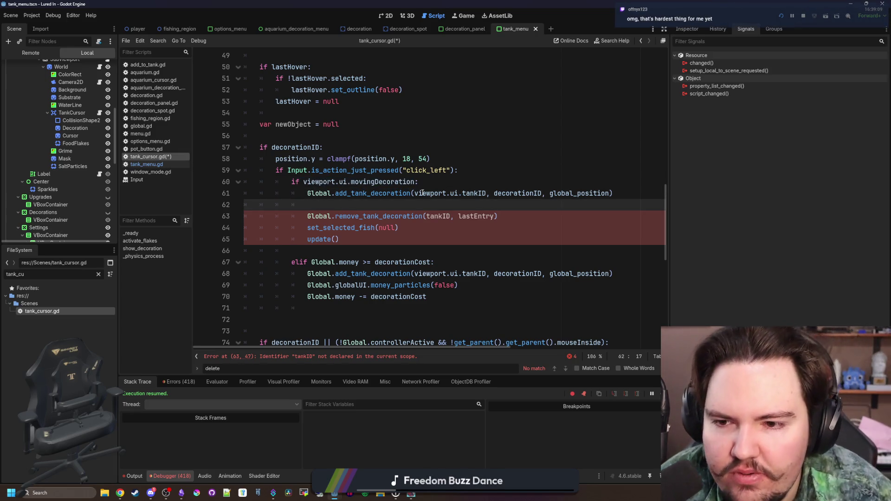
scroll(423, 246, up, 1)
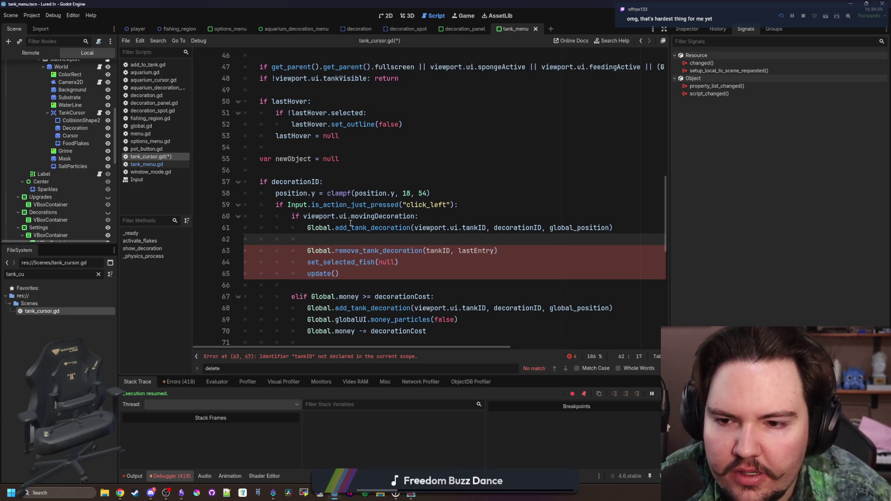
drag(414, 216, 302, 219)
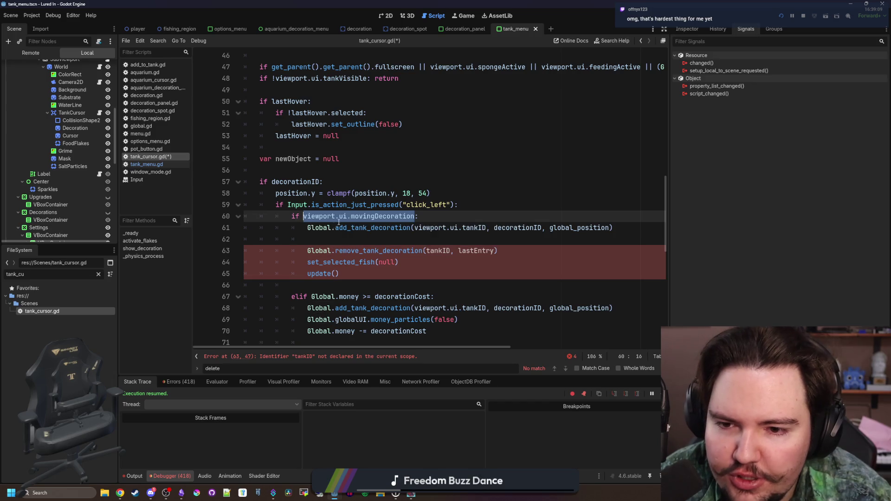
key(ctrl+c)
double_click(476, 250)
key(ctrl+v)
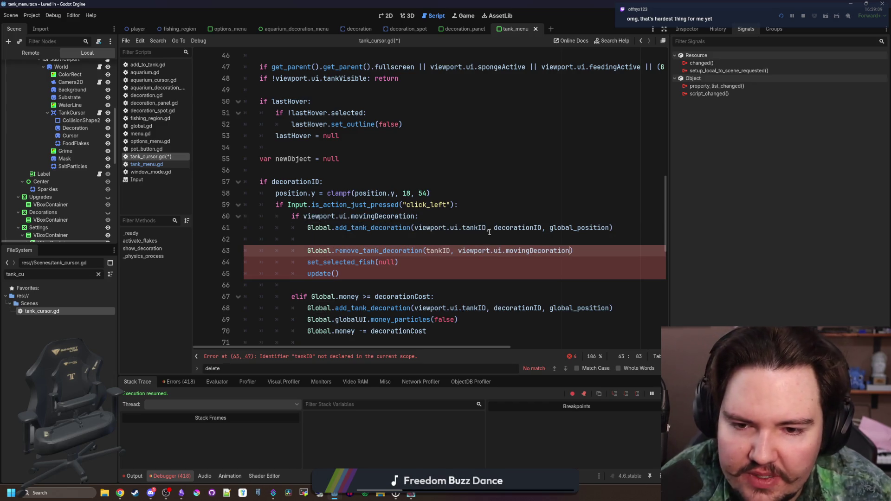
text(.entry)
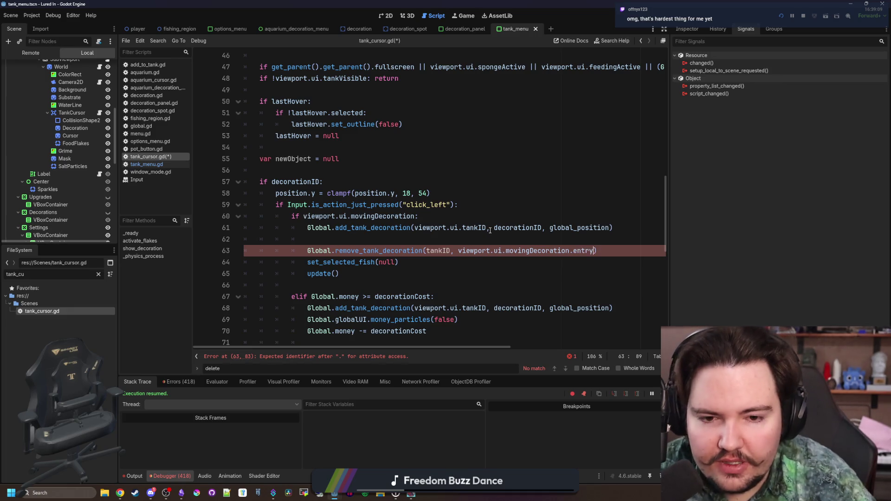
key(Up)
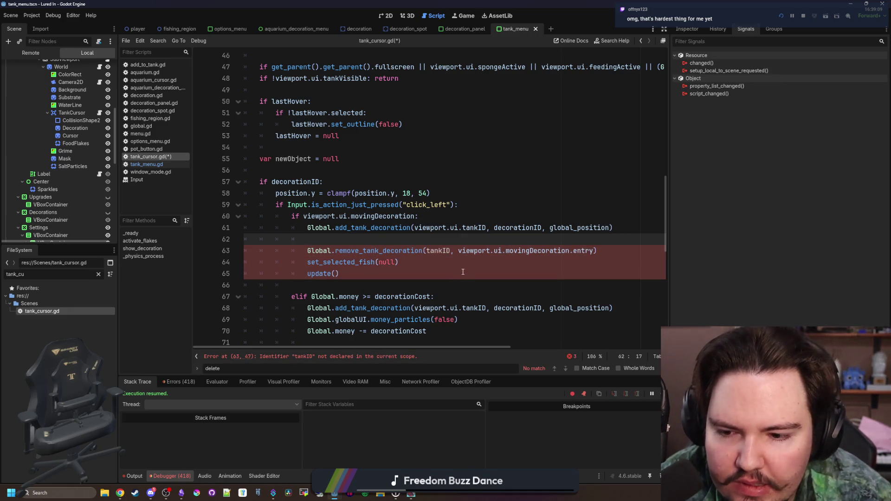
On line 63, replace the bare tankID argument with viewport.ui.tankID.
double_click(437, 251)
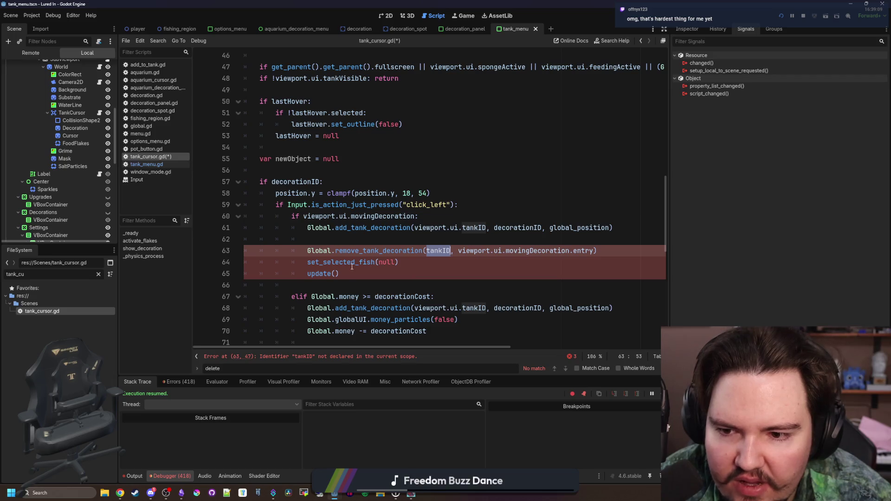
drag(486, 228, 414, 227)
click(442, 251)
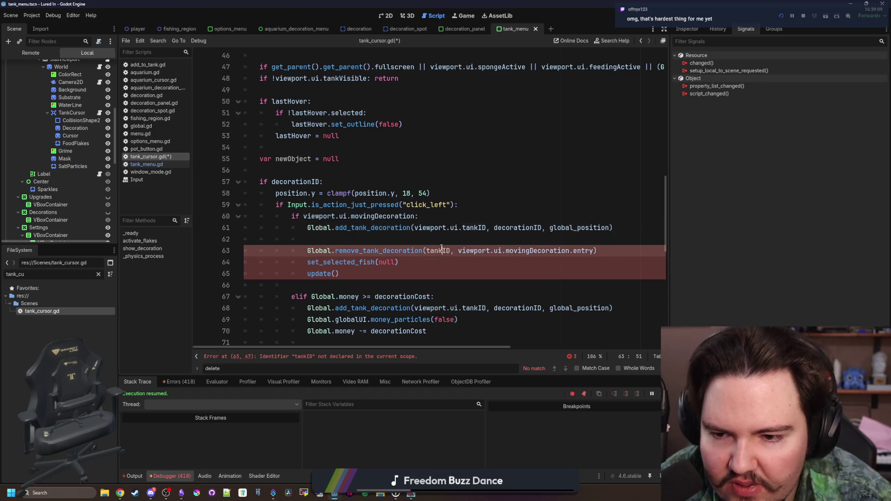
double_click(442, 251)
key(ctrl+v)
click(308, 262)
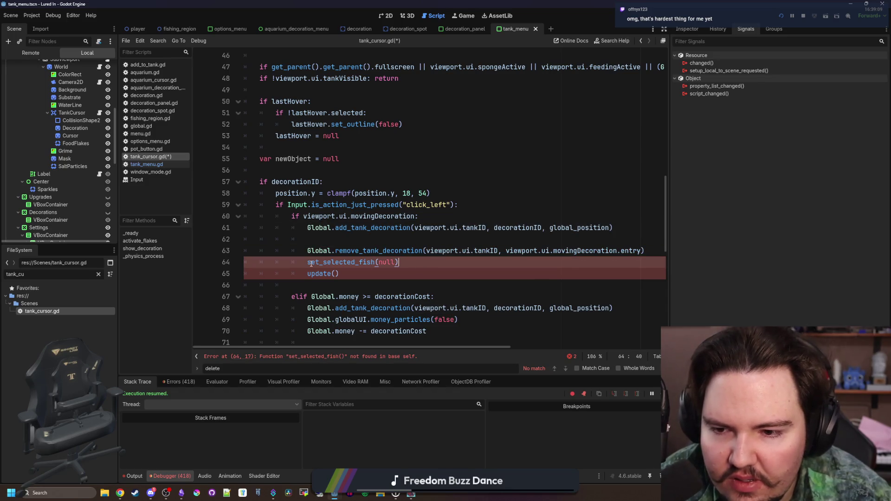
click(385, 242)
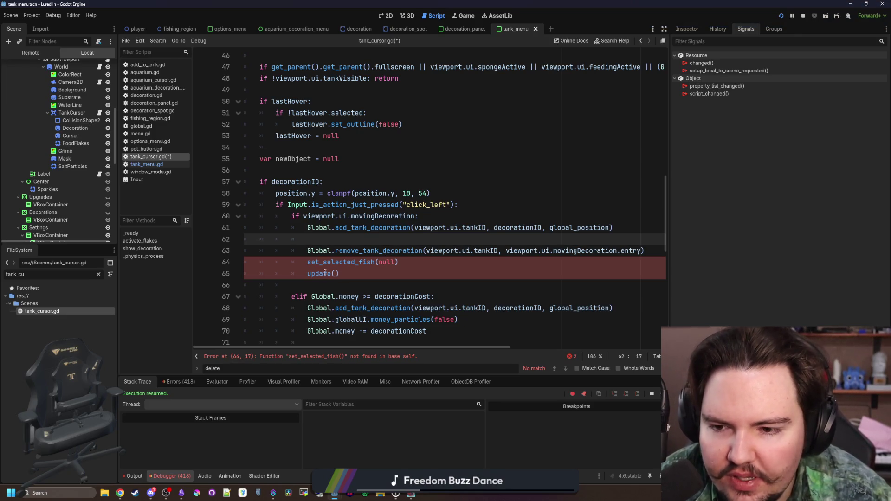
Comment out the set_selected_fish(null) and update() lines and save the script.
drag(309, 271, 308, 262)
key(ctrl+k)
click(407, 239)
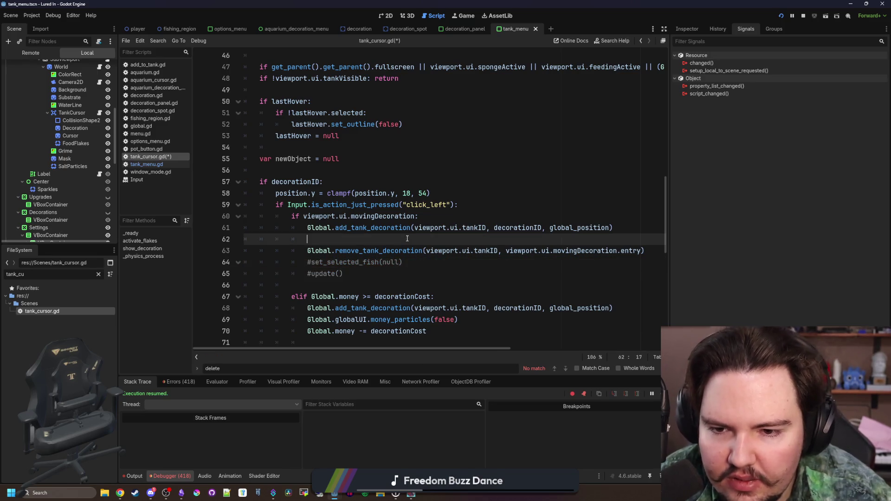
key(ctrl+s)
scroll(407, 238, down, 1)
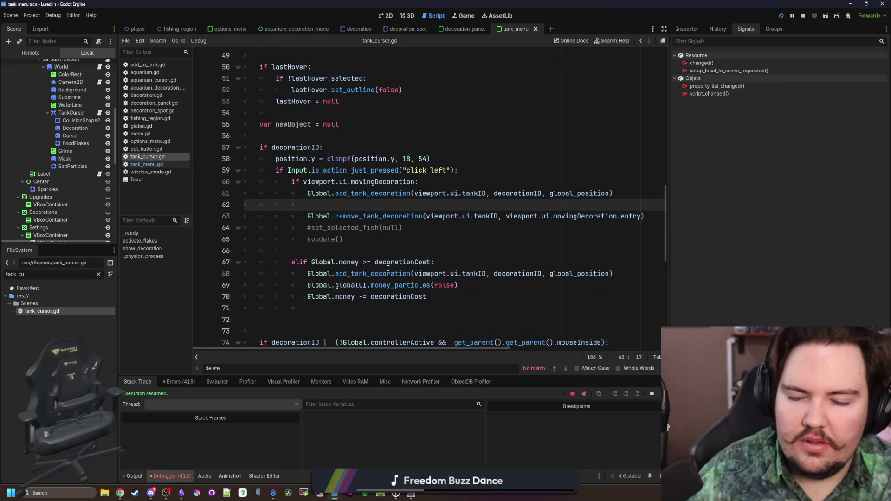
scroll(354, 250, up, 1)
Add a show_decoration("") call below the remove call and save tank_cursor.gd.
click(299, 265)
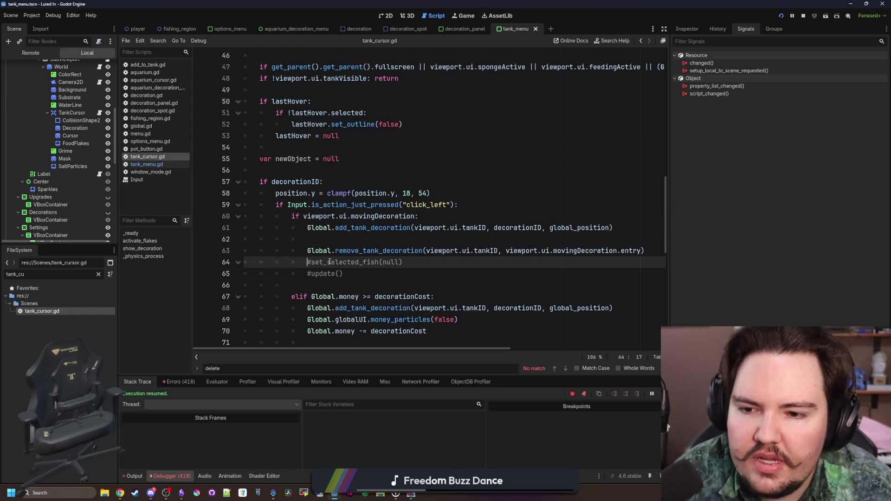
key(Return)
scroll(408, 252, up, 10)
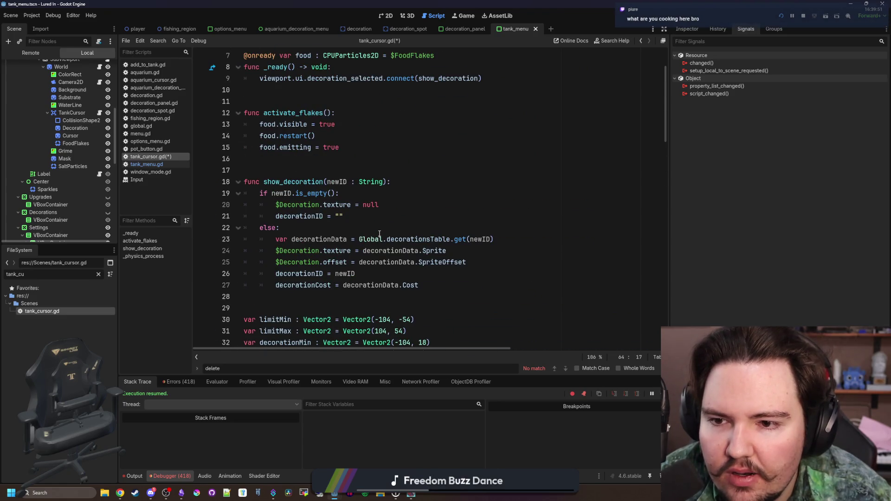
scroll(380, 233, down, 10)
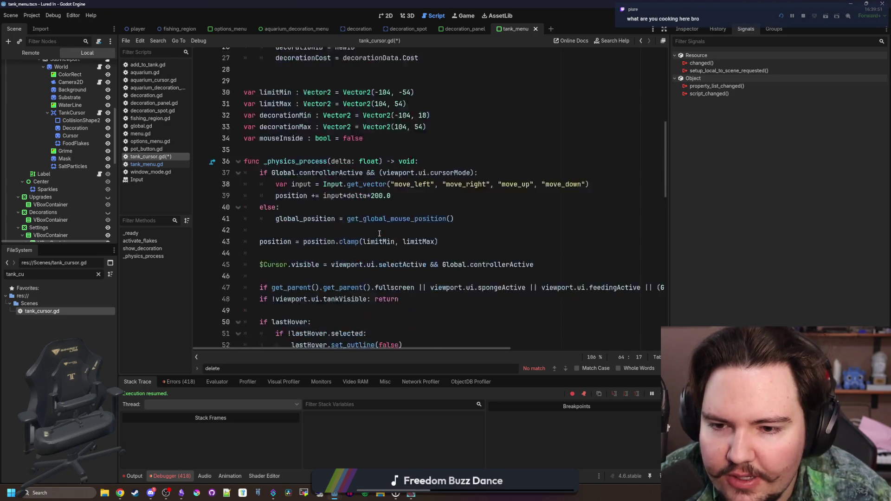
scroll(380, 234, down, 1)
text(show_)
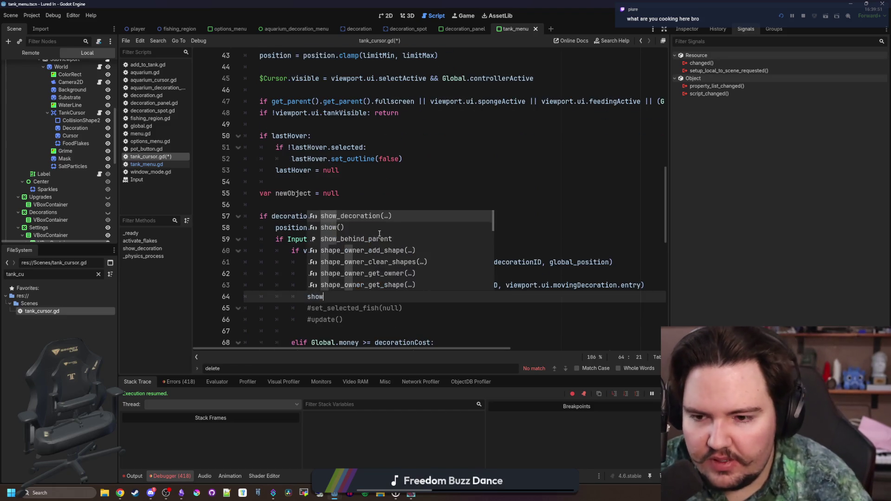
key(Return)
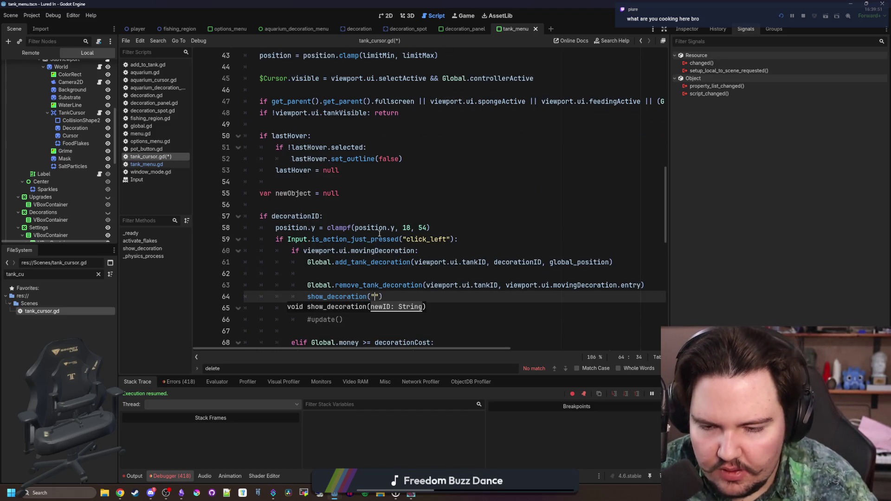
scroll(379, 233, up, 9)
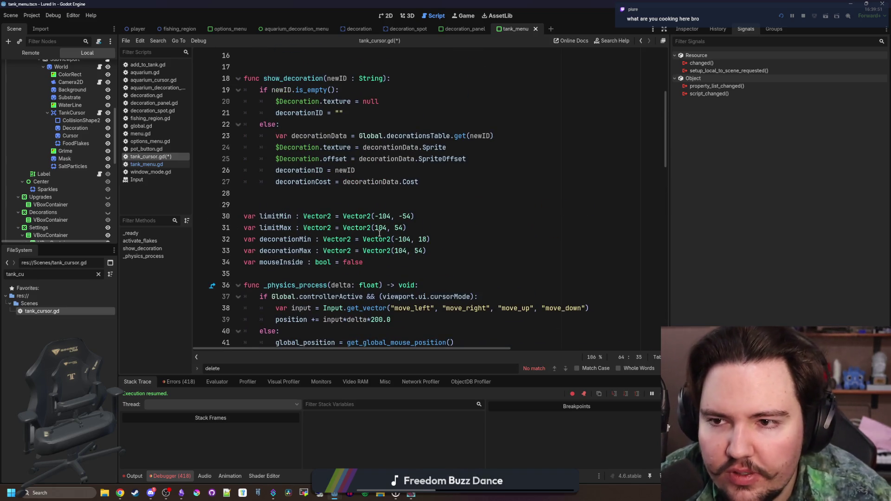
scroll(380, 233, down, 9)
click(400, 274)
key(ctrl+s)
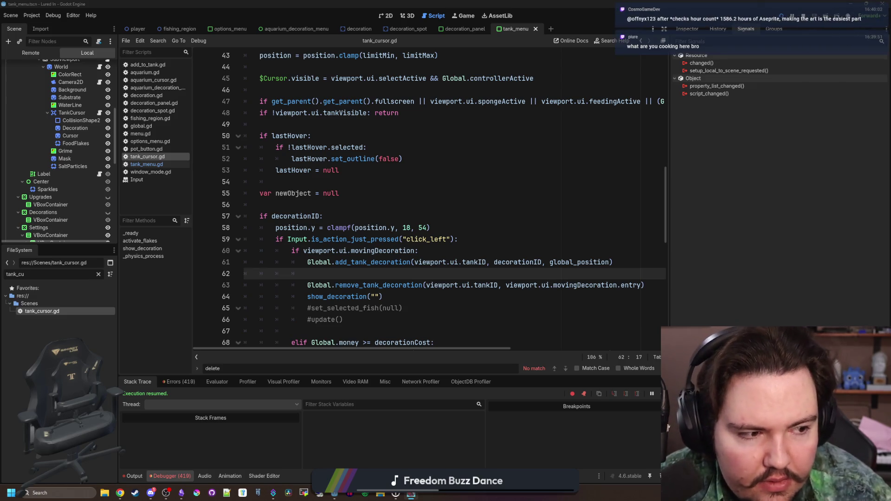
click(412, 496)
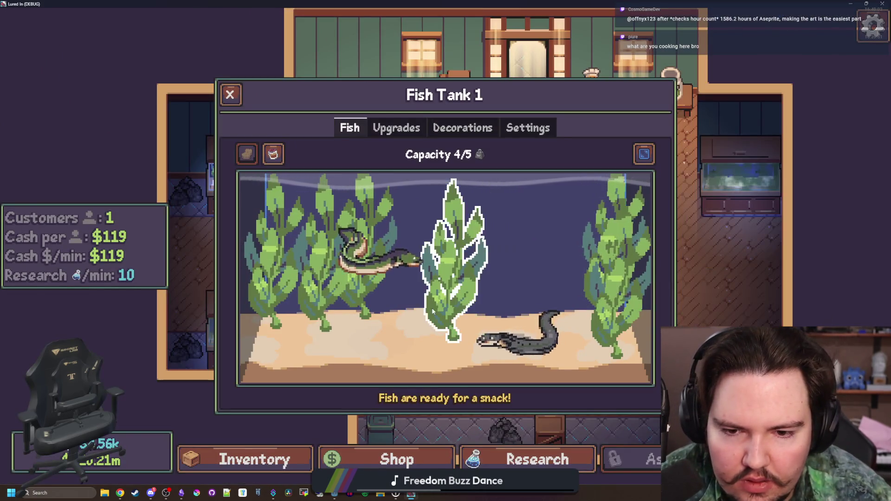
Pick a kelp on the left, use Move, and set it down in the middle of Fish Tank 1.
click(589, 308)
click(591, 295)
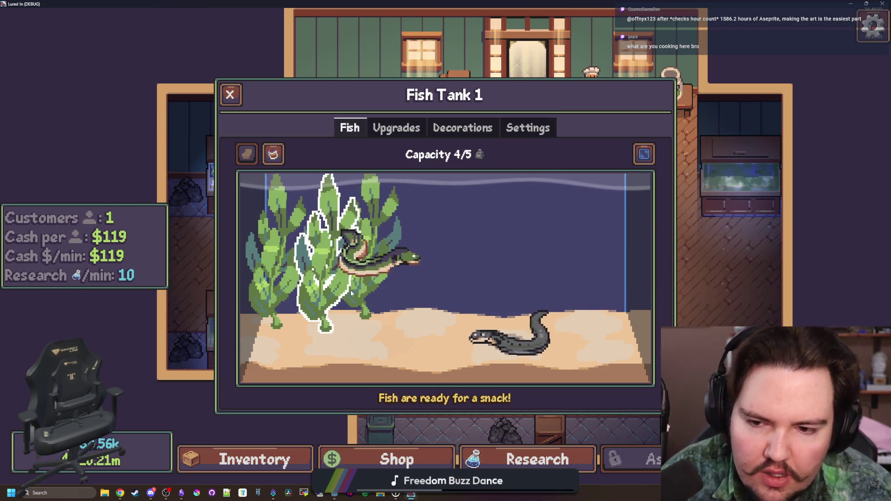
click(325, 251)
click(743, 299)
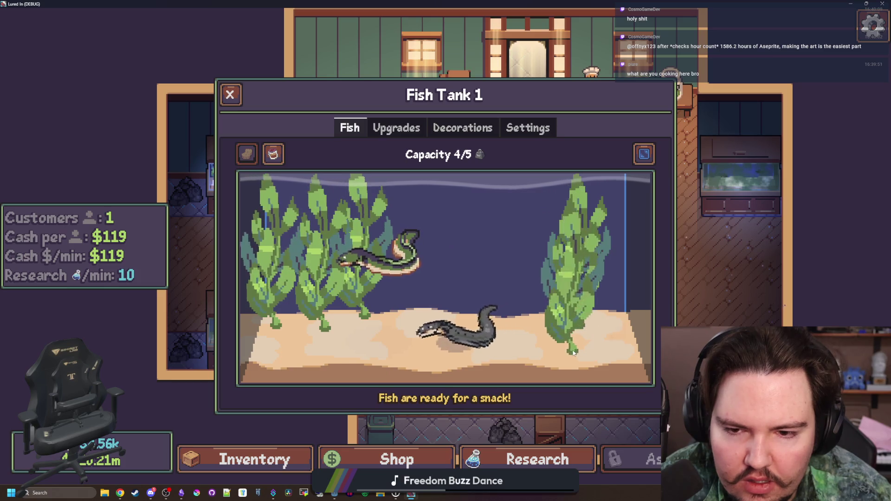
click(510, 339)
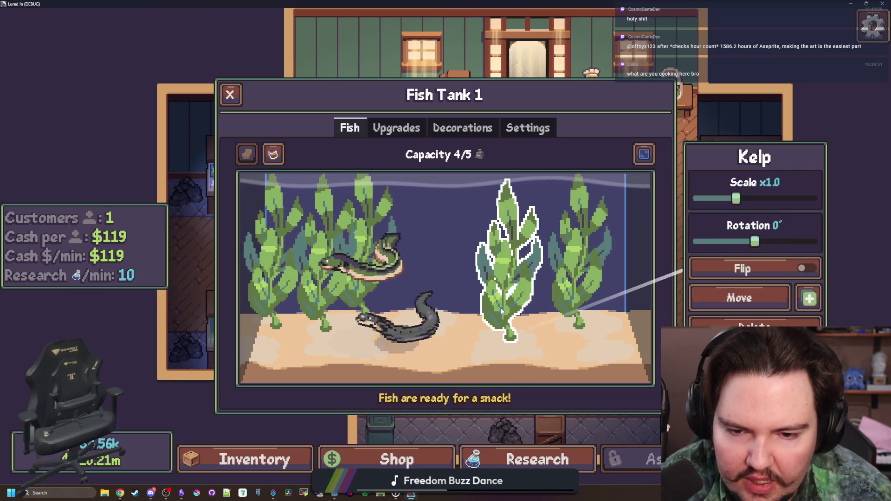
click(741, 296)
click(302, 292)
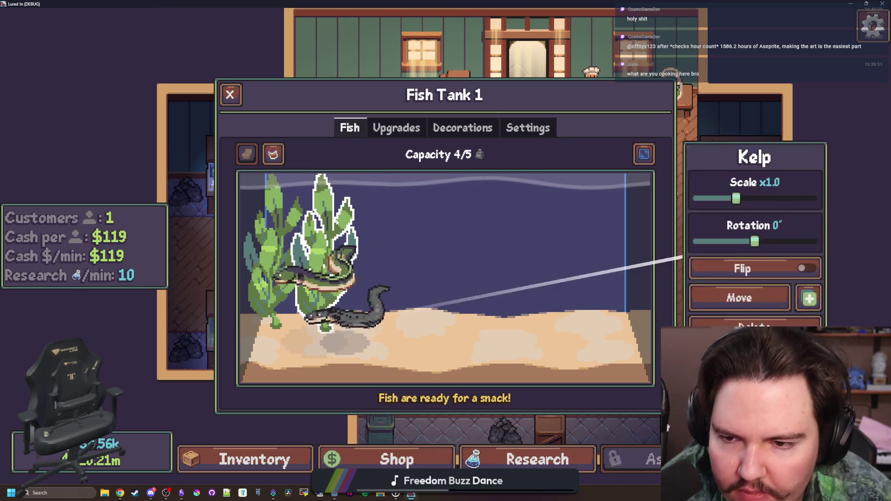
click(711, 301)
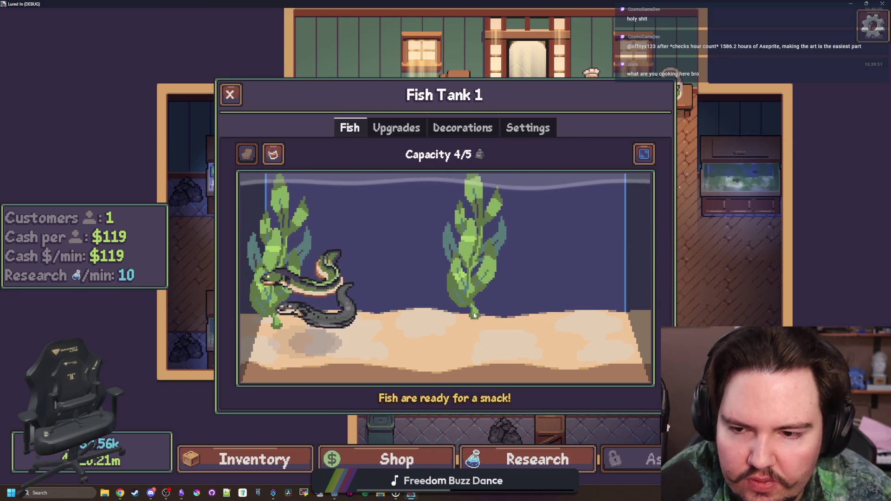
click(467, 314)
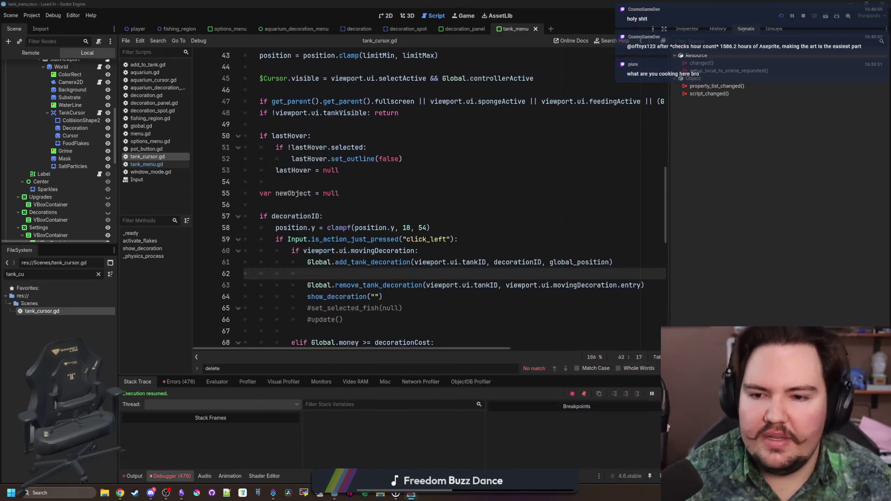
Back in tank_cursor.gd, select the viewport.ui.movingDecoration check on line 60.
click(371, 170)
click(387, 197)
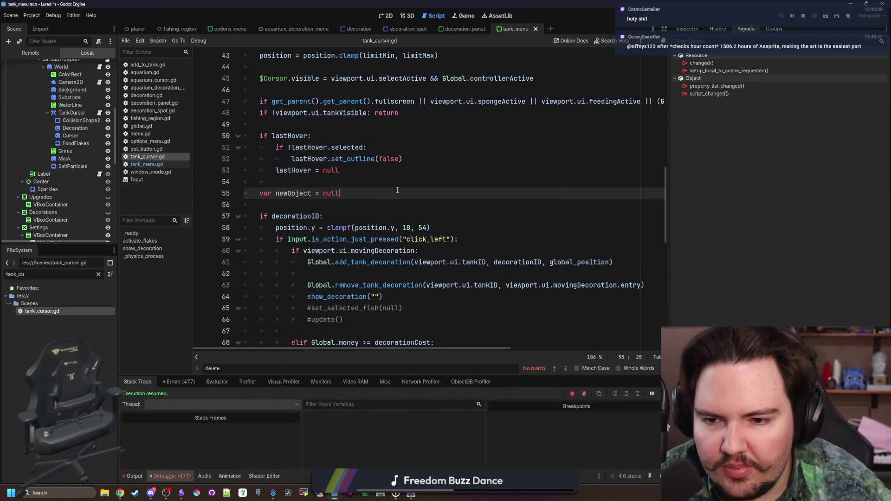
scroll(402, 218, down, 1)
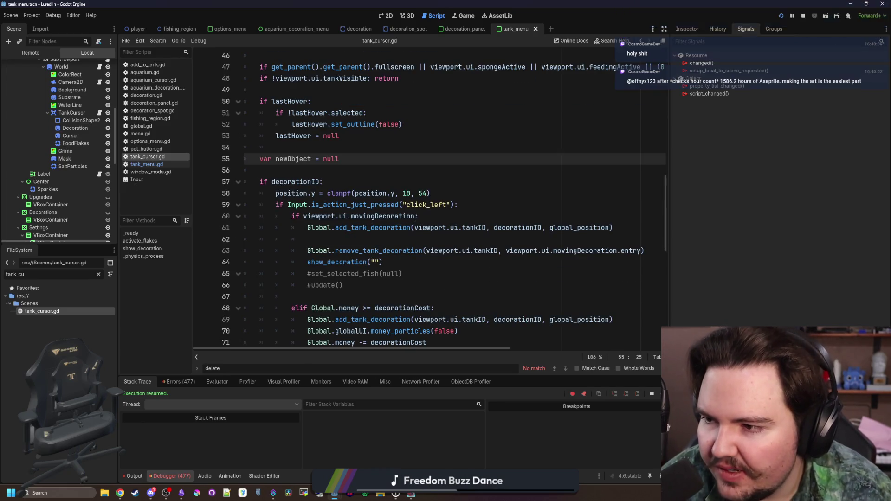
scroll(60, 199, up, 1)
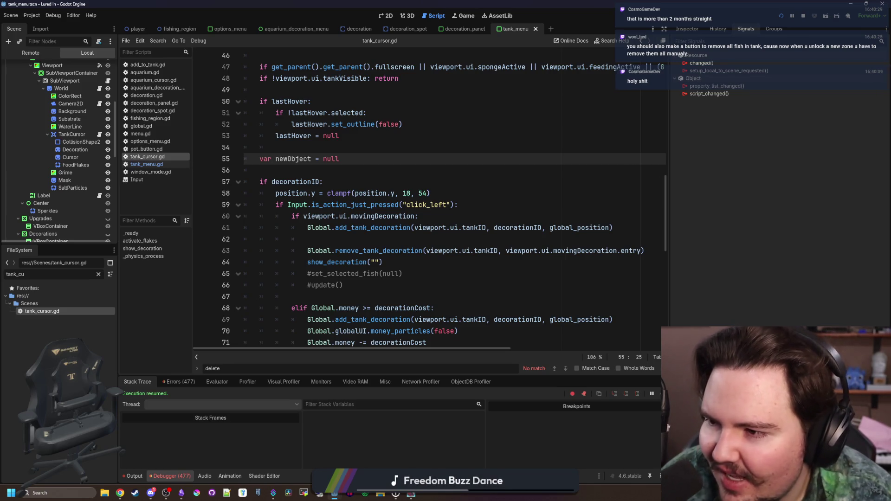
click(341, 171)
drag(419, 216, 289, 212)
key(ctrl+c)
Insert a line under the click_left check with print( and the pasted movingDecoration check.
click(478, 203)
key(Left)
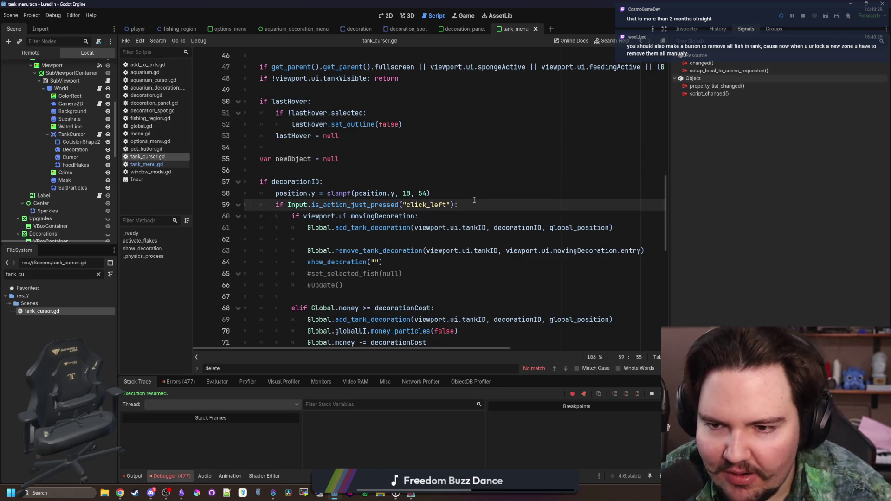
key(Return)
key(ctrl+z)
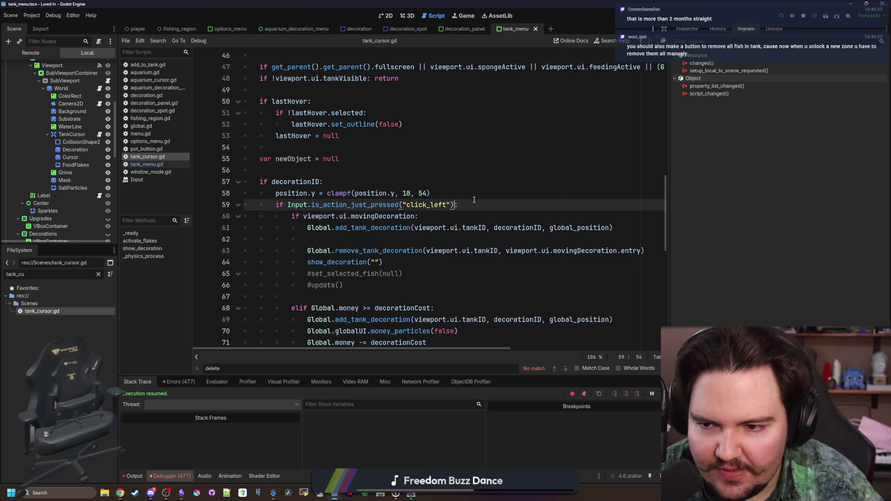
key(Return)
text(()
key(ctrl+v)
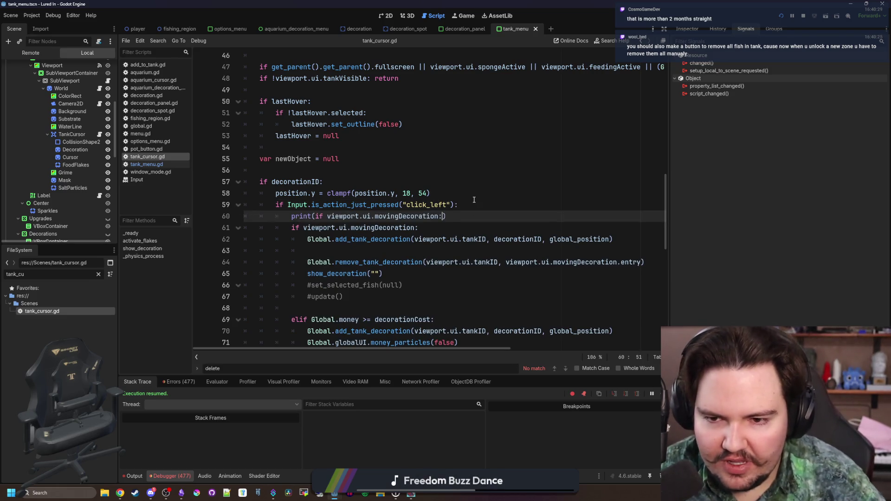
Strip the leftover 'if' from the print line, save, and show the output log.
click(328, 217)
key(BackSpace)
key(BackSpace)
key(BackSpace)
key(Up)
key(Up)
key(Up)
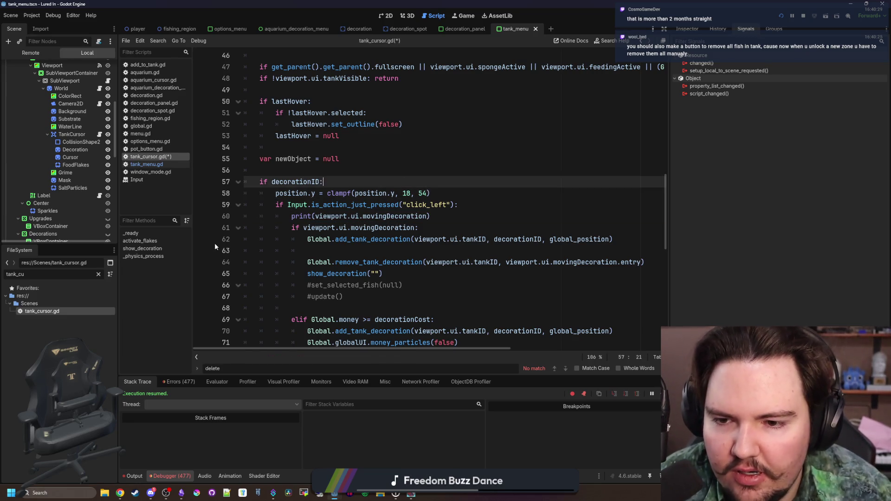
key(ctrl+s)
click(134, 476)
click(492, 204)
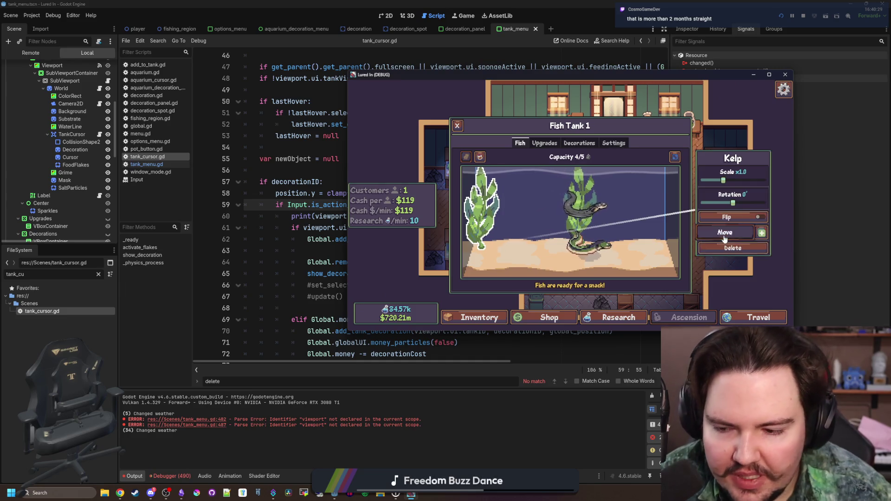
Place a kelp in the game to trigger the <null> print, stop the game, and delete the print line.
click(762, 233)
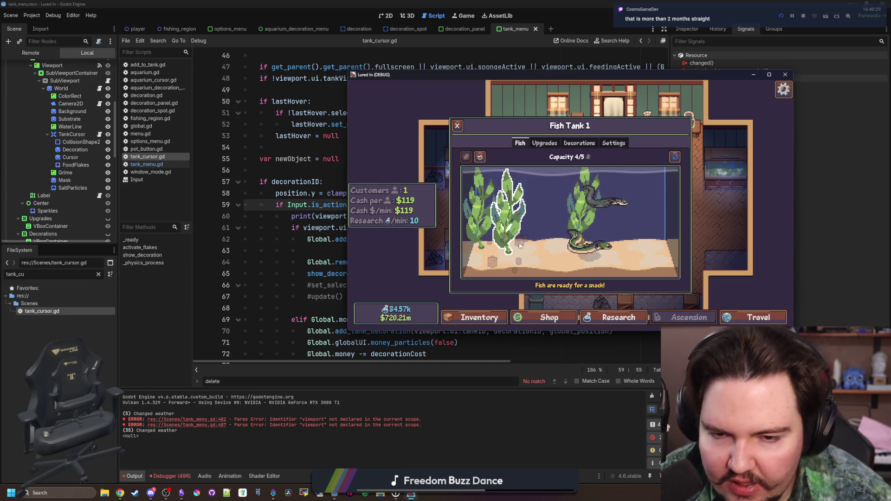
key(F8)
click(406, 275)
mouse_move(432, 222)
mouse_down()
mouse_move(205, 227)
mouse_move(182, 216)
mouse_up()
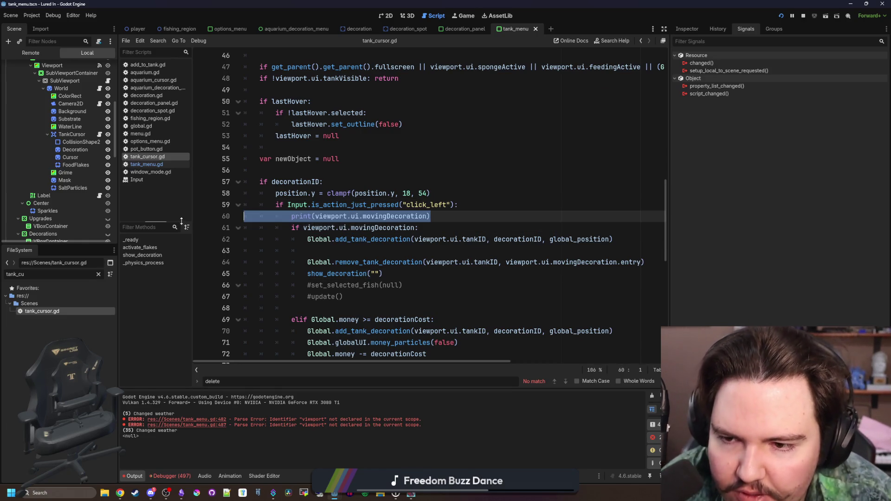
key(BackSpace)
Save tank_cursor.gd without the debug print and switch to tank_menu.gd.
click(393, 173)
key(ctrl+s)
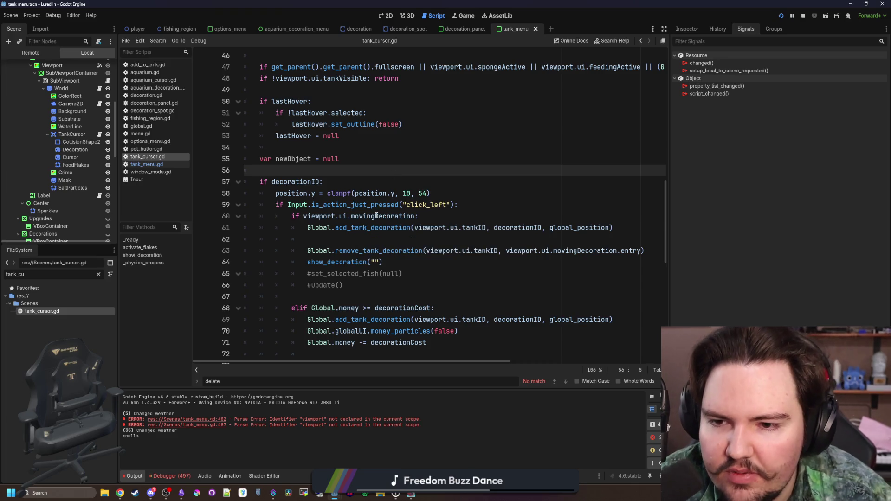
double_click(395, 216)
click(334, 182)
key(ctrl+s)
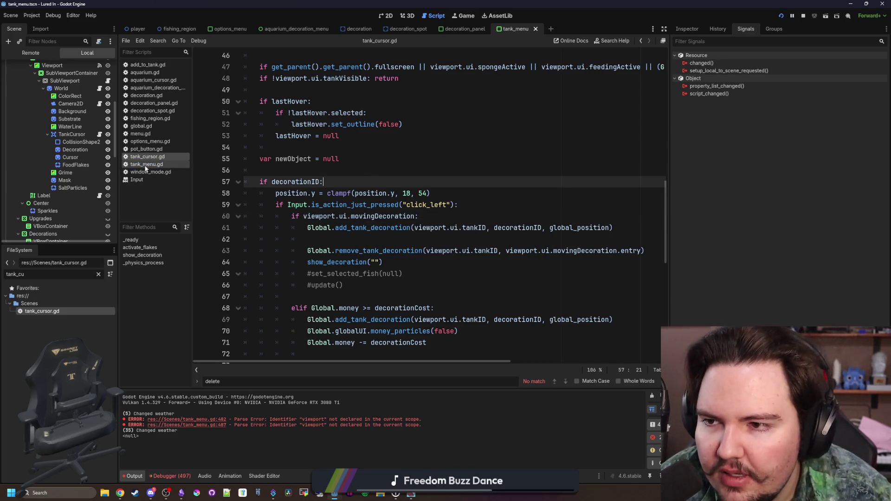
click(145, 166)
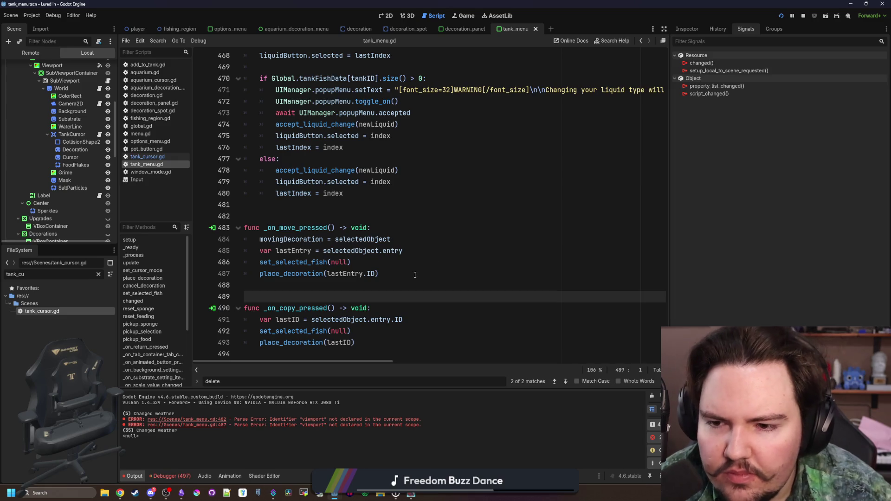
Move the first two lines of _on_move_pressed below the place_decoration call.
click(382, 254)
click(409, 235)
drag(416, 251, 244, 239)
key(ctrl+c)
key(BackSpace)
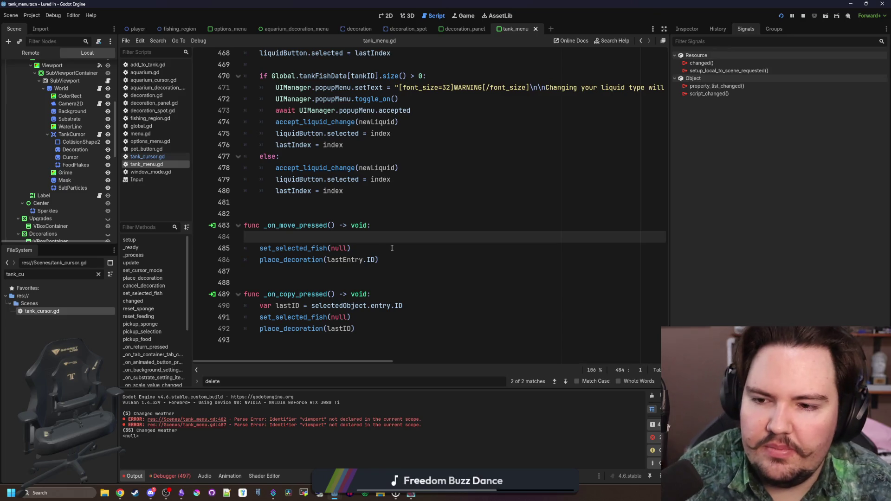
key(Delete)
click(406, 241)
scroll(425, 242, up, 1)
click(418, 241)
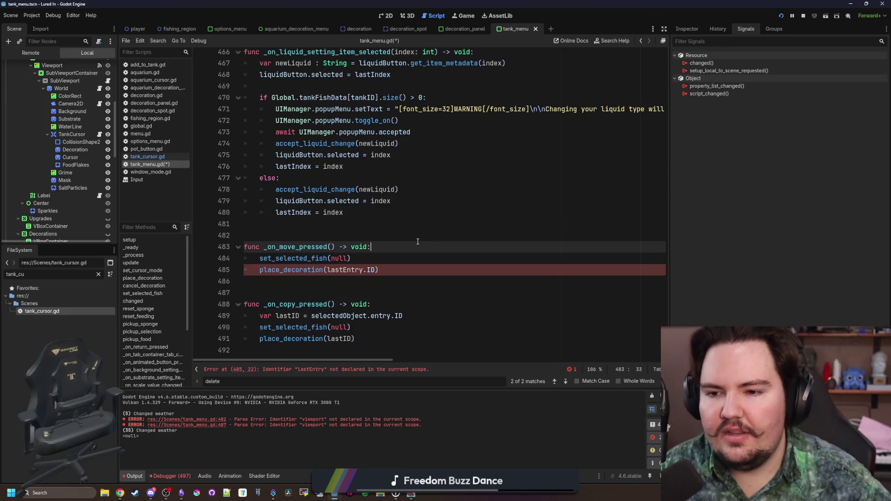
click(408, 278)
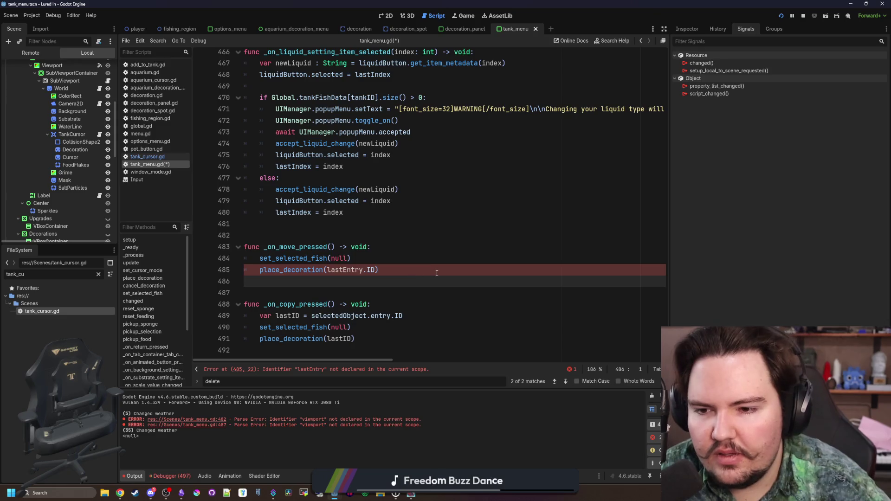
key(ctrl+v)
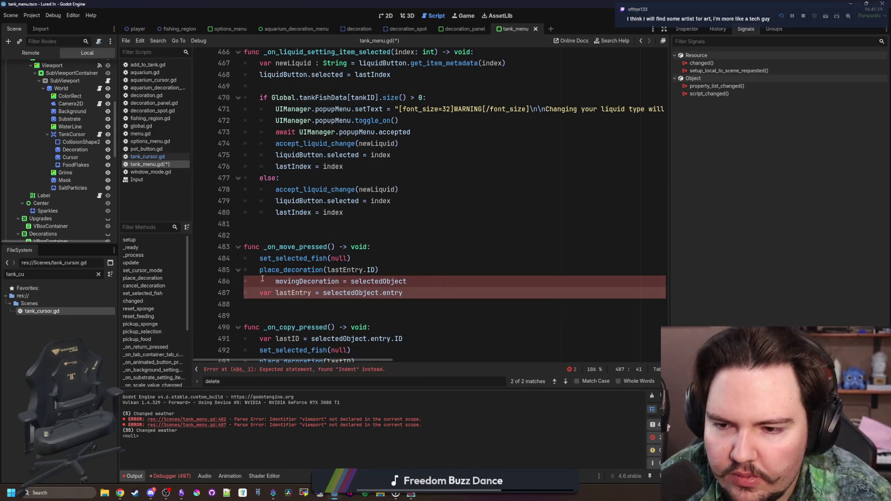
click(262, 278)
key(BackSpace)
Put the lastEntry declaration first in the handler, followed by the movingDecoration assignment.
drag(403, 293, 248, 291)
key(ctrl+x)
click(395, 250)
key(Return)
key(ctrl+v)
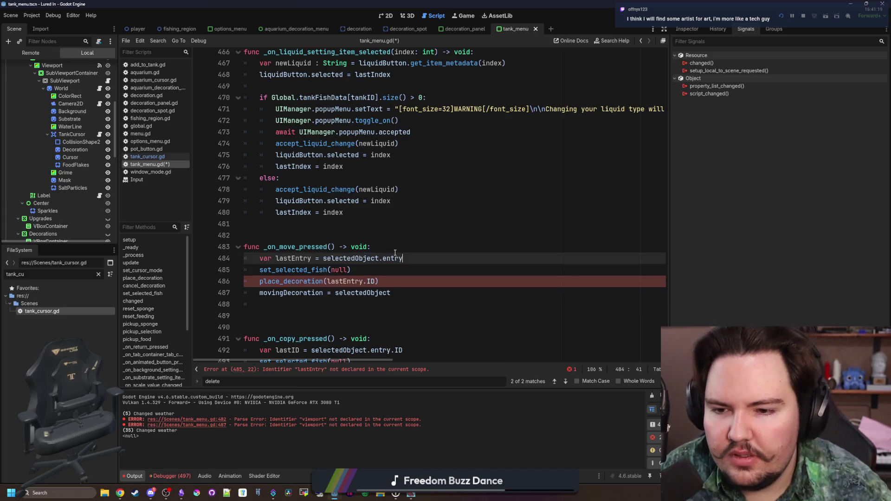
drag(249, 297, 392, 297)
key(BackSpace)
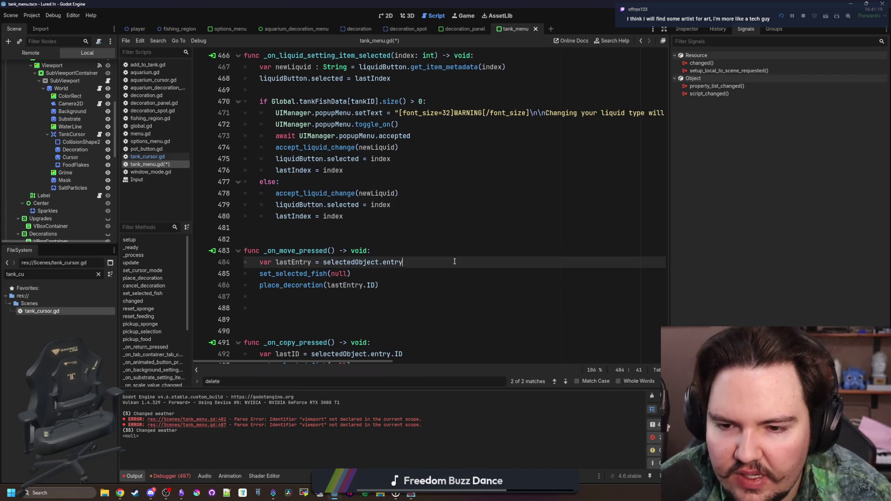
key(Return)
key(ctrl+v)
click(291, 319)
click(291, 307)
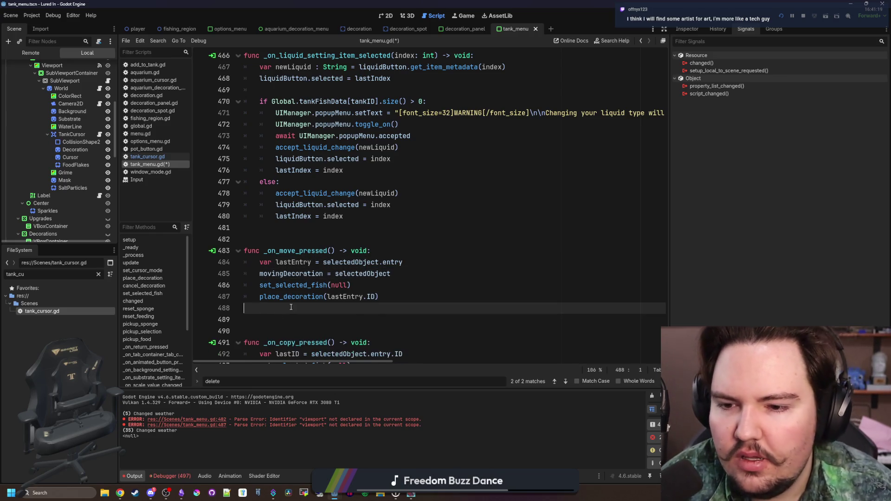
key(BackSpace)
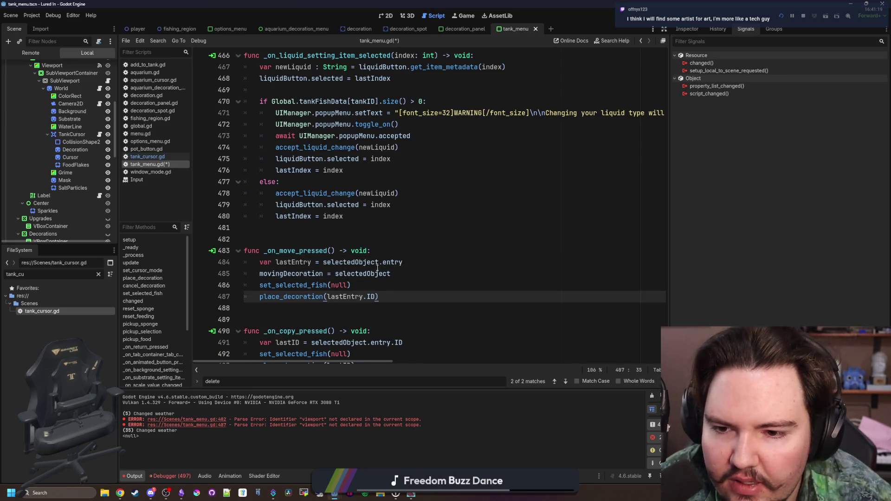
Rename lastEntry to lastObject and move the movingDecoration assignment below set_selected_fish(null).
double_click(292, 263)
text(lastObject)
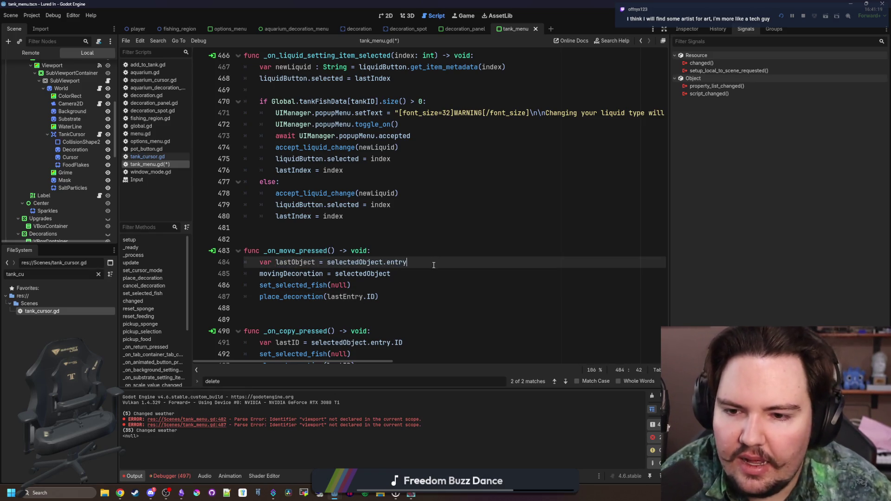
triple_click(408, 273)
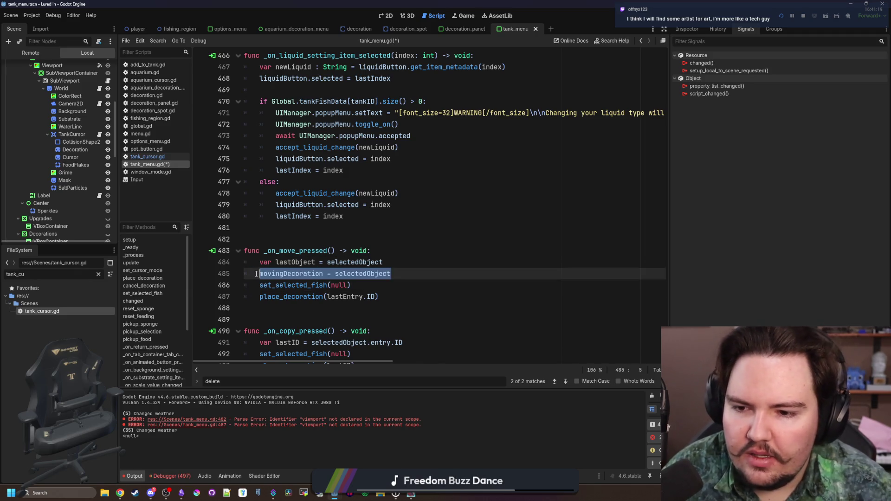
key(BackSpace)
key(BackSpace)
click(381, 276)
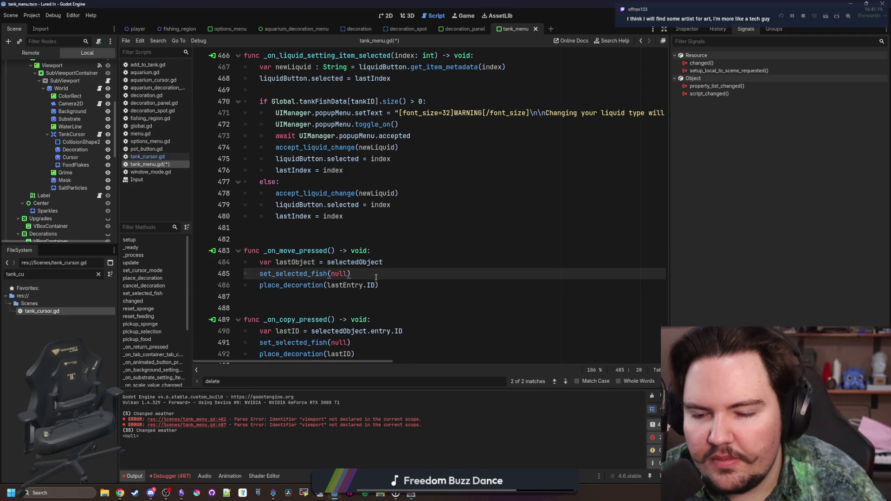
key(Return)
key(ctrl+v)
scroll(375, 277, down, 1)
scroll(375, 277, up, 4)
scroll(367, 276, down, 4)
double_click(349, 275)
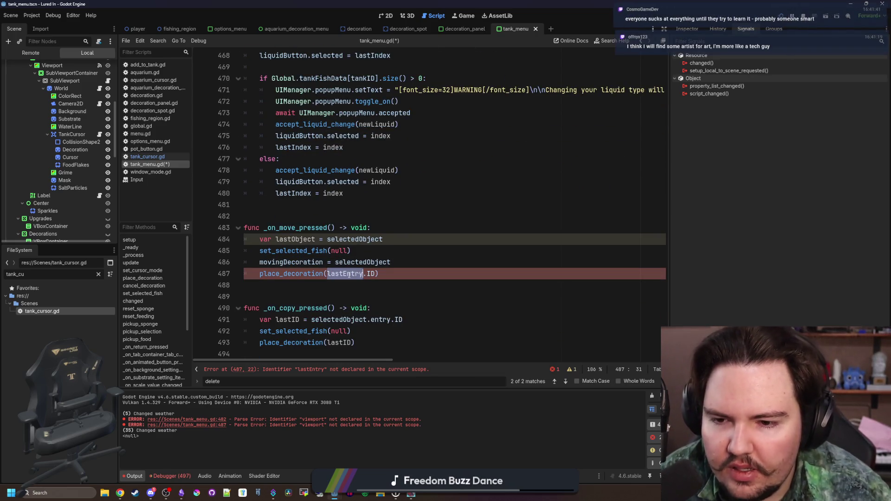
text(selectedObjkect)
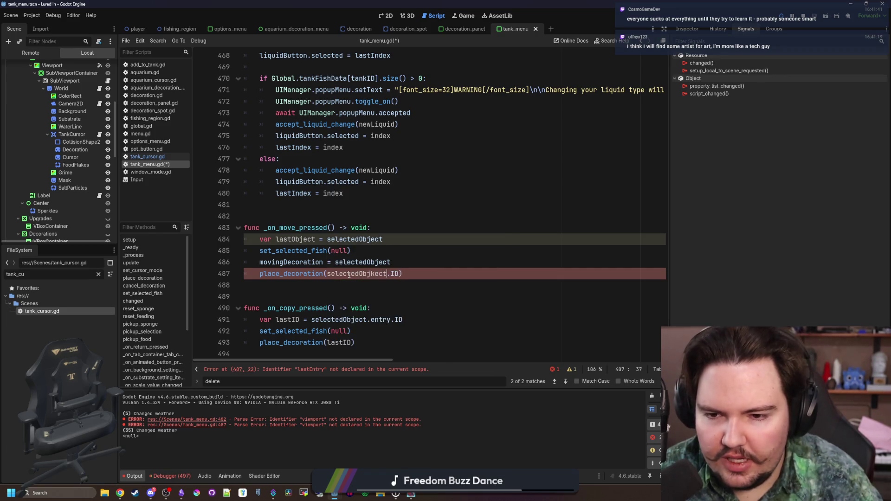
text(ry.)
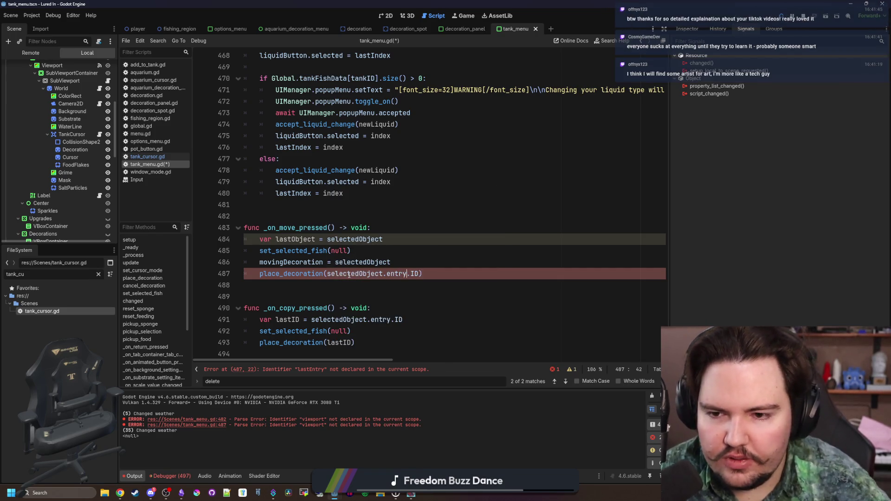
Replace the selectedObject references on lines 486–487 with lastObject, then save and run with F5.
click(393, 227)
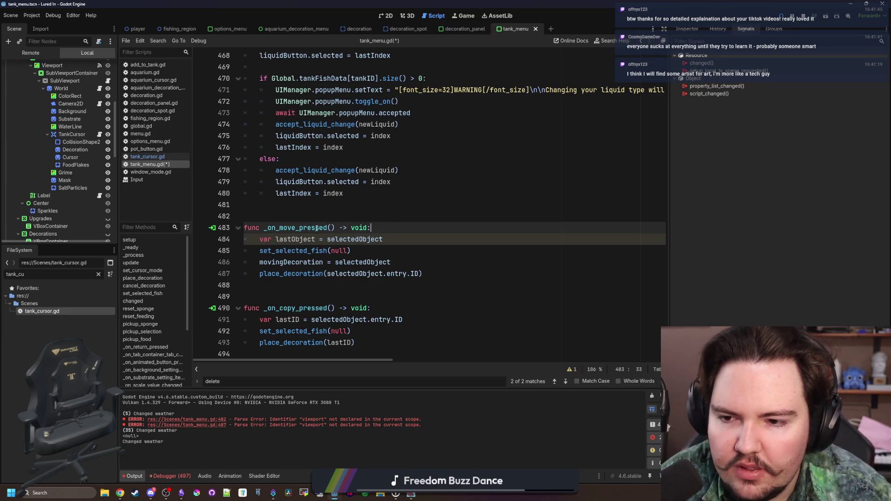
double_click(296, 239)
key(ctrl+c)
double_click(353, 274)
key(ctrl+v)
double_click(363, 263)
key(ctrl+v)
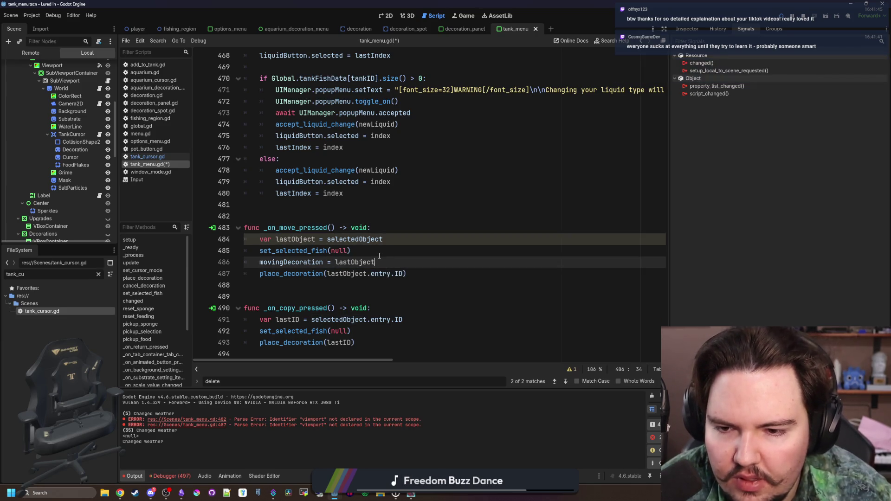
click(395, 227)
key(F5)
mouse_move(513, 74)
mouse_down()
mouse_move(431, 109)
mouse_move(302, 125)
mouse_up()
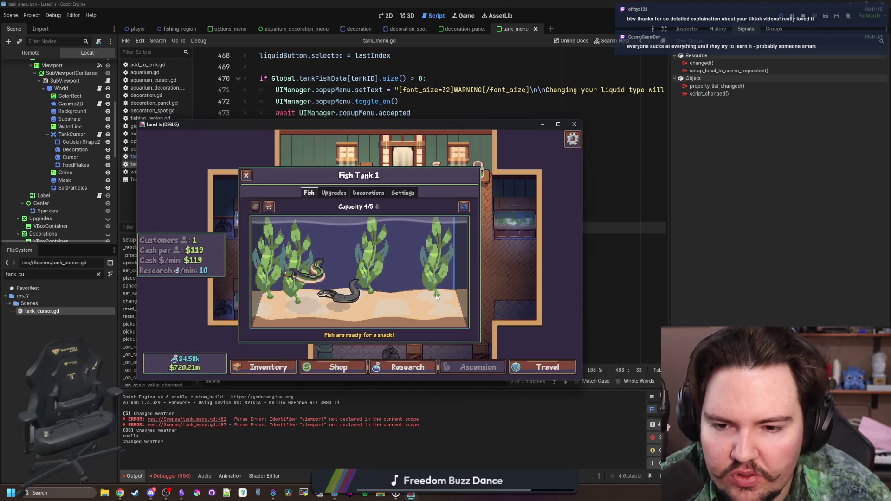
Move a kelp further left in Fish Tank 1 and place a copy of it.
click(423, 265)
click(509, 280)
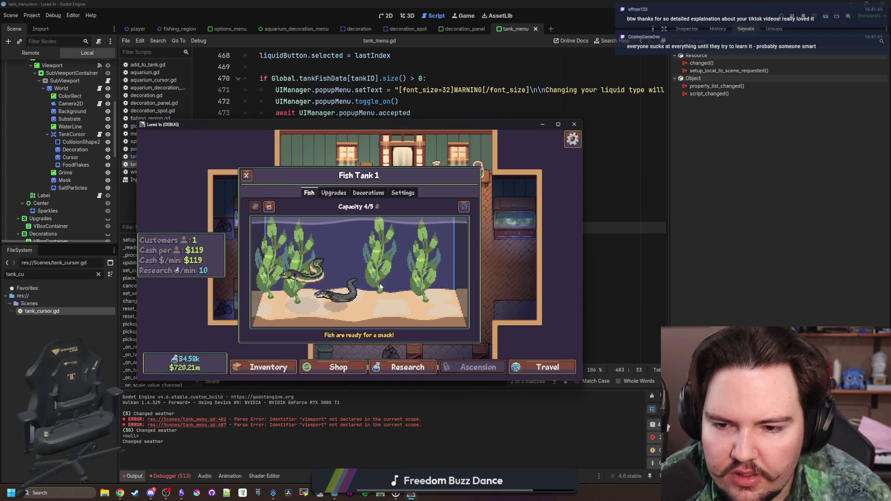
click(354, 262)
click(551, 283)
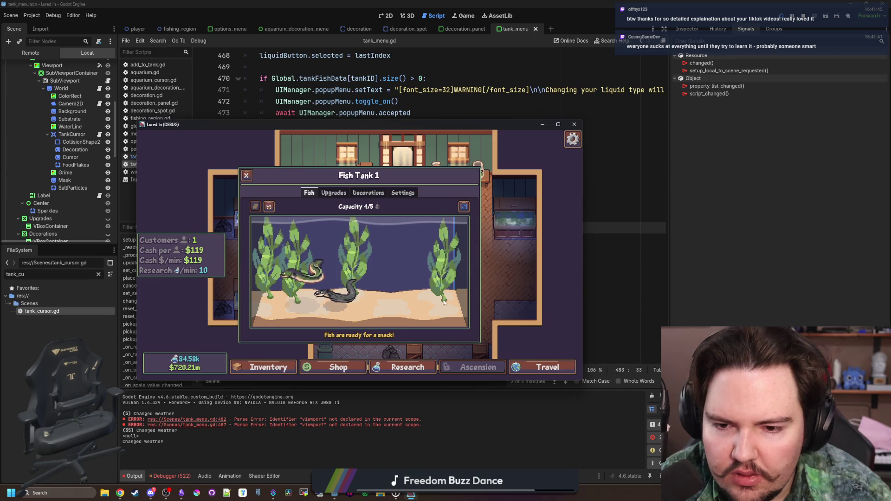
click(439, 269)
click(360, 288)
Move the left kelp further right in the tank.
click(359, 288)
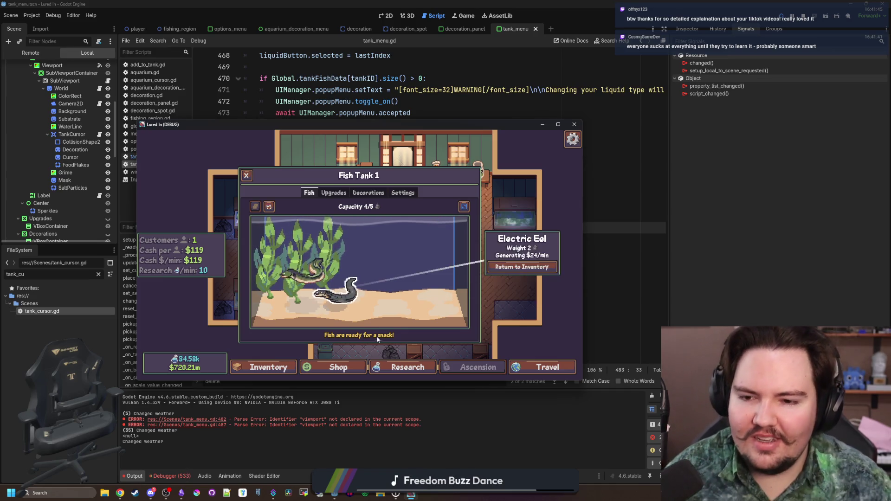
click(330, 251)
click(532, 288)
click(413, 265)
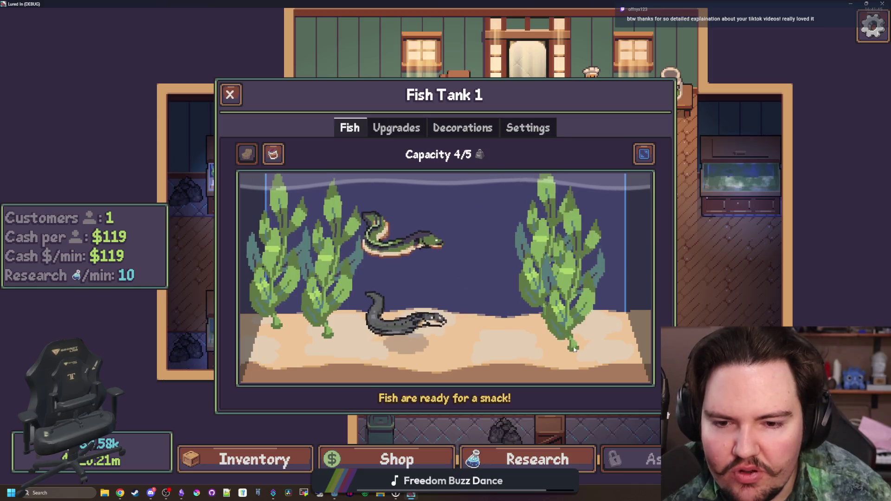
Move the left kelp to the right side and drop a copy near the middle.
click(290, 268)
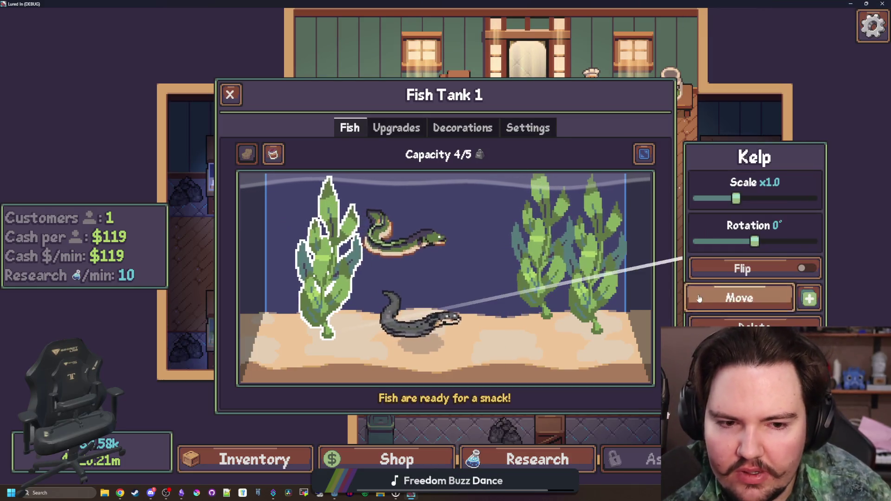
click(739, 297)
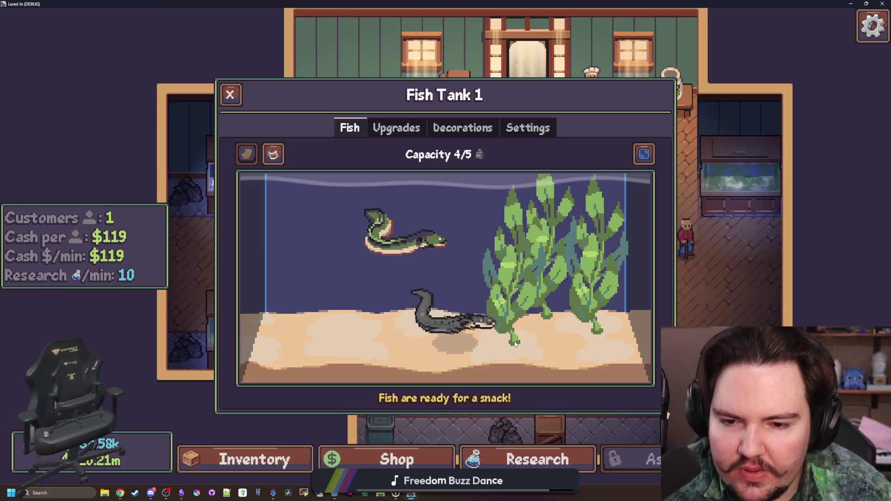
click(598, 260)
click(739, 298)
click(539, 260)
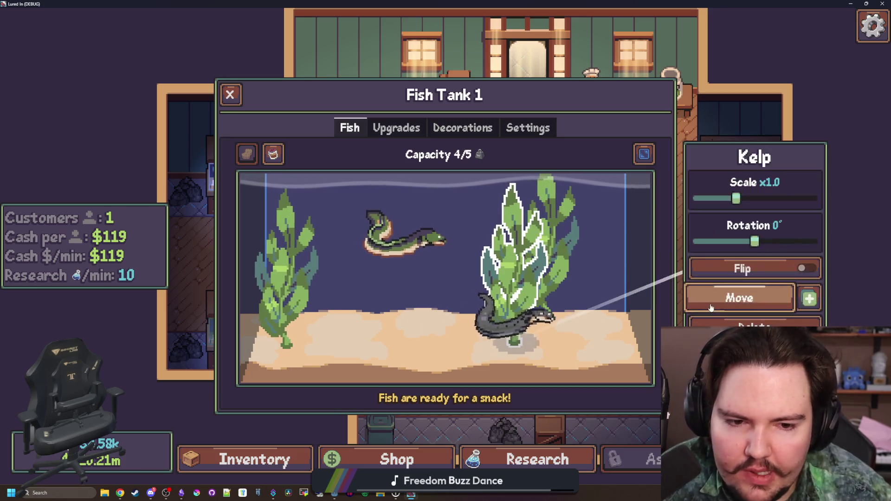
click(810, 298)
Move the right kelp further left, then reposition it lower in the tank.
click(343, 278)
click(552, 255)
click(727, 303)
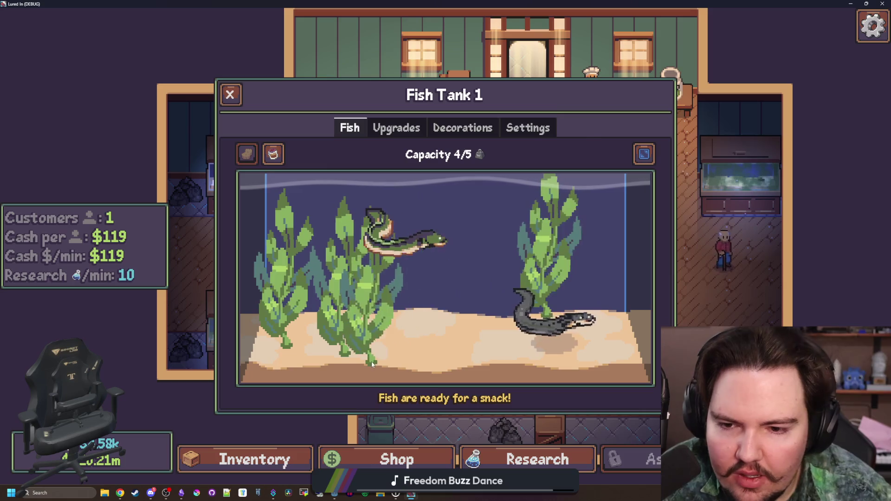
click(366, 278)
click(367, 260)
click(739, 297)
click(466, 325)
Add another kelp copy and pull the right-edge kelp inward, leaving four kelp.
click(334, 279)
click(810, 298)
click(495, 325)
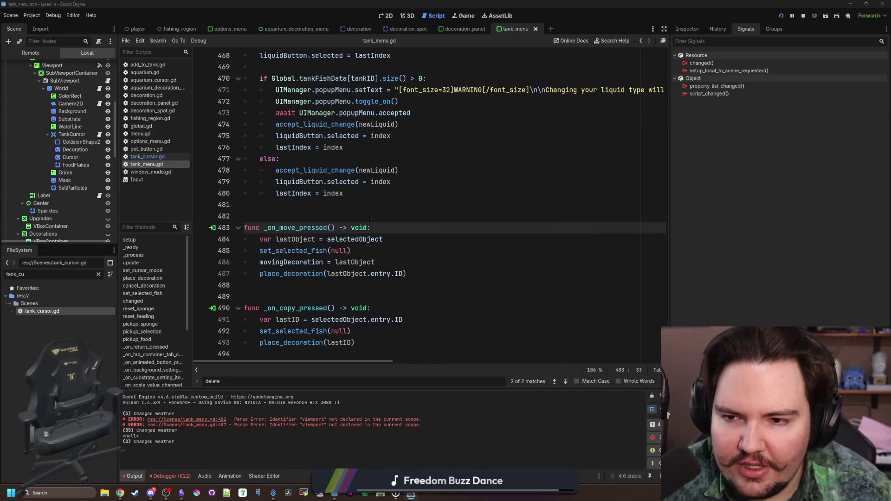
click(370, 218)
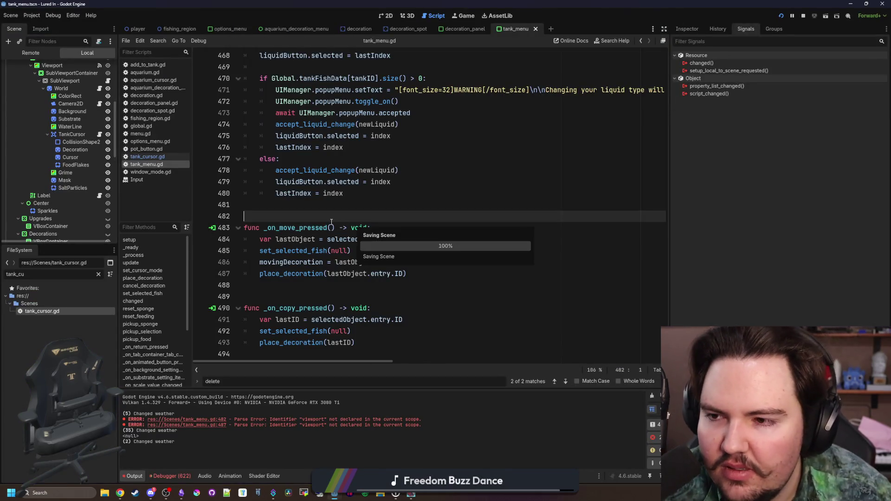
Review the fish-clearing code in tank_menu.gd, then the _physics_process placement code in tank_cursor.gd.
scroll(331, 222, up, 3)
scroll(331, 222, up, 2)
click(288, 181)
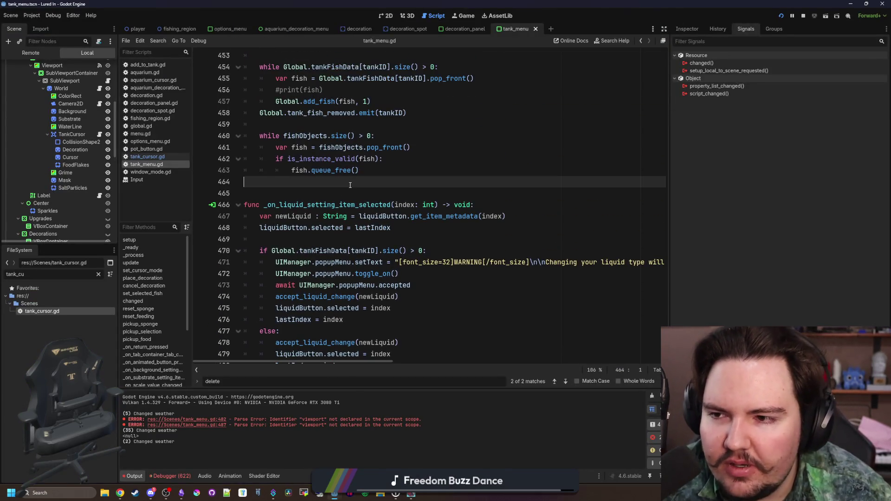
click(147, 157)
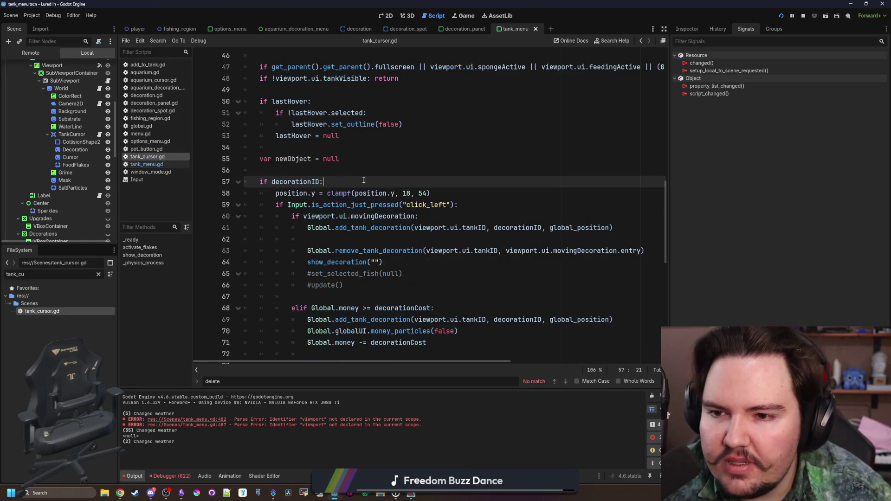
scroll(407, 224, up, 5)
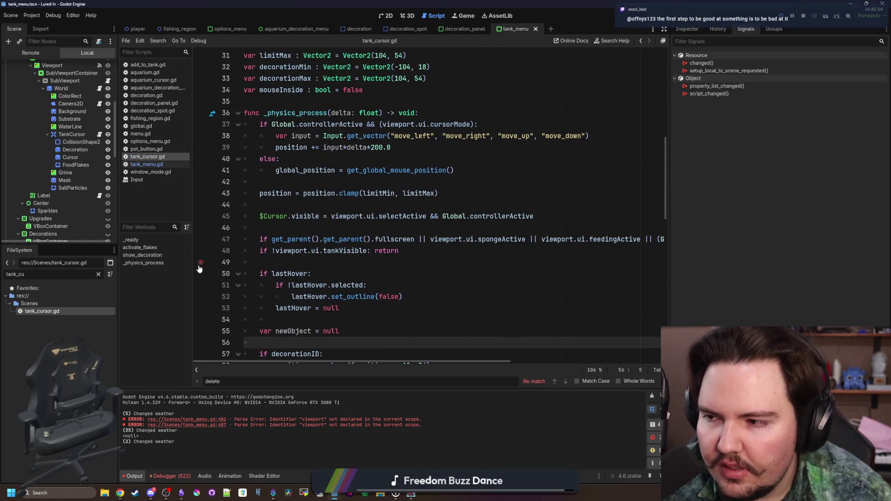
scroll(285, 278, down, 3)
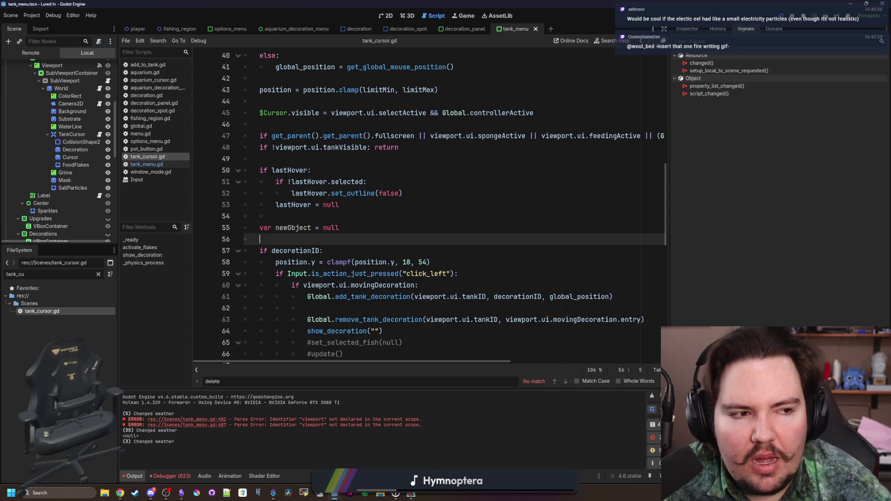
Return to the running game and browse Fish Tank 1's Decorations list.
key(alt+Tab)
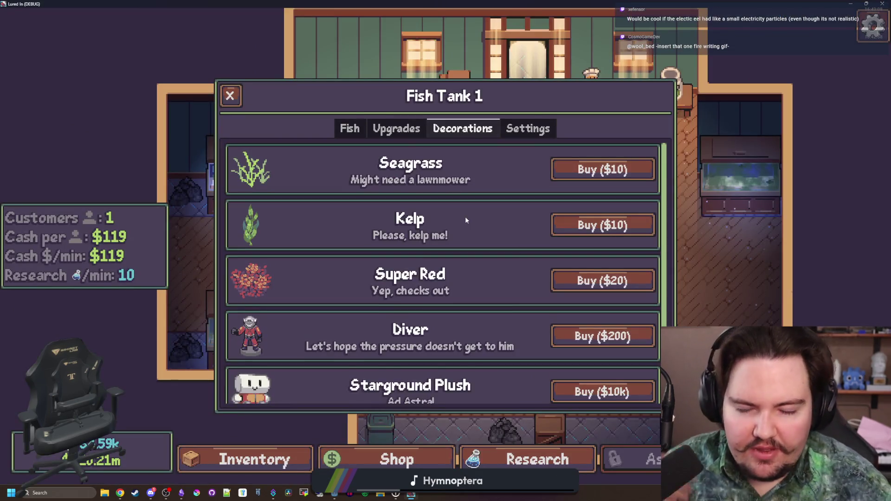
scroll(467, 216, down, 1)
scroll(465, 222, up, 1)
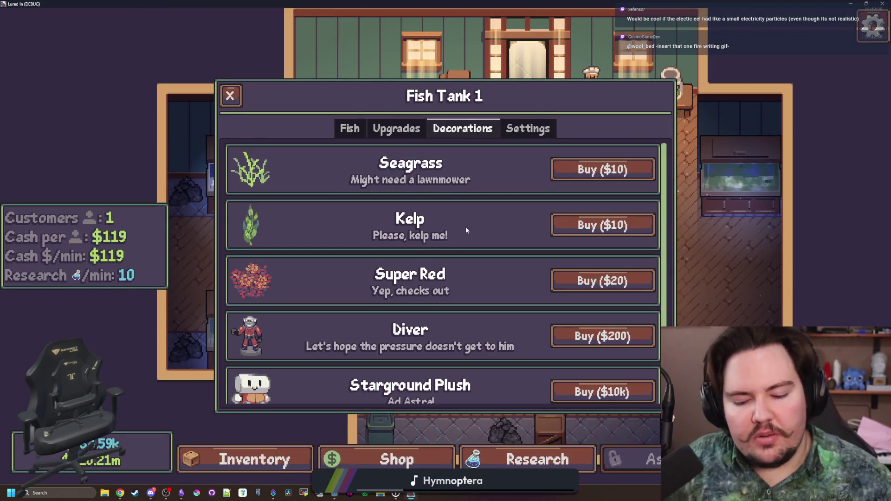
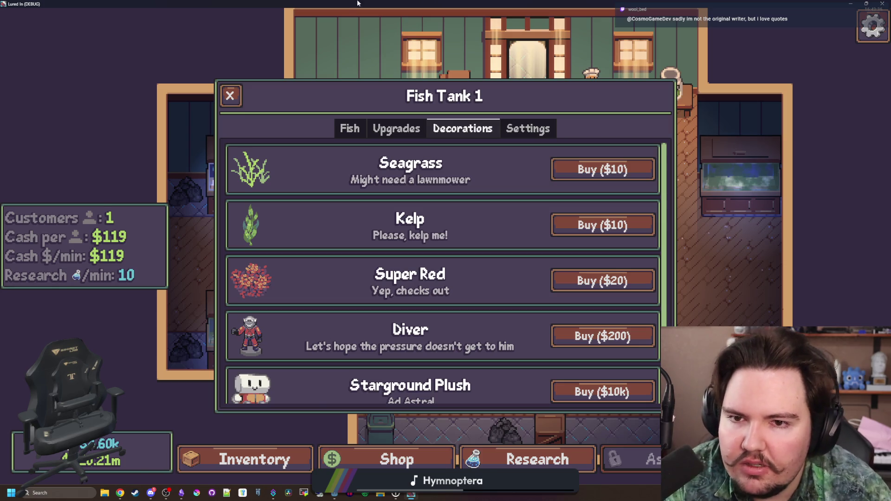
Leave the running game and open godotshaders.com in a maximized Chrome window.
key(alt+Tab)
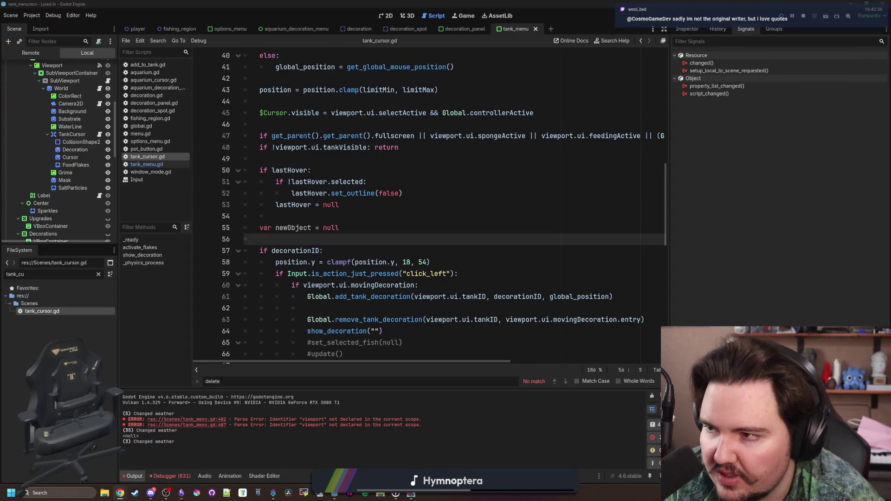
key(super+2)
text(godot)
key(Return)
double_click(495, 86)
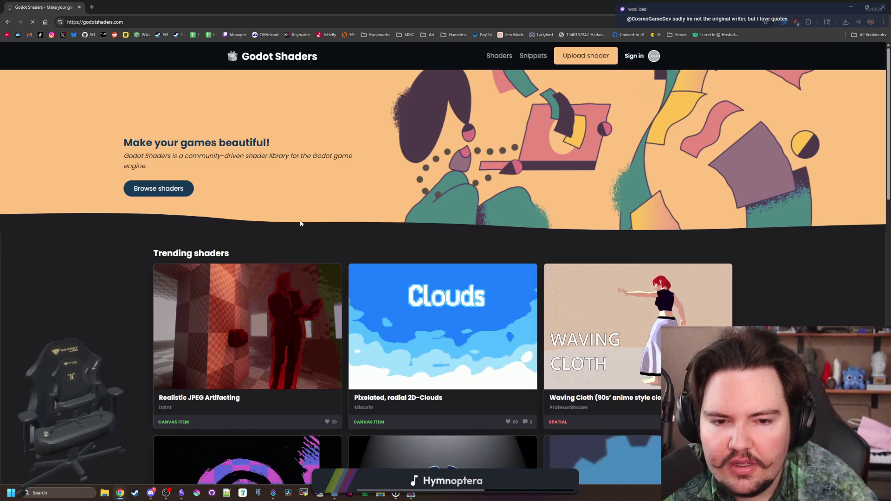
Browse all shaders, open the ballpoint shader in a background tab, view it, and return.
click(175, 198)
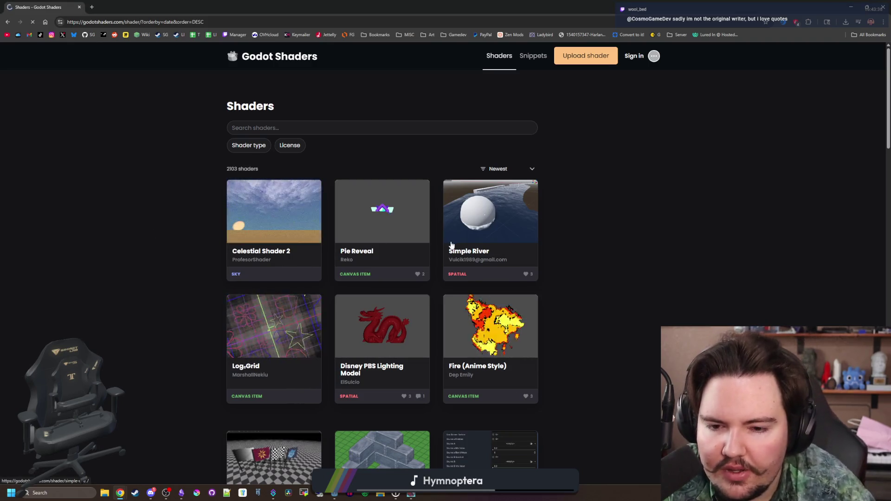
scroll(547, 356, down, 2)
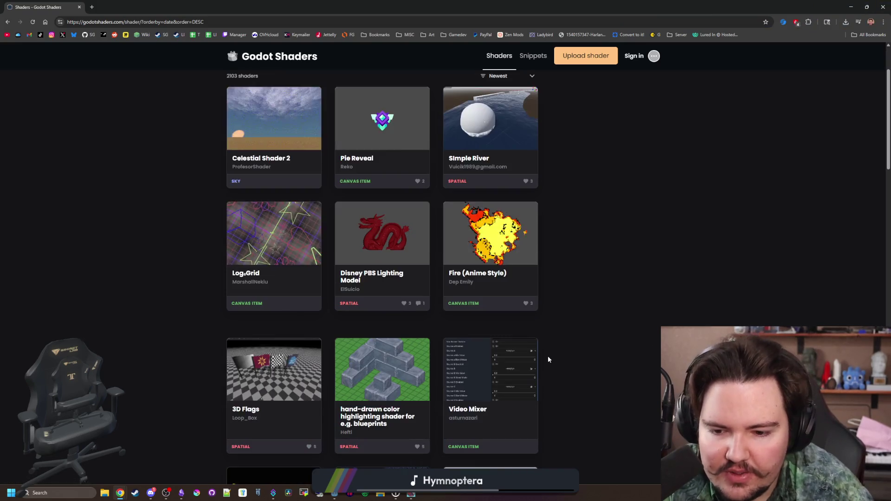
scroll(494, 334, down, 2)
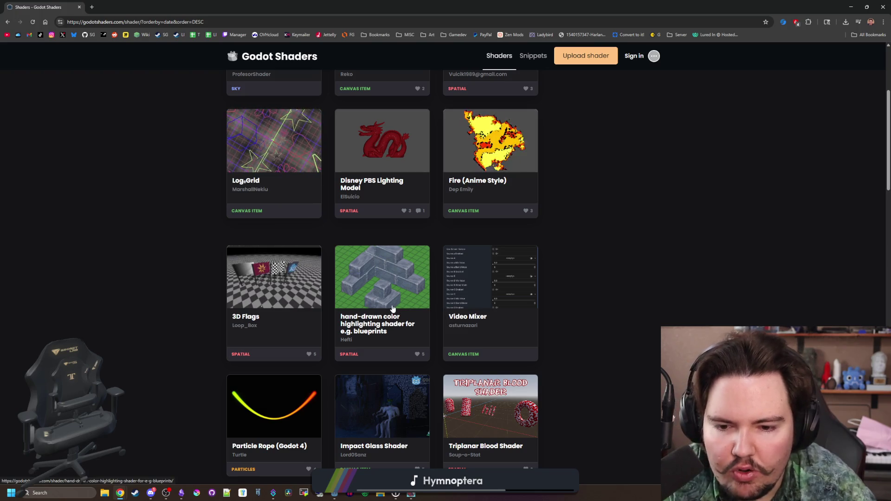
scroll(501, 285, down, 3)
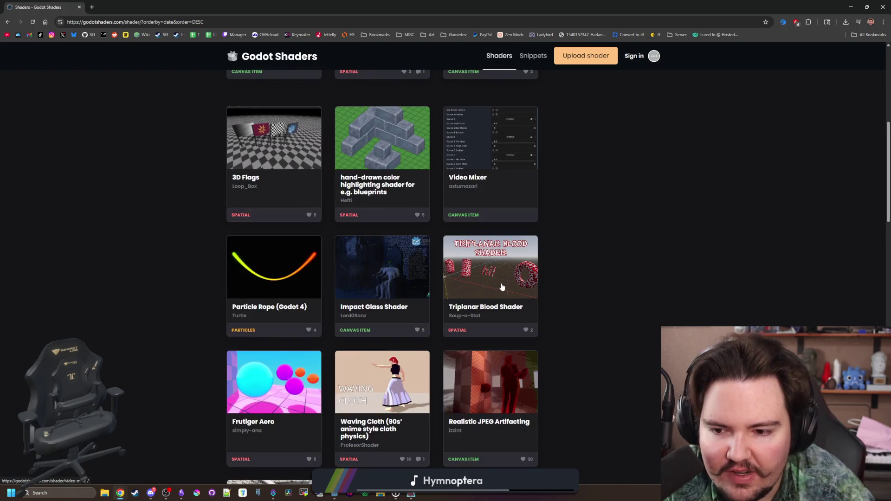
middle_click(501, 287)
scroll(502, 287, down, 3)
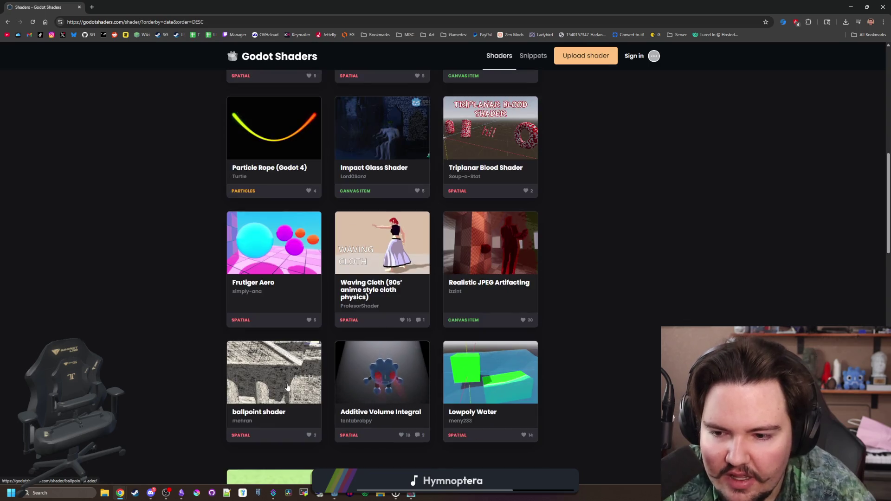
click(121, 7)
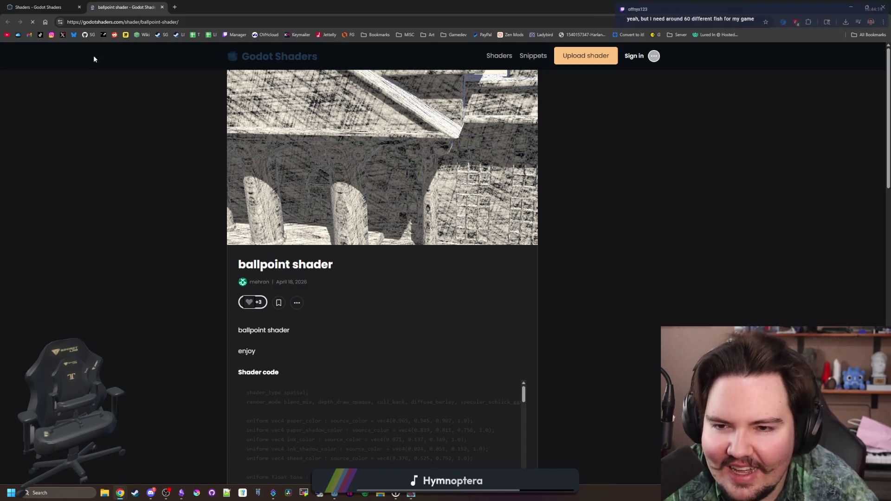
click(37, 7)
Scroll down the shader listing and move on to its second page.
scroll(649, 327, down, 1)
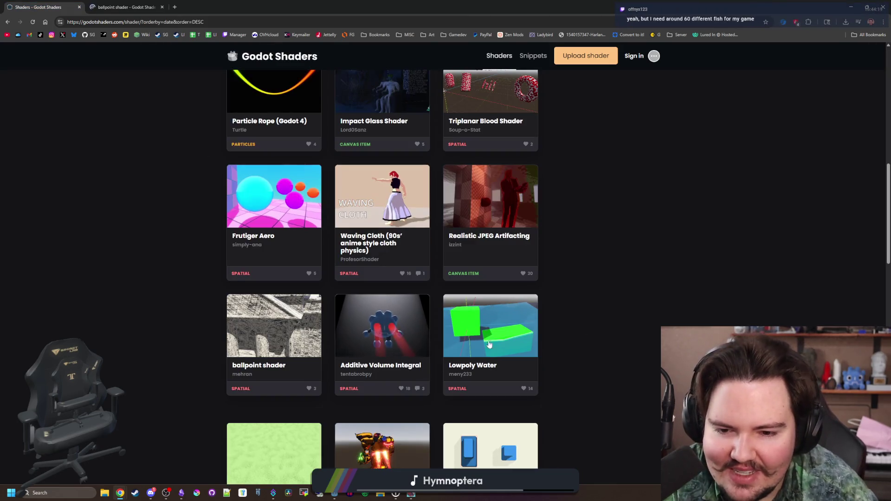
scroll(511, 316, down, 1)
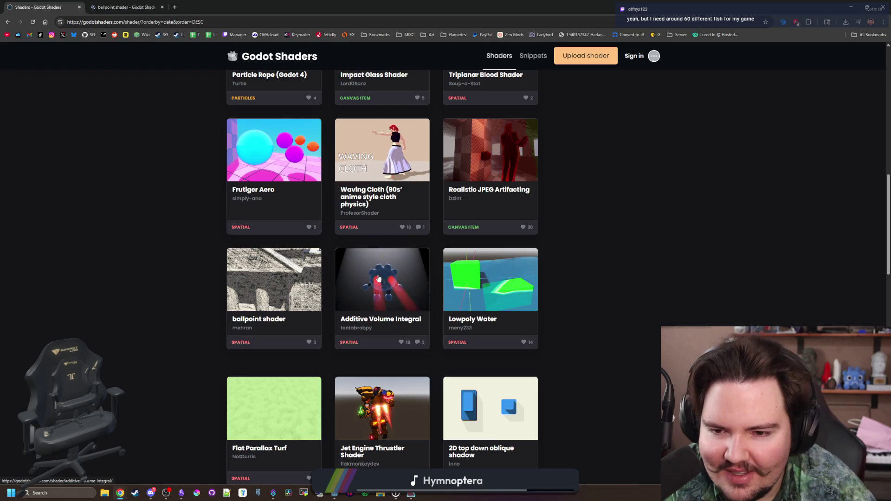
scroll(380, 319, down, 2)
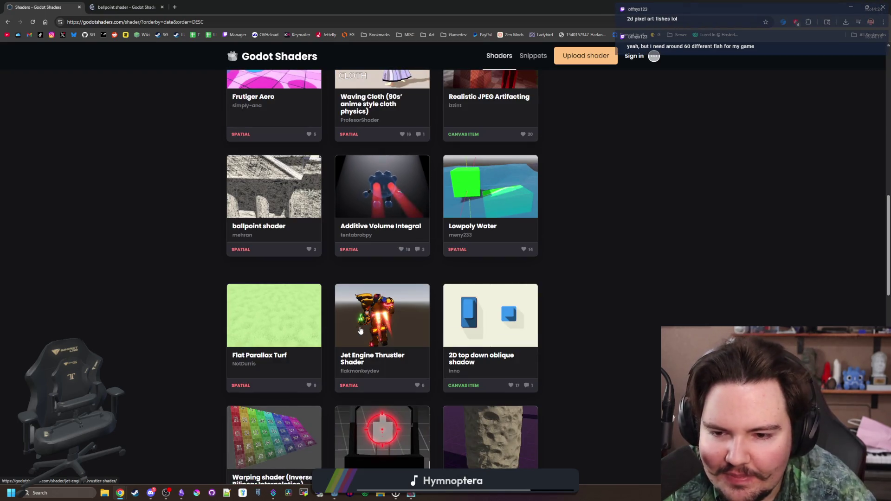
scroll(340, 337, down, 2)
scroll(340, 337, down, 2)
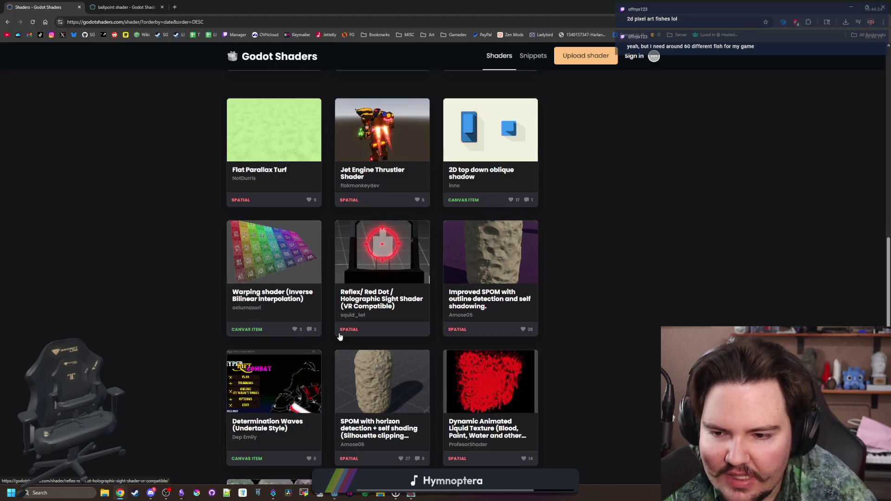
scroll(339, 337, down, 4)
scroll(340, 337, down, 6)
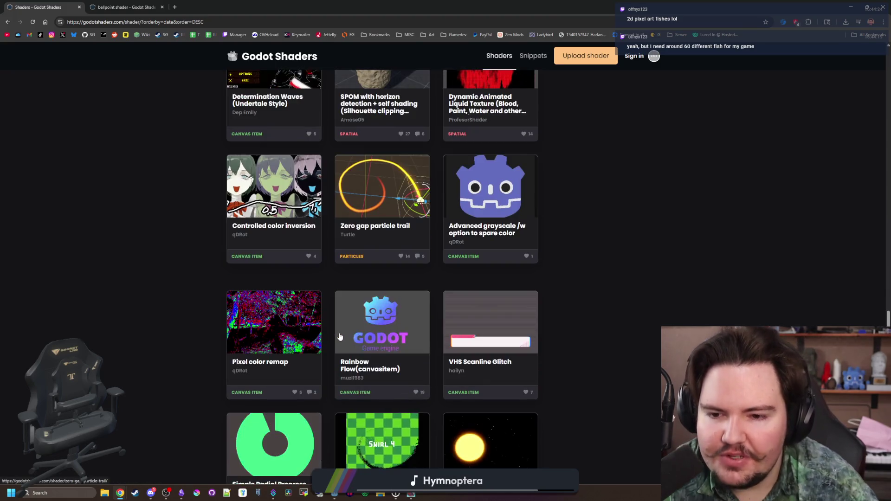
scroll(340, 337, down, 3)
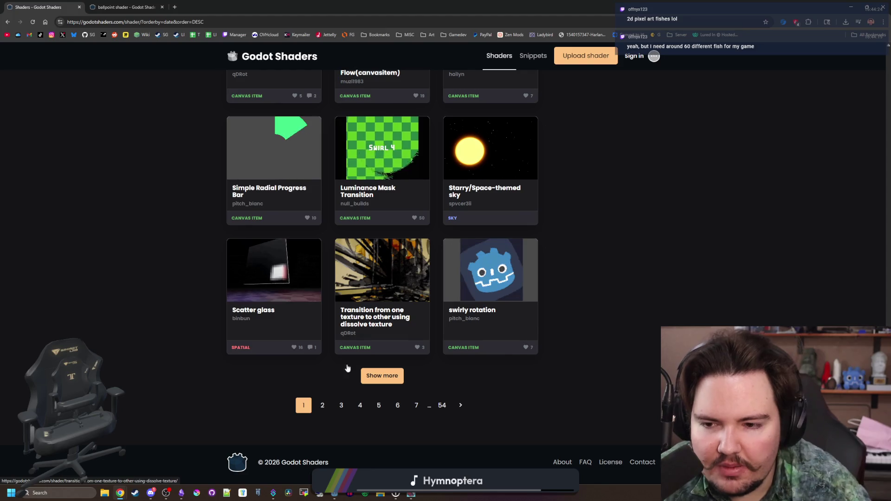
click(462, 409)
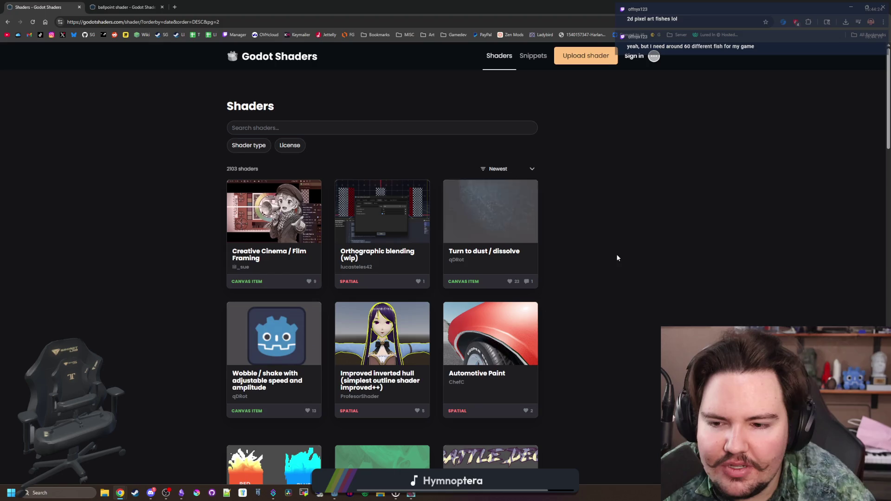
scroll(617, 255, down, 4)
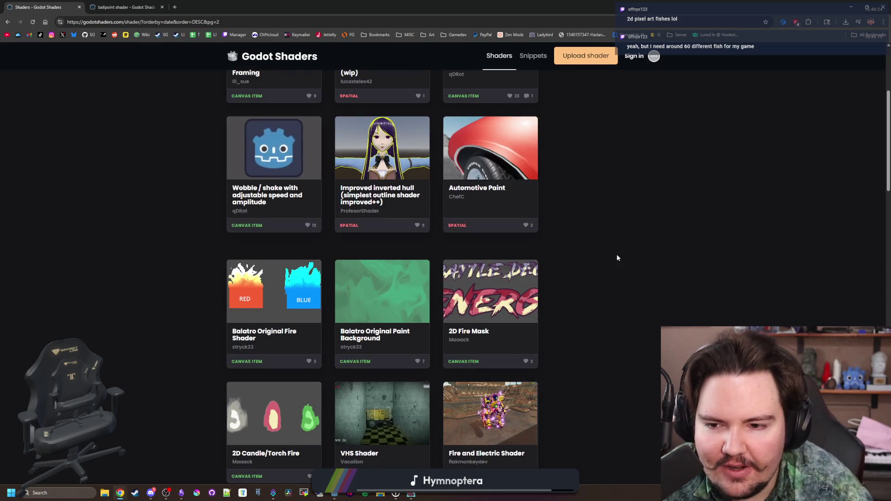
scroll(617, 255, down, 4)
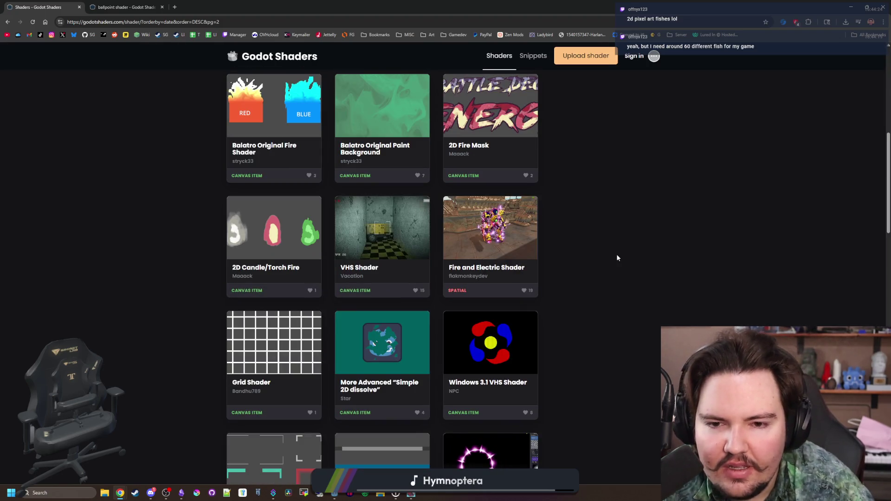
Search the web for 'nodebuster' in a new browser tab.
click(175, 7)
text(nodebuster)
key(Return)
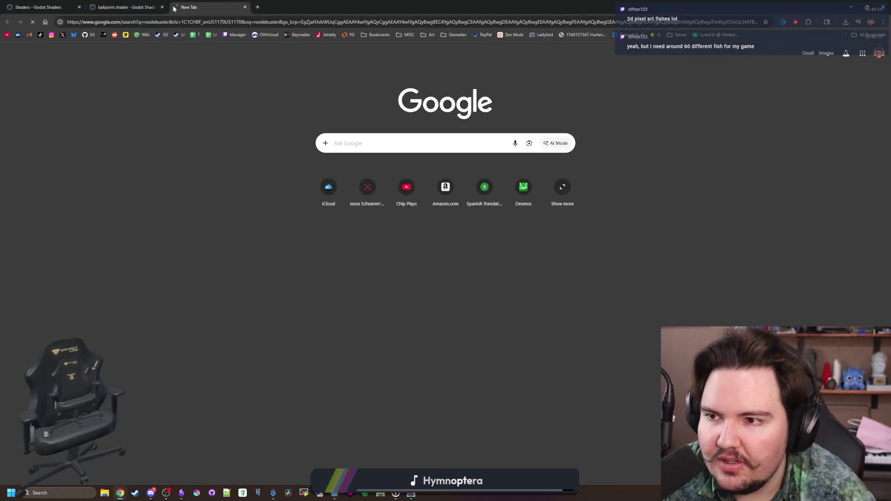
Open the Nodebuster Steam page and flip through its screenshots in the full-size viewer.
click(157, 335)
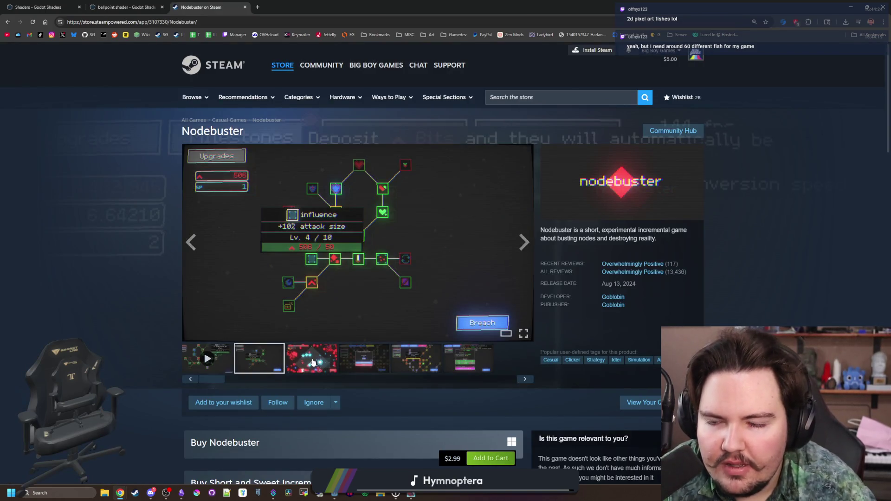
click(505, 280)
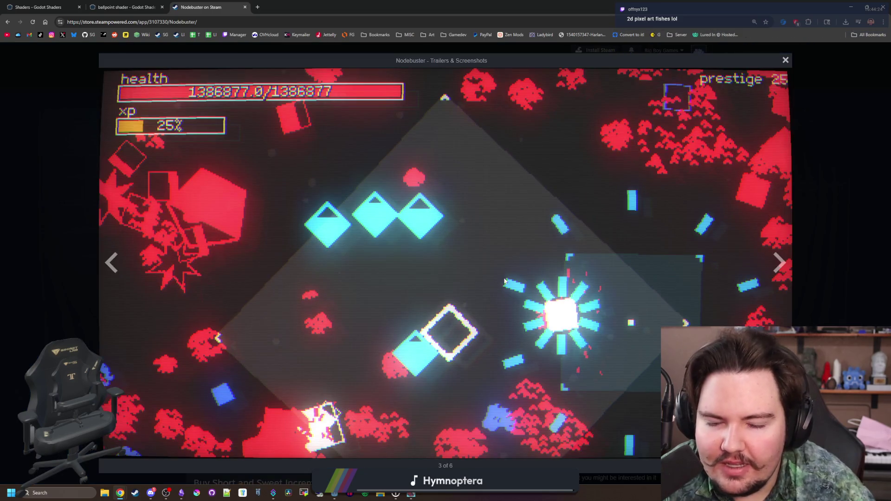
click(784, 272)
click(784, 272)
click(784, 272)
click(784, 271)
click(784, 272)
click(783, 272)
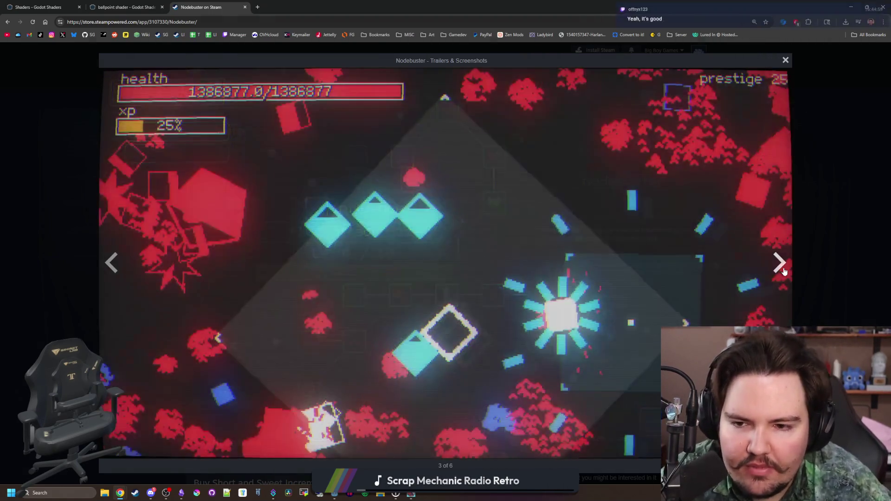
click(784, 272)
click(784, 271)
click(784, 272)
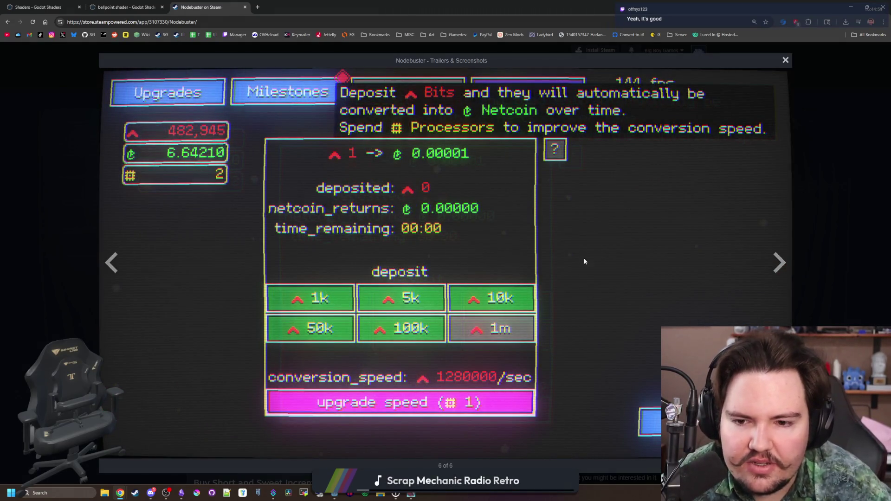
click(715, 241)
click(674, 244)
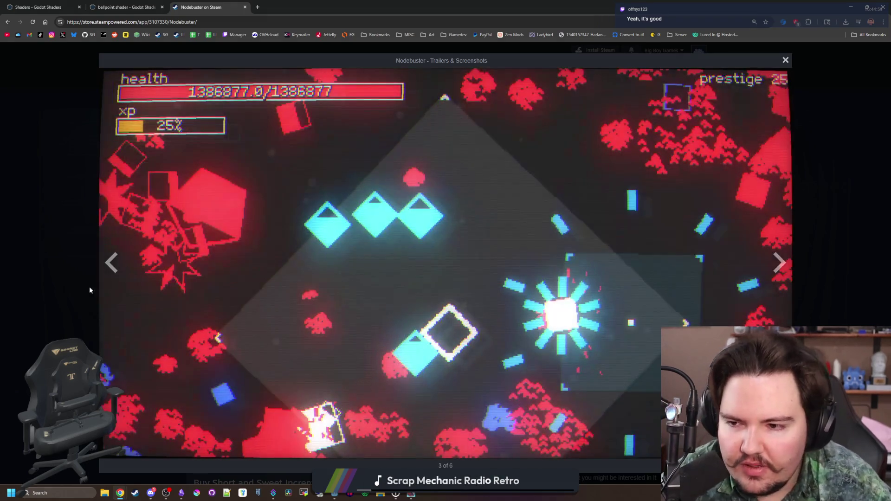
click(89, 286)
Play the Nodebuster trailer muted, skip ahead to the closing title screen, and pause it.
click(222, 353)
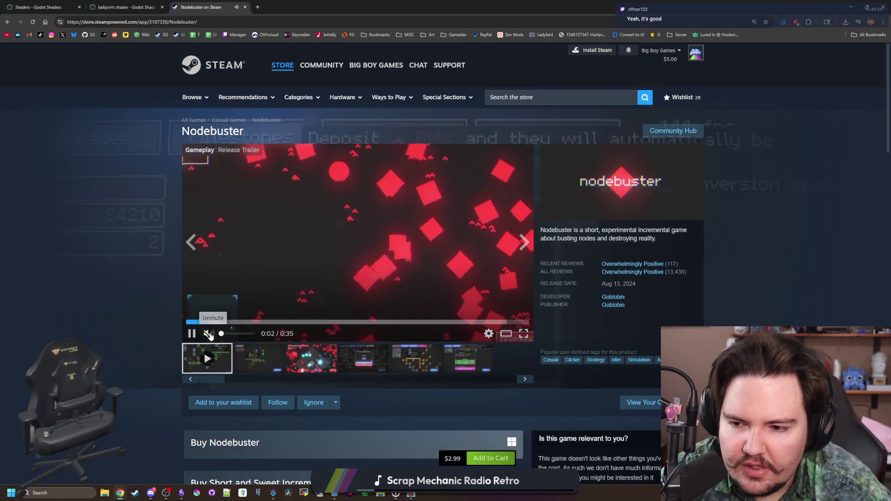
click(209, 333)
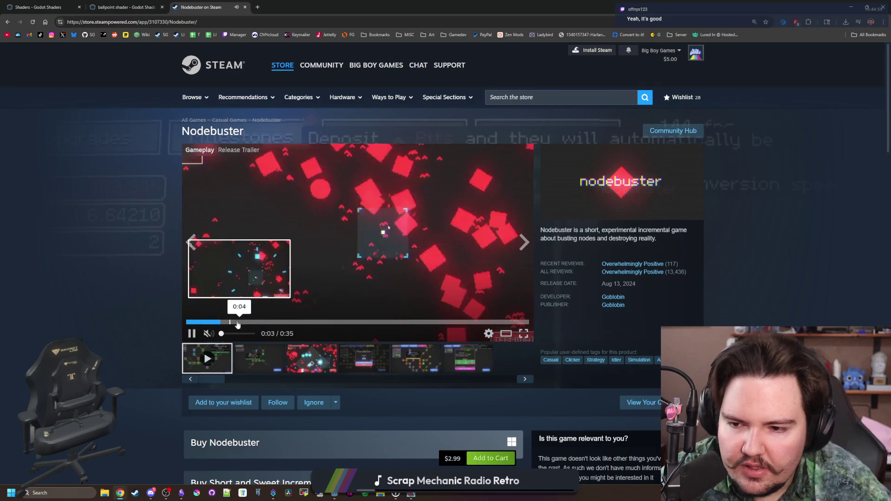
click(255, 322)
click(402, 322)
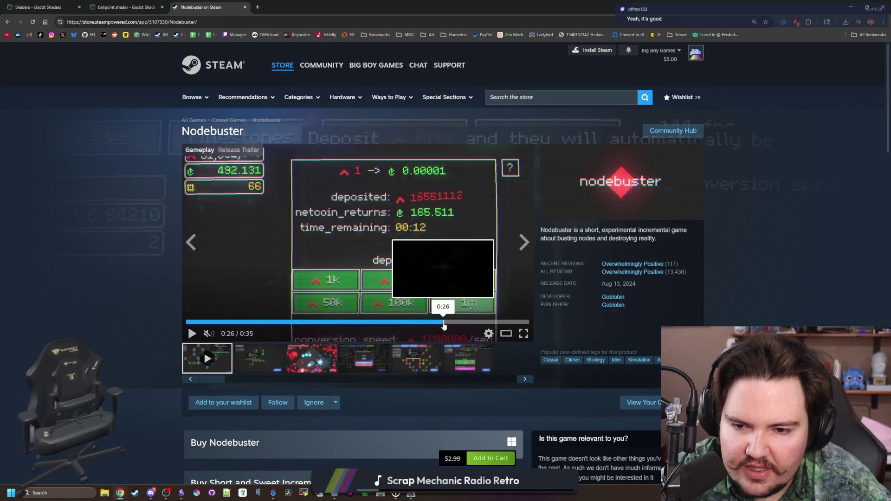
click(480, 322)
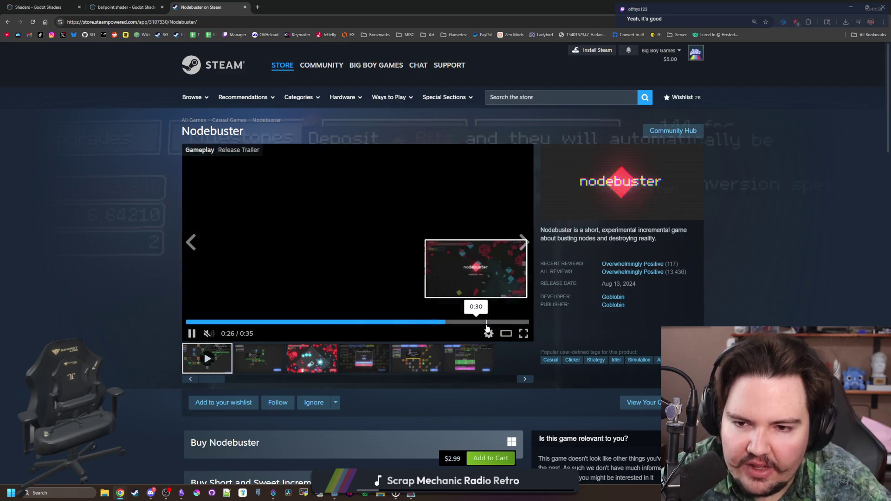
click(405, 241)
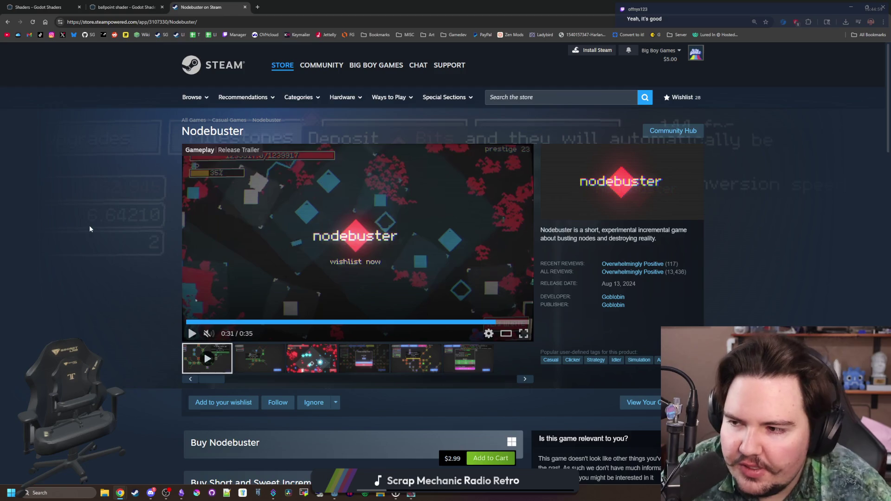
Step through the screenshot thumbnails, ending on the deposit screen screenshot.
click(331, 367)
click(365, 365)
click(416, 364)
click(469, 369)
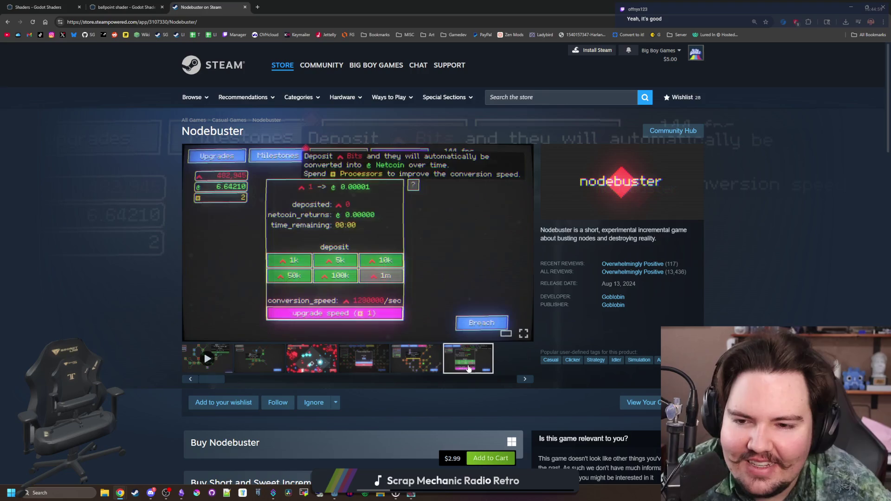
click(413, 363)
click(260, 370)
click(312, 367)
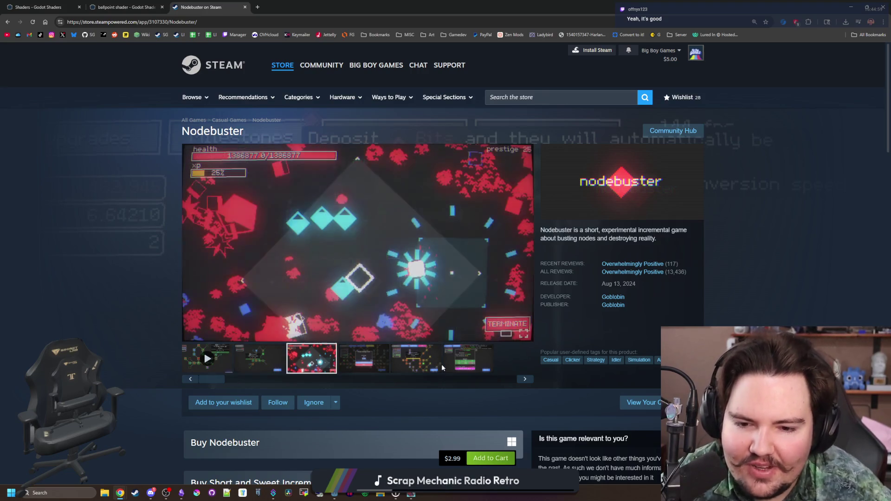
click(483, 362)
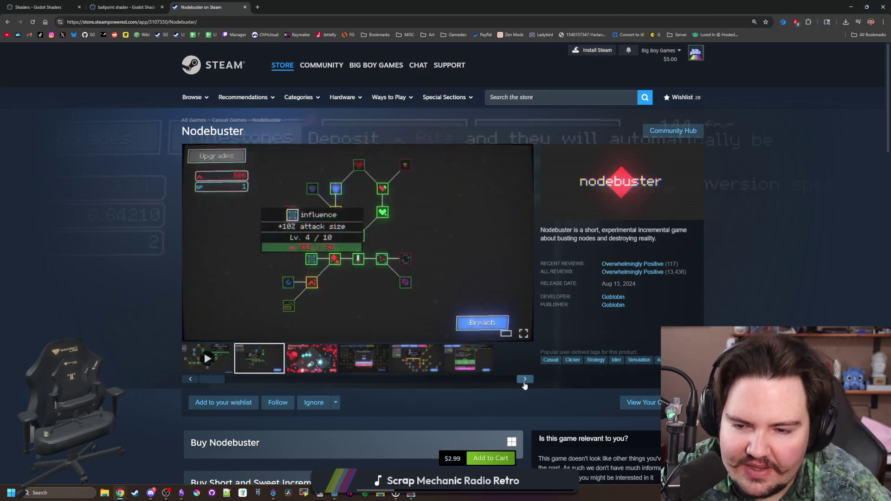
Scroll down to the customer reviews, back up, and select the address bar.
scroll(499, 375, down, 1)
scroll(500, 375, down, 9)
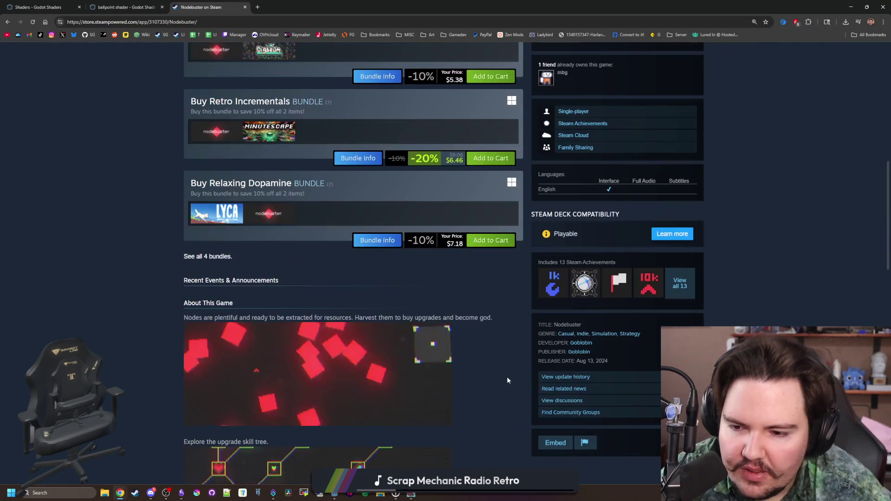
scroll(506, 380, down, 15)
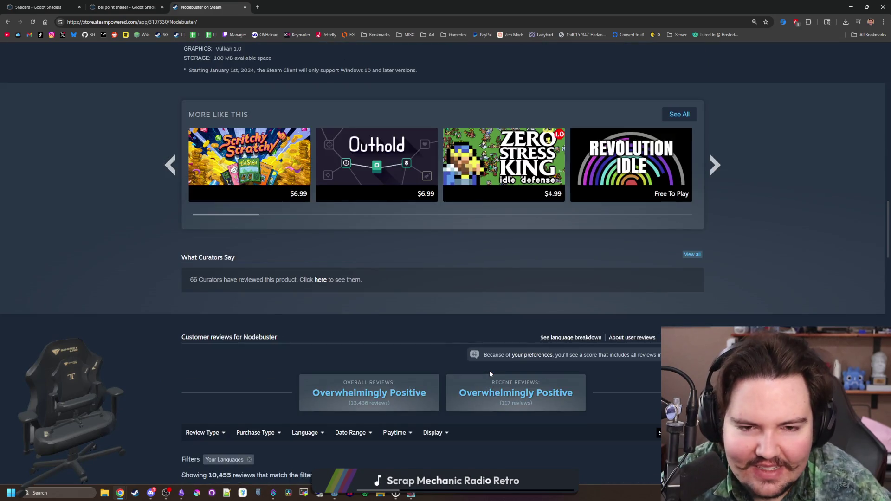
scroll(490, 370, down, 6)
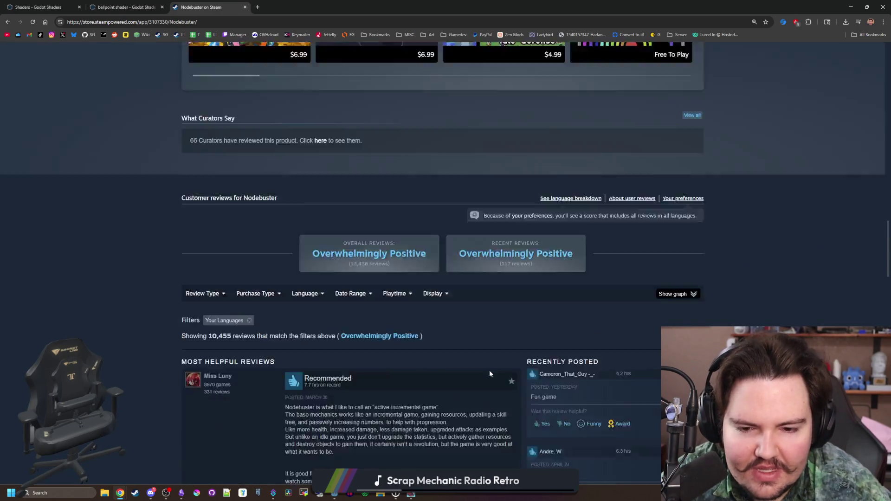
scroll(280, 280, up, 20)
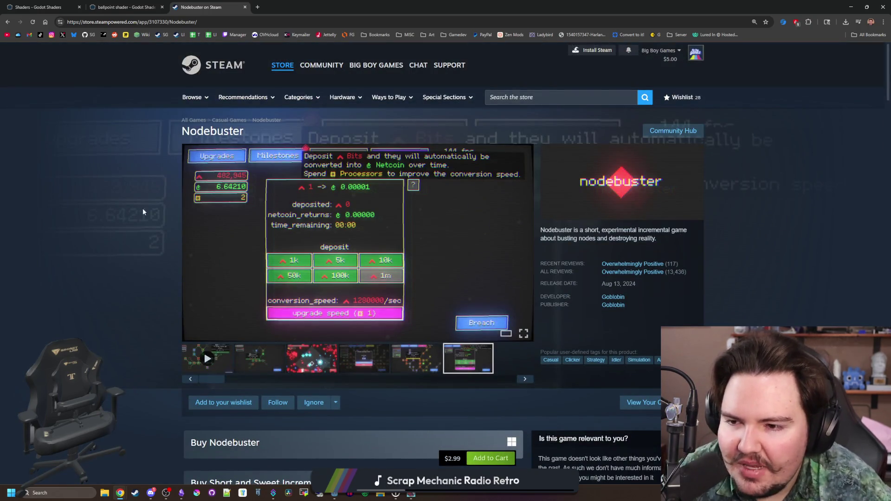
click(230, 22)
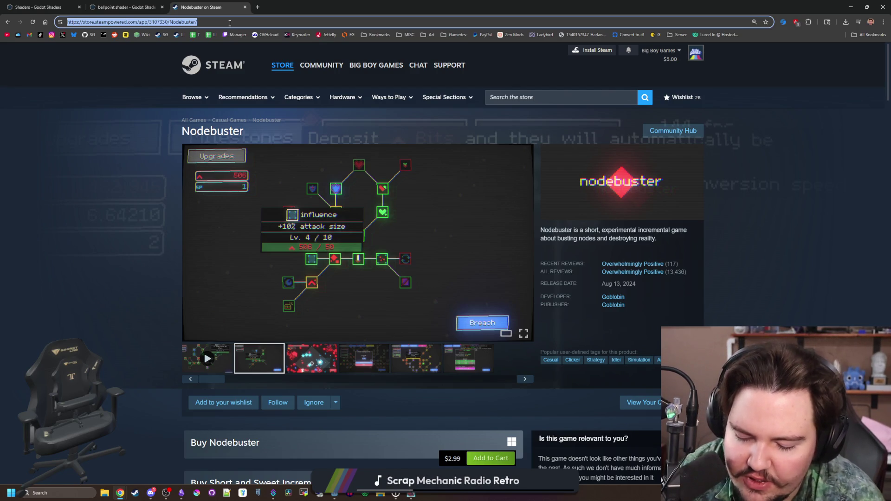
Search Google Images for 'trout' and preview the rainbow trout picture.
text(trout)
key(Return)
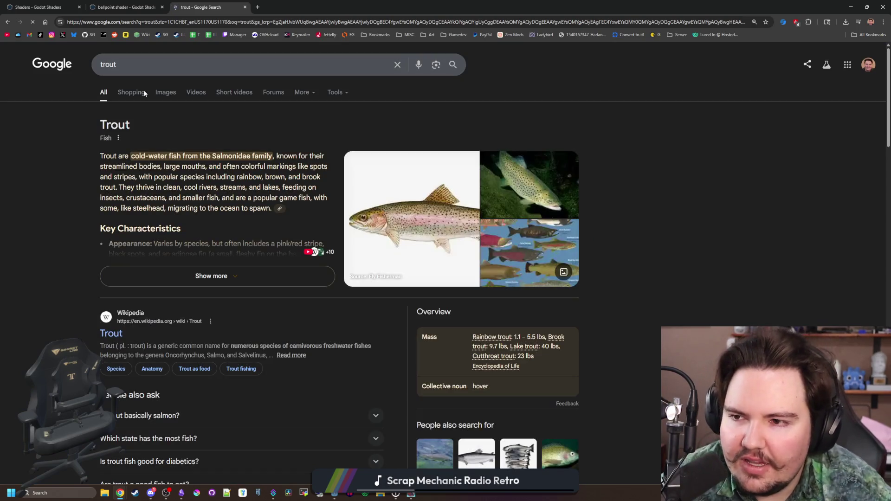
click(166, 92)
click(165, 175)
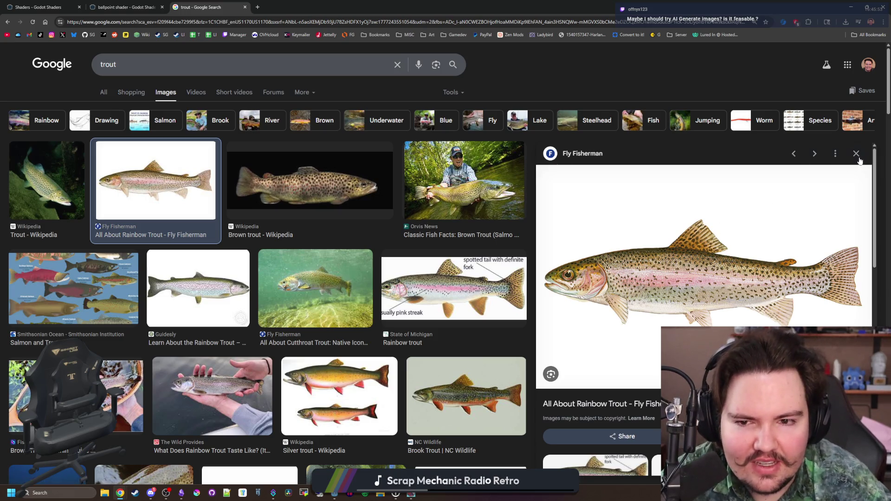
key(Escape)
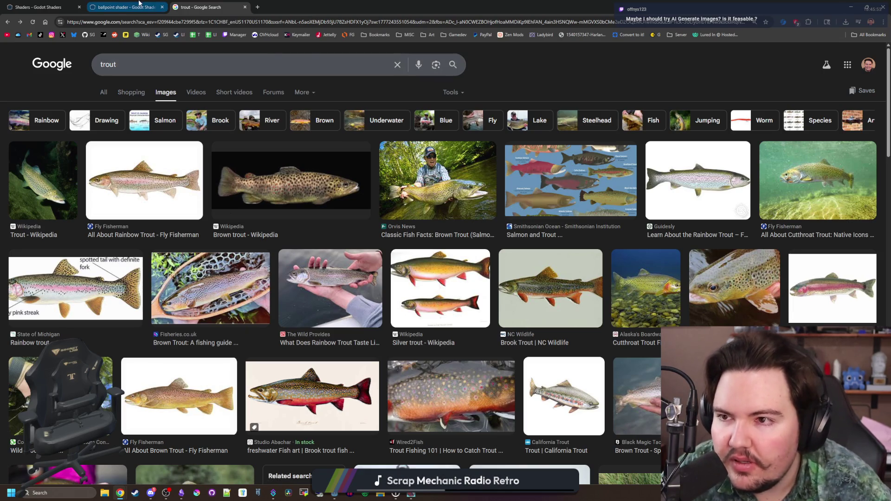
Close the ballpoint shader and trout tabs and return to tank_cursor.gd in Godot.
click(140, 5)
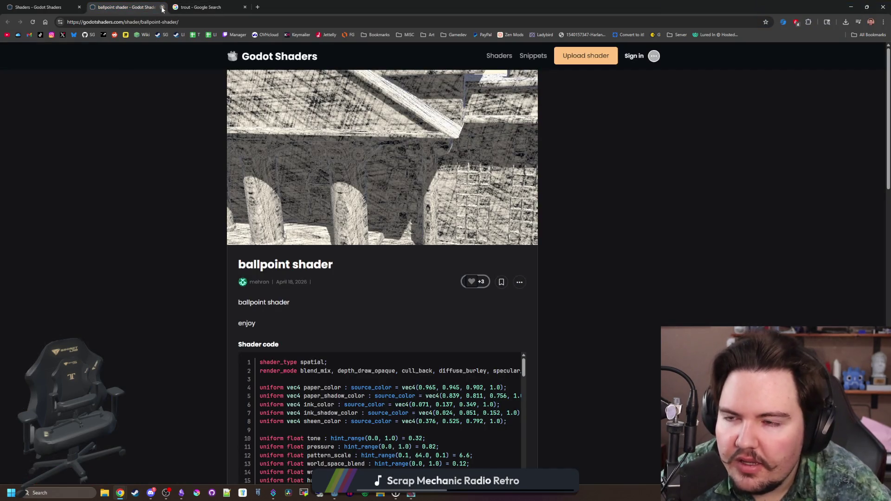
click(163, 7)
click(163, 7)
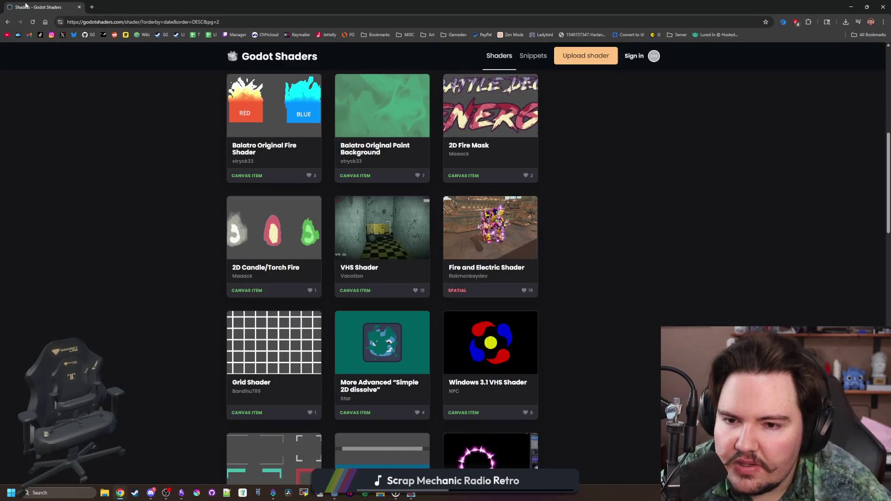
key(alt+Tab)
click(315, 236)
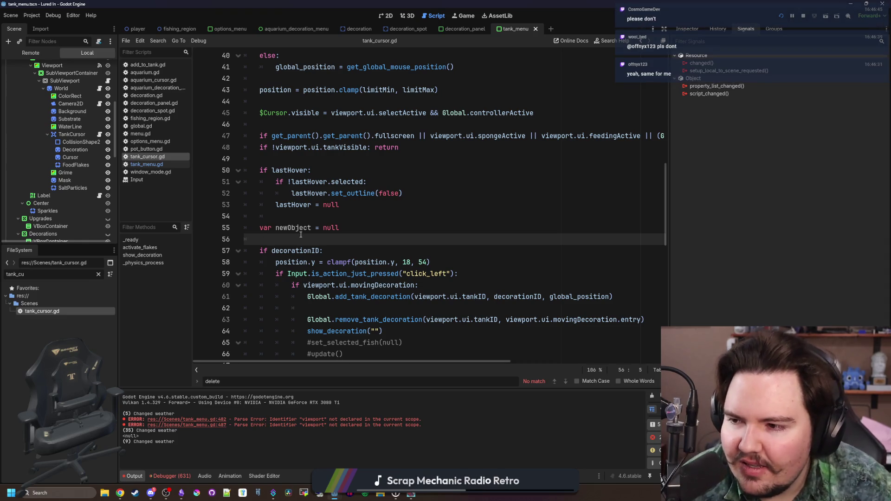
right_click(300, 235)
click(292, 227)
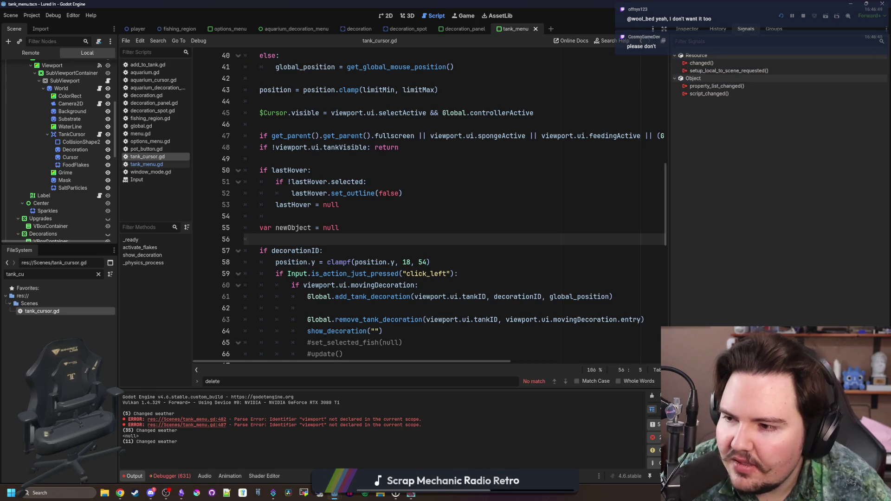
click(323, 227)
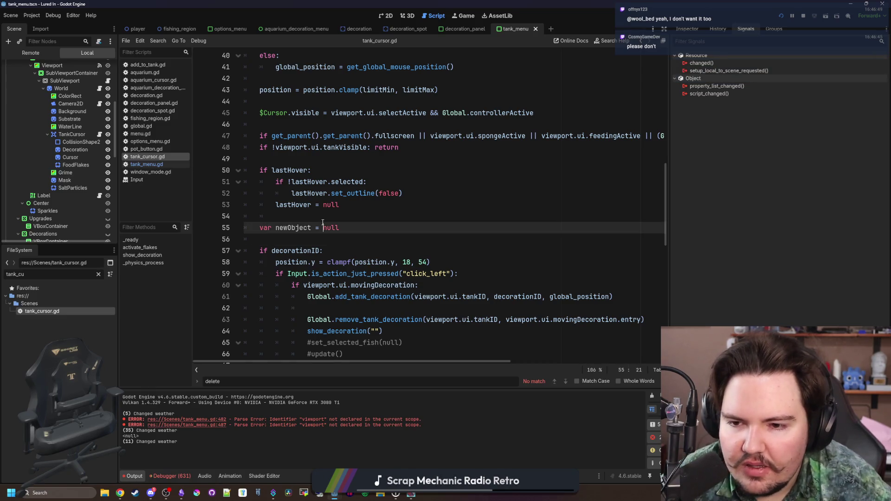
click(359, 239)
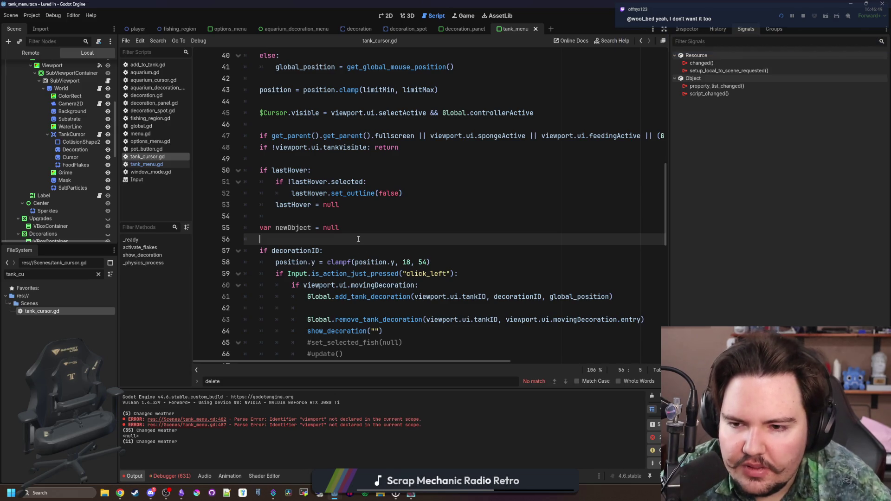
scroll(358, 239, up, 7)
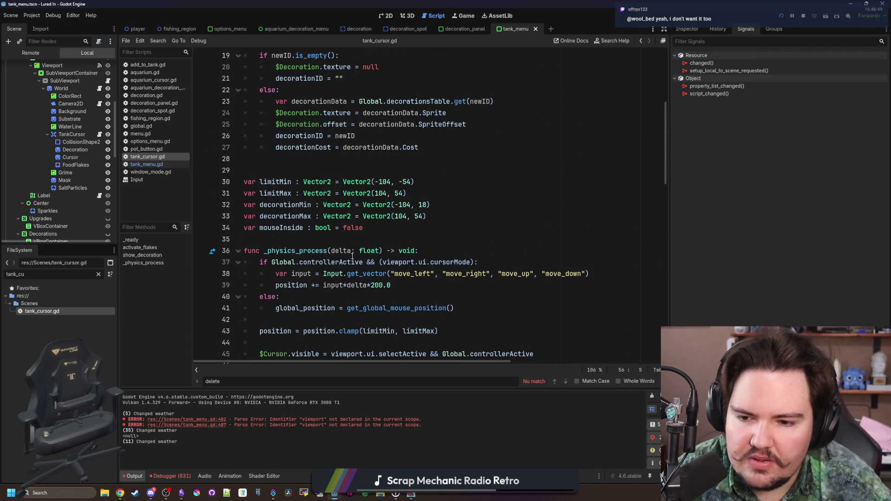
scroll(354, 256, up, 4)
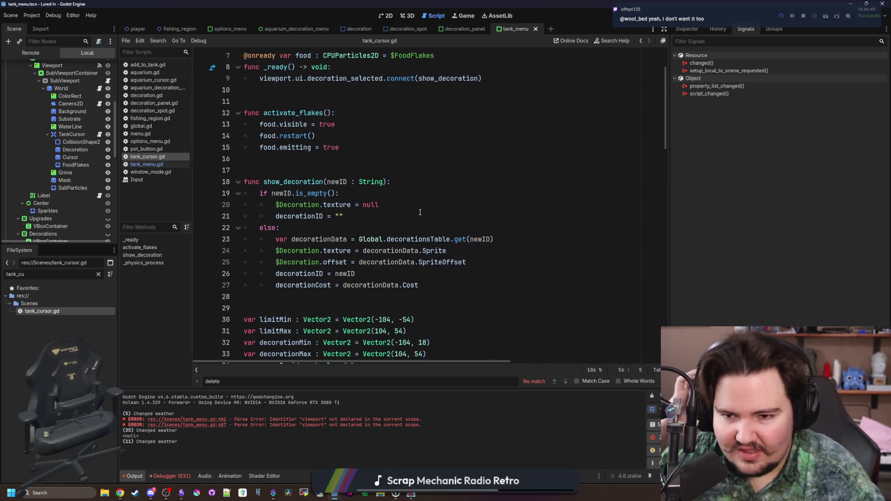
Set the Decoration node's Modulate alpha to 0 so the sprite is fully transparent.
click(421, 182)
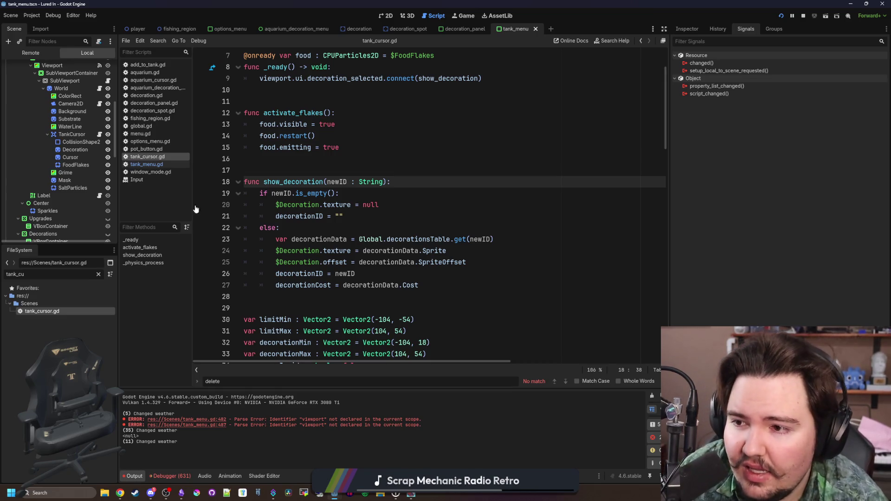
click(75, 150)
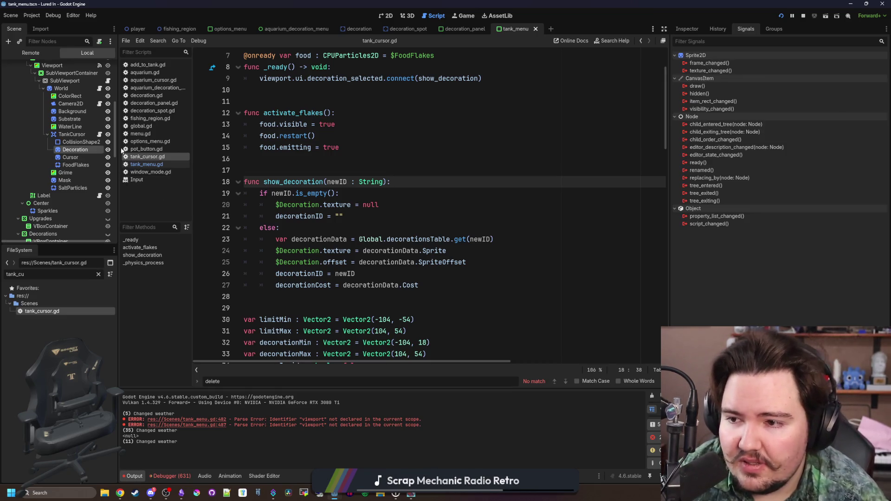
click(695, 31)
click(687, 160)
click(824, 180)
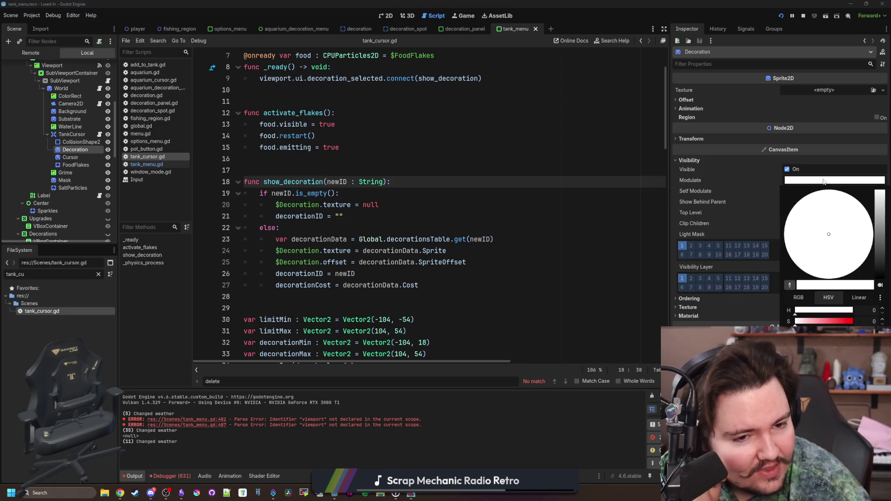
drag(853, 343, 795, 344)
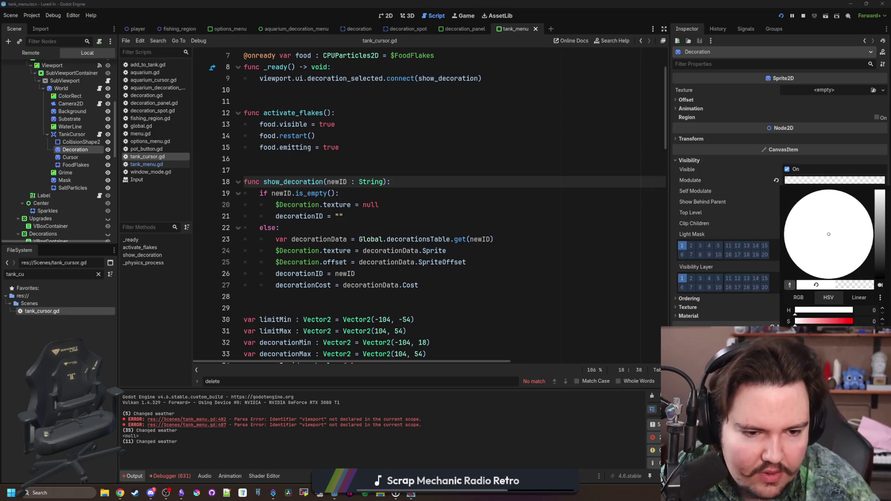
key(Escape)
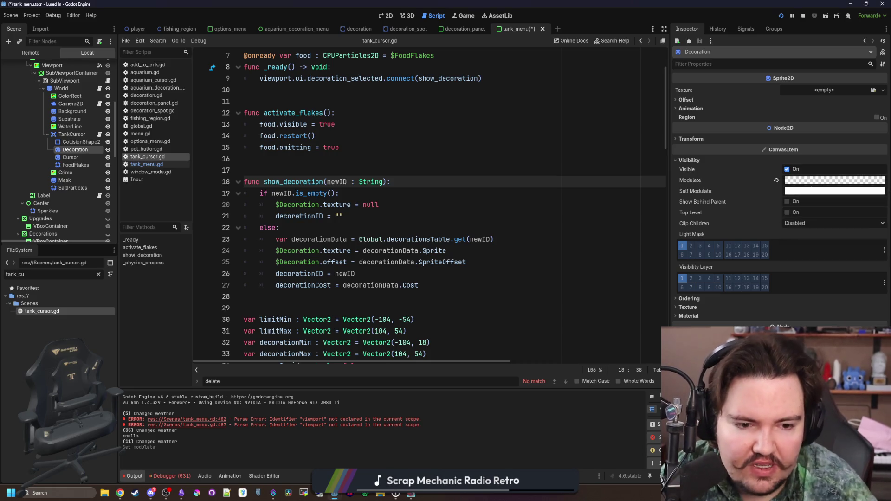
Save the scene and launch the game in a debug run.
click(622, 203)
key(ctrl+s)
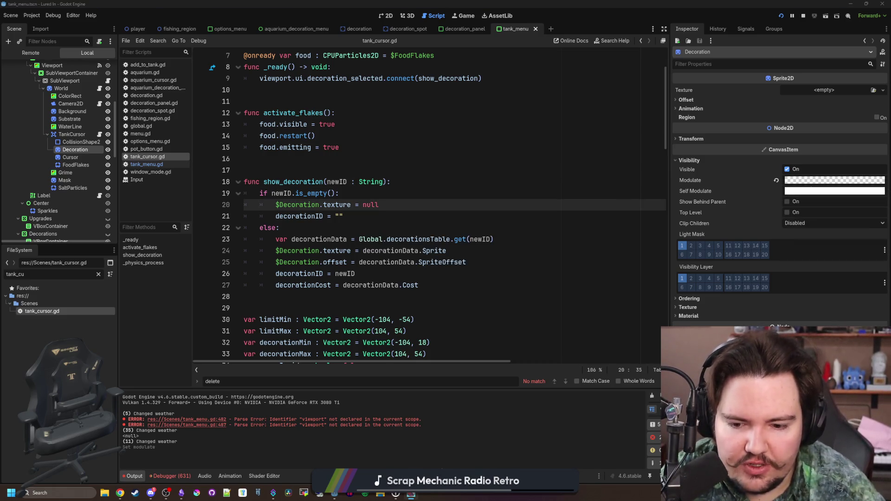
key(F5)
key(Escape)
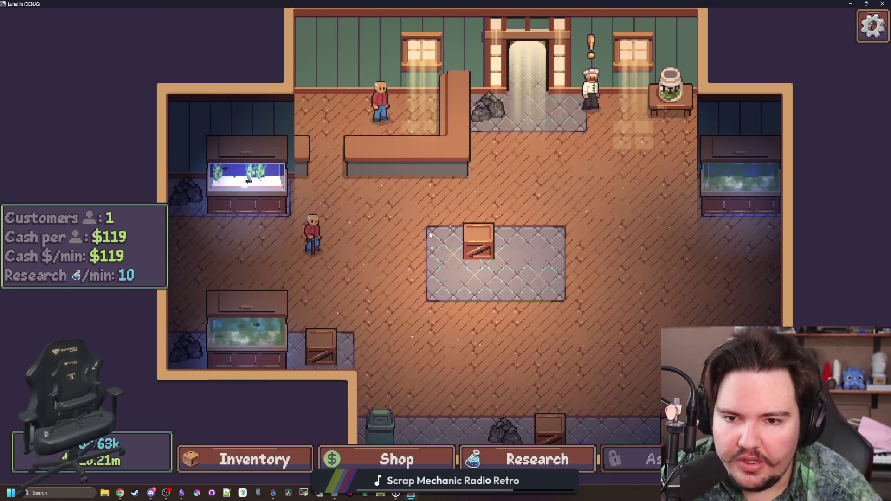
Buy Kelp for Fish Tank 1, plant two, drag one further right, then stop the debug run.
click(307, 164)
click(481, 131)
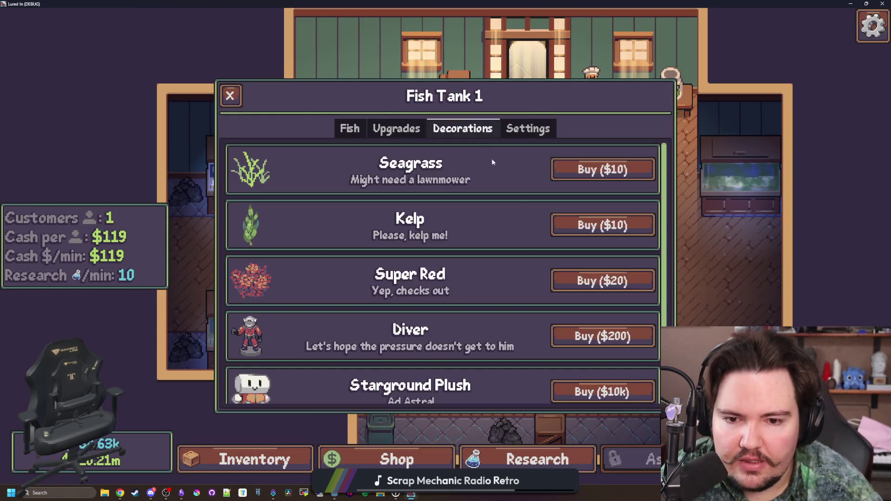
click(577, 229)
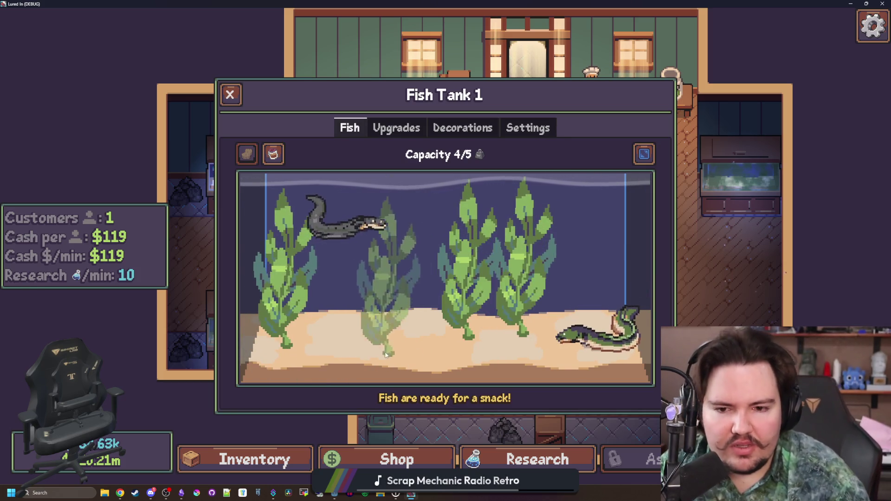
click(430, 320)
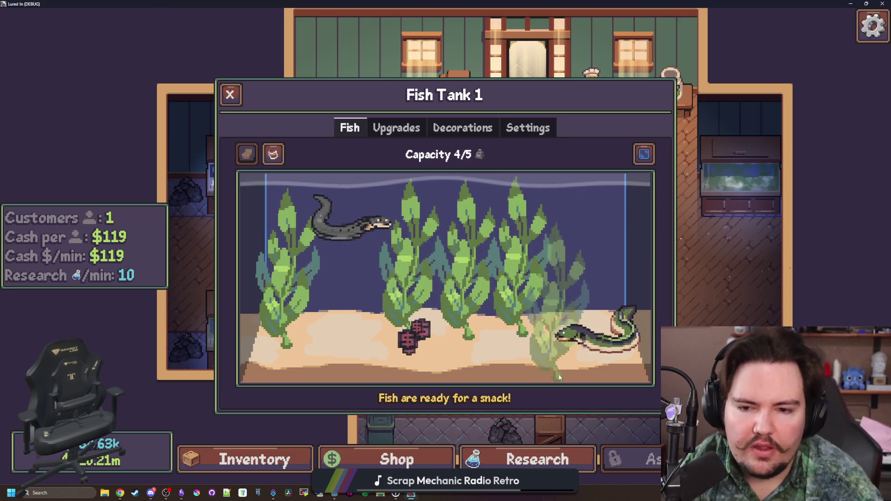
click(542, 316)
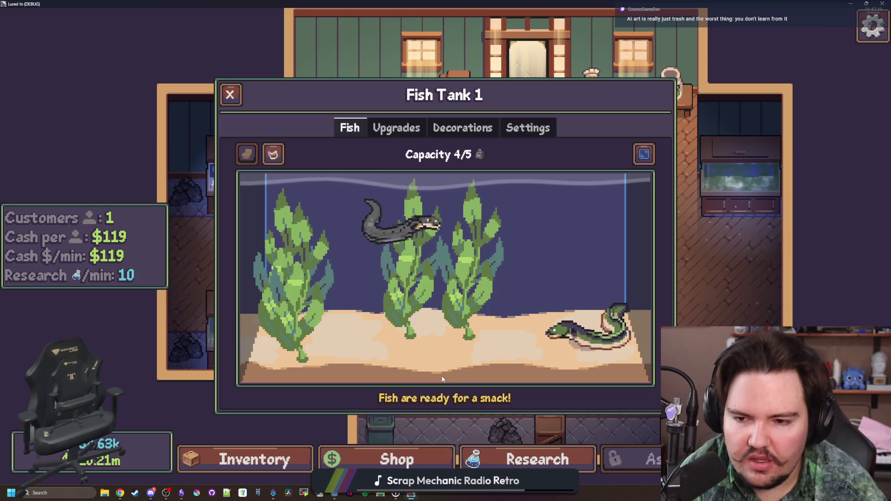
drag(447, 315, 527, 320)
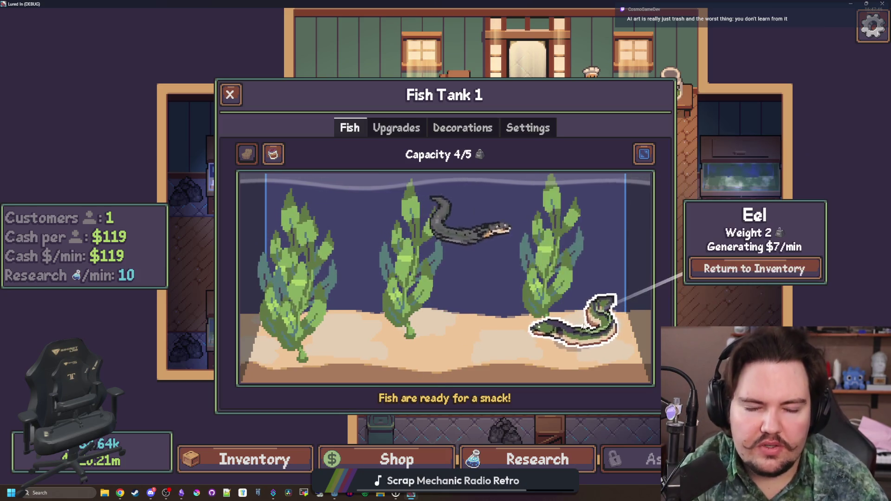
key(F8)
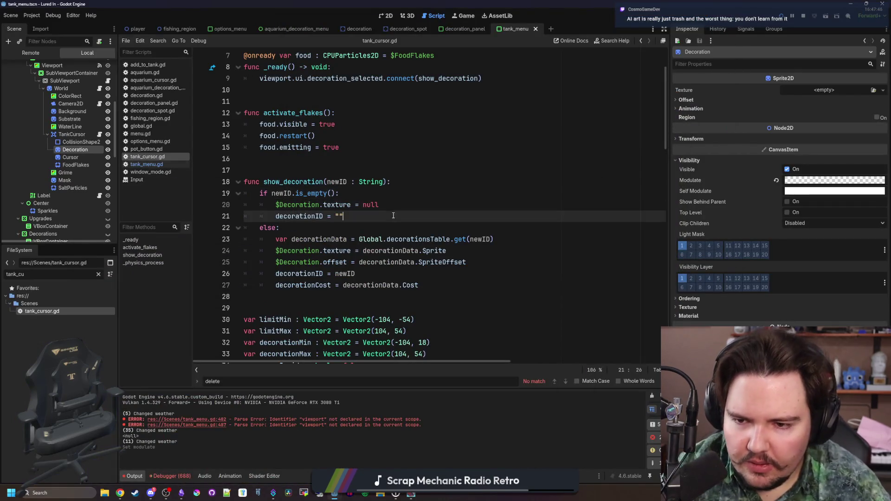
Copy the money_particles call and paste it below line 62.
click(341, 148)
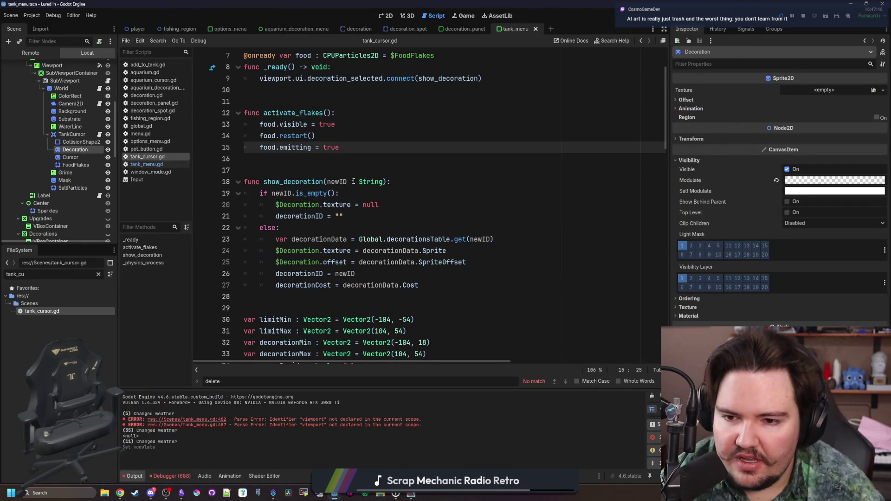
scroll(455, 186, down, 3)
click(456, 201)
scroll(403, 195, down, 11)
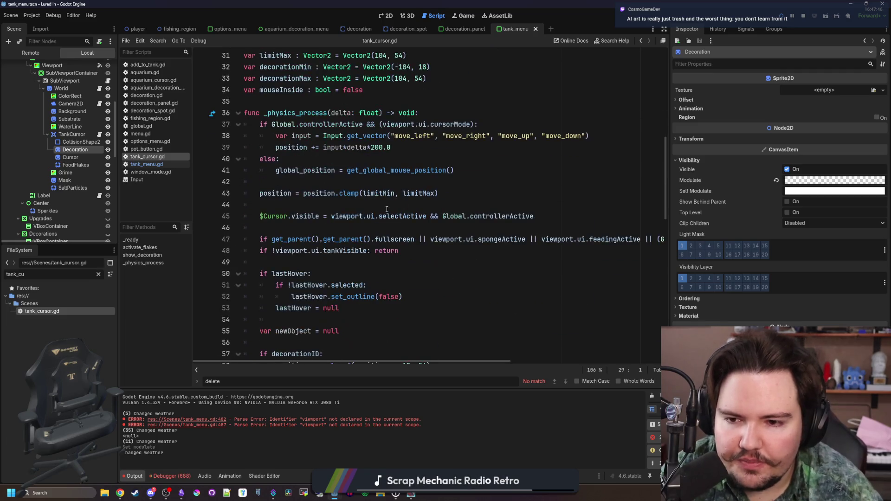
mouse_move(457, 298)
mouse_down()
mouse_move(306, 286)
mouse_move(307, 297)
mouse_up()
key(ctrl+c)
click(365, 203)
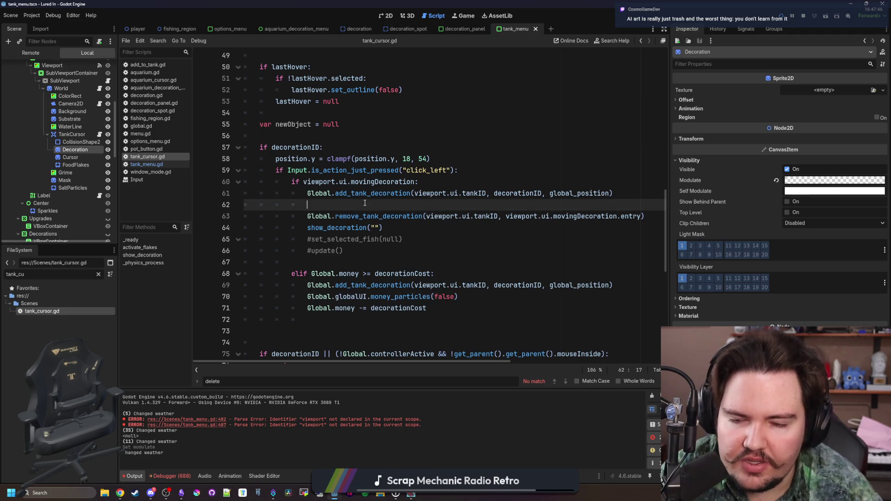
key(ctrl+v)
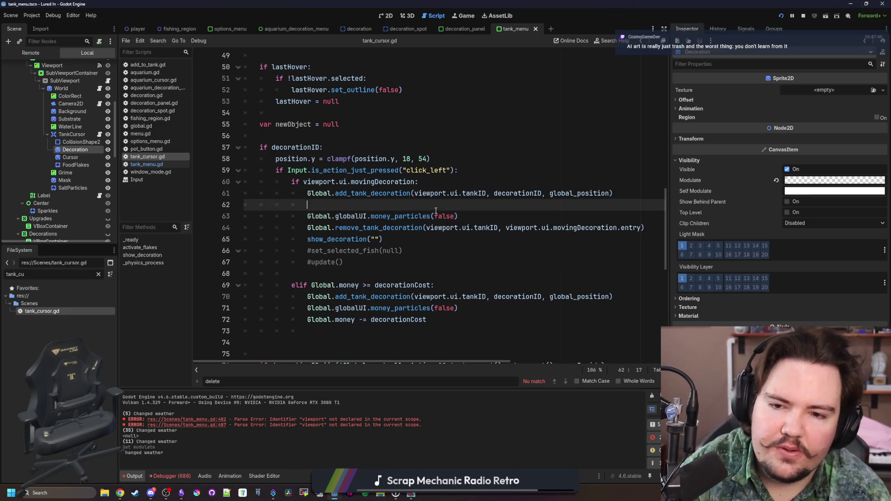
Change the pasted line 63 call to sparkle_particles() without the false argument and save.
double_click(417, 216)
text(sp)
key(Return)
key(Delete)
key(Delete)
key(Delete)
key(ctrl+s)
key(Up)
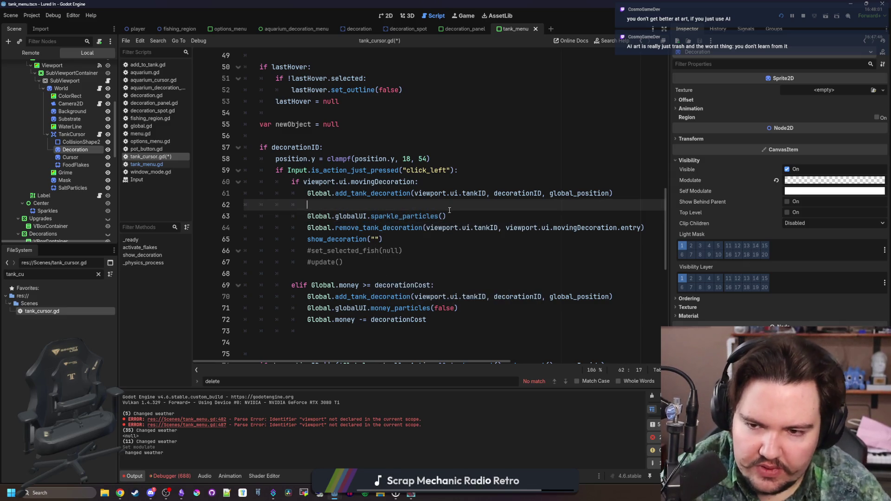
Delete the commented-out lines 66–67 and run the game again.
triple_click(316, 262)
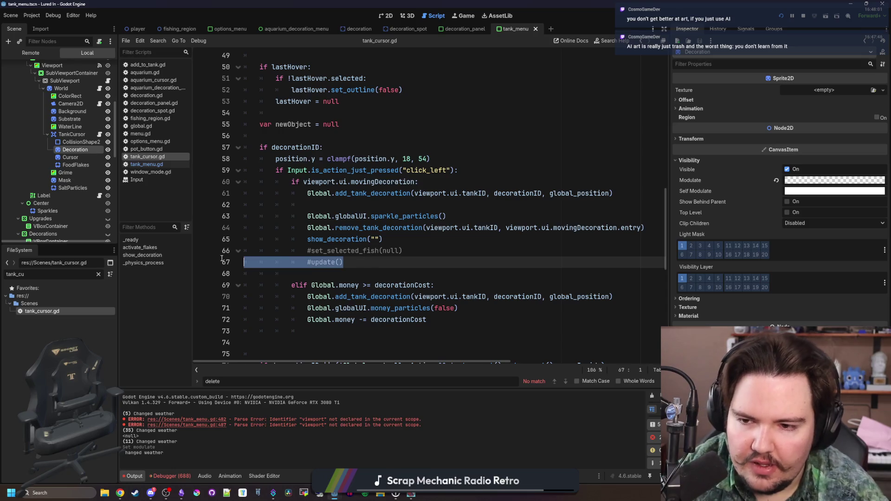
key(shift+Up)
key(BackSpace)
key(F5)
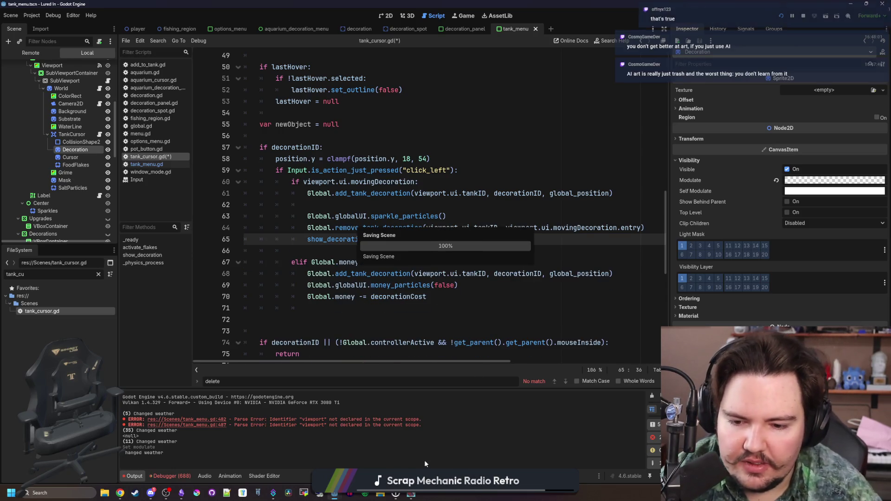
drag(400, 243, 643, 143)
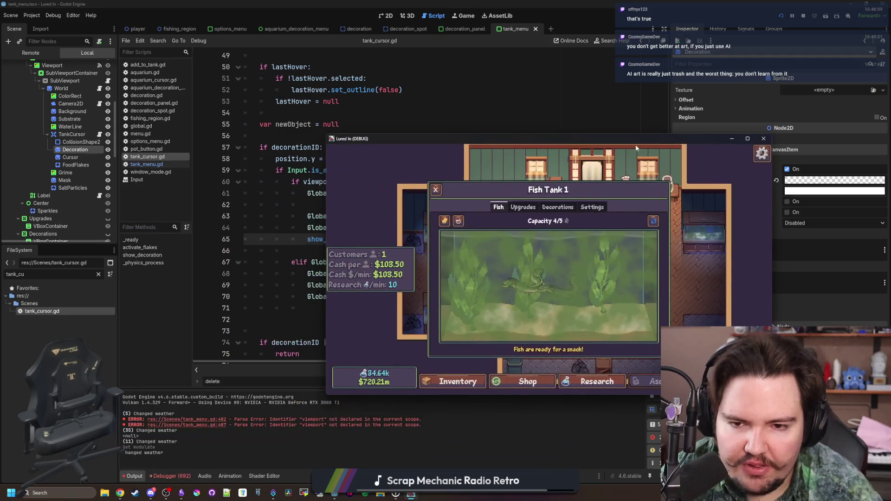
Reopen Fish Tank 1, move the right kelp to mid-tank and the centre kelp right.
click(439, 190)
click(355, 211)
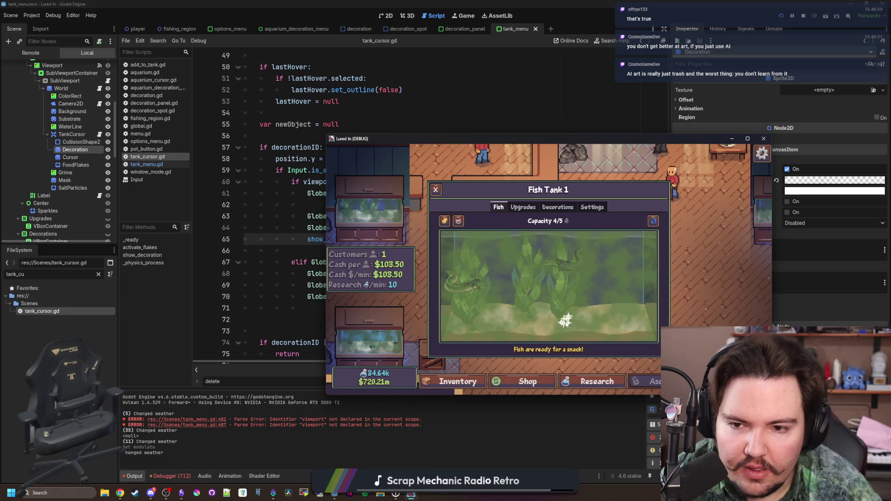
click(619, 322)
click(620, 298)
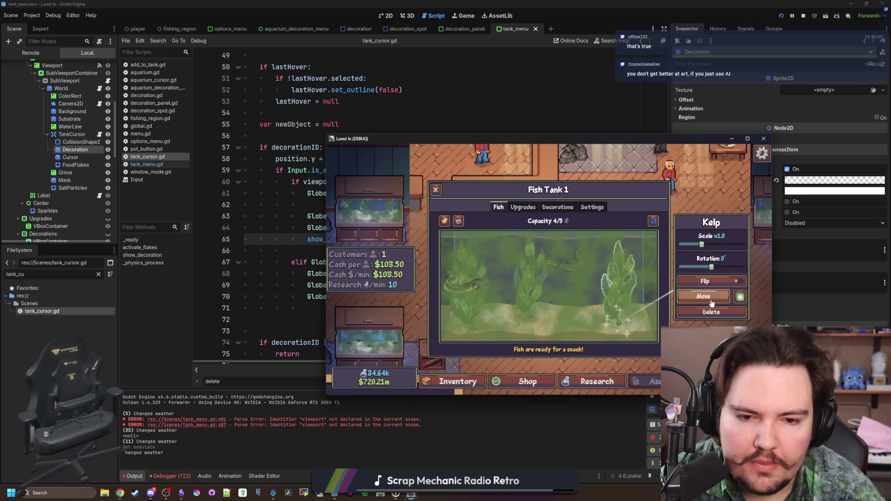
click(704, 296)
click(534, 302)
click(703, 297)
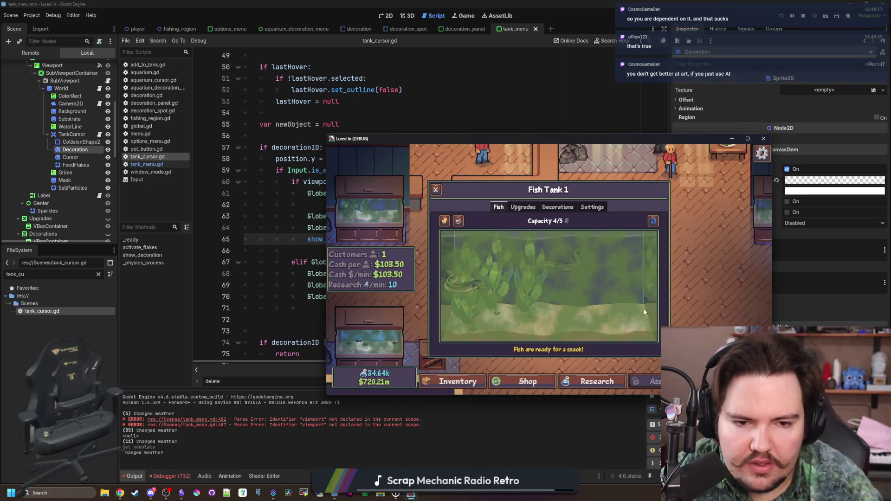
click(620, 306)
click(712, 312)
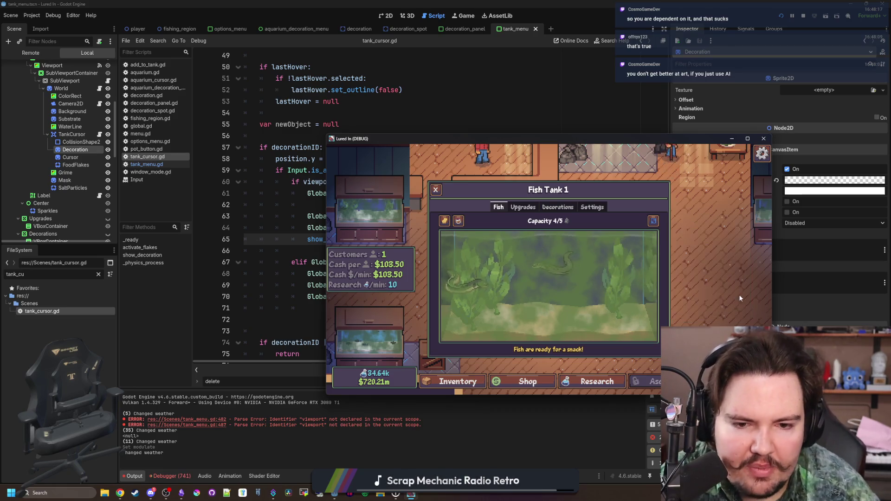
Relocate two more kelp plants toward the tank's right side.
click(622, 304)
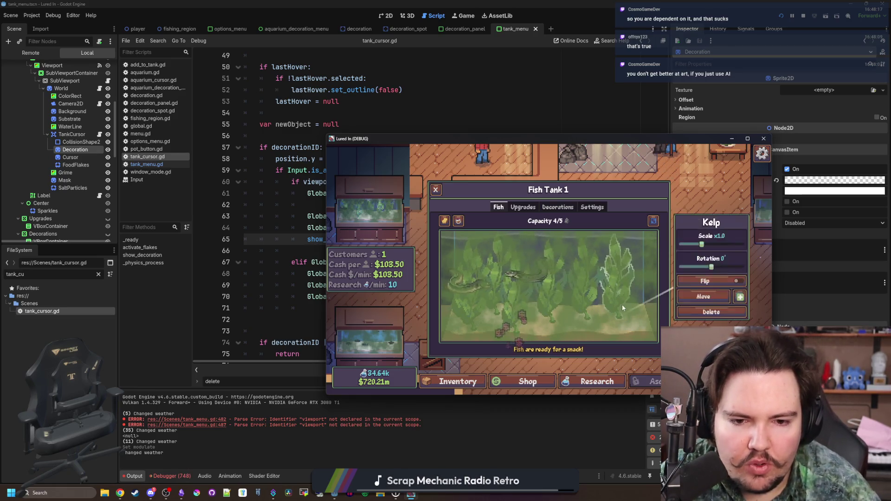
click(703, 296)
click(546, 307)
click(704, 297)
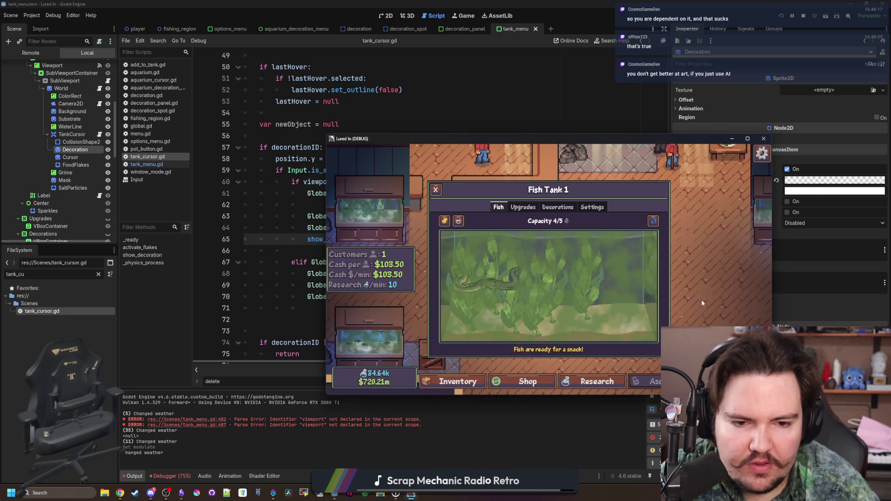
click(645, 330)
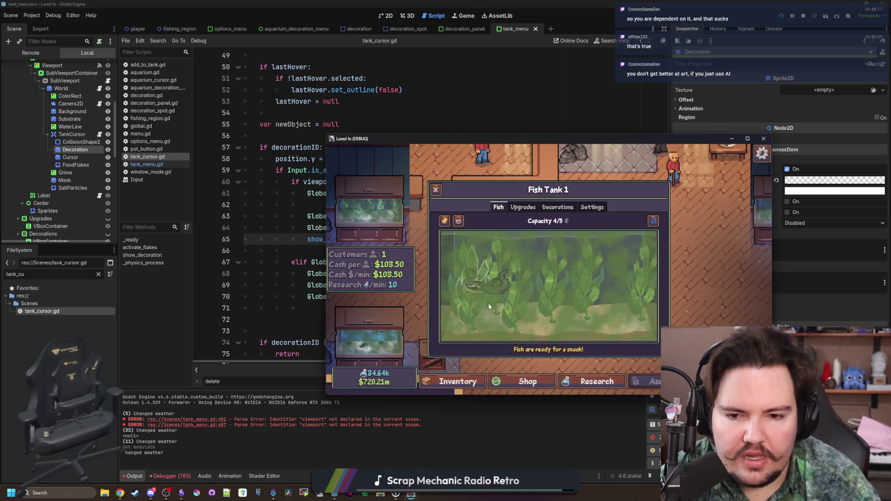
click(592, 297)
click(704, 296)
click(585, 302)
click(703, 297)
click(640, 297)
Buy a Starground Plush, set it at the tank's right, then bring up the Obsidian notes.
click(592, 207)
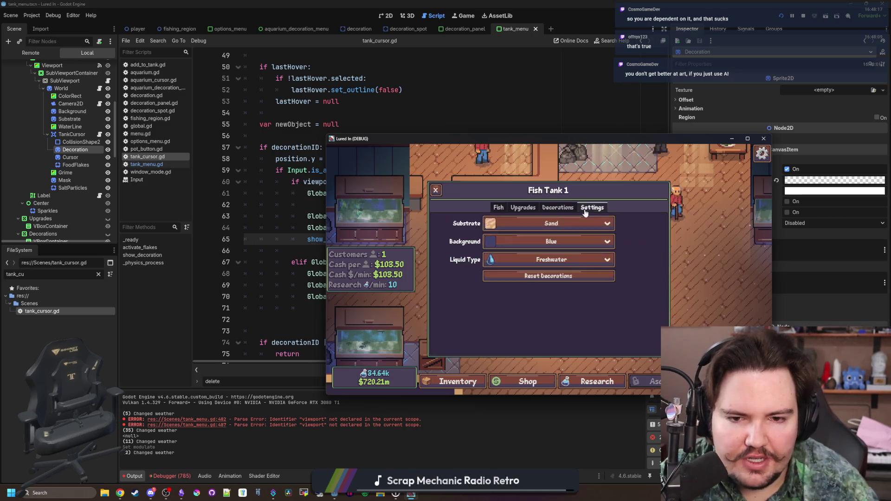
click(558, 207)
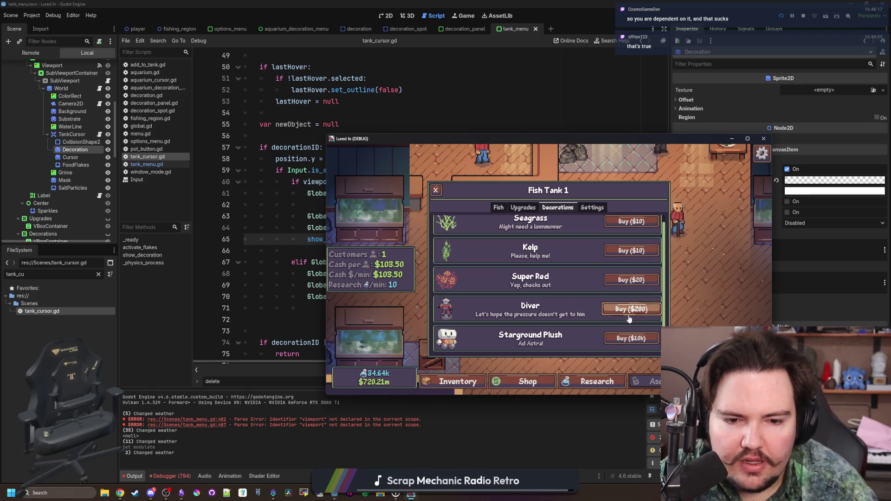
click(631, 339)
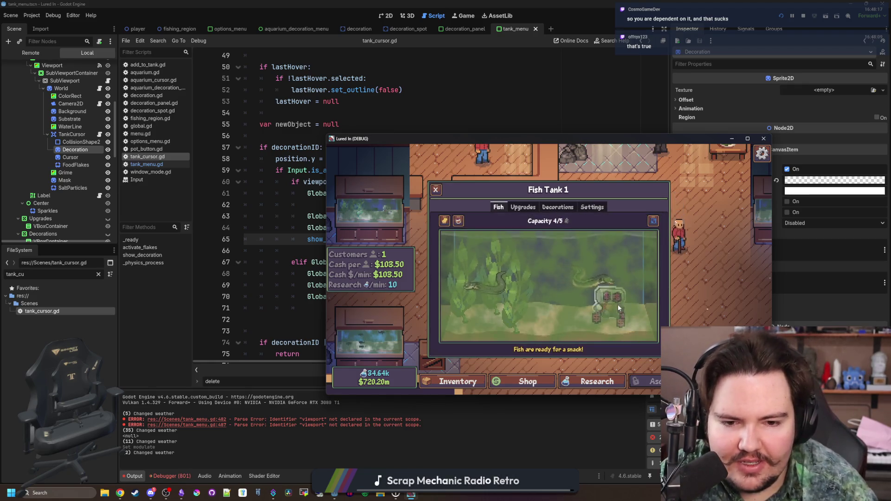
click(617, 304)
click(539, 313)
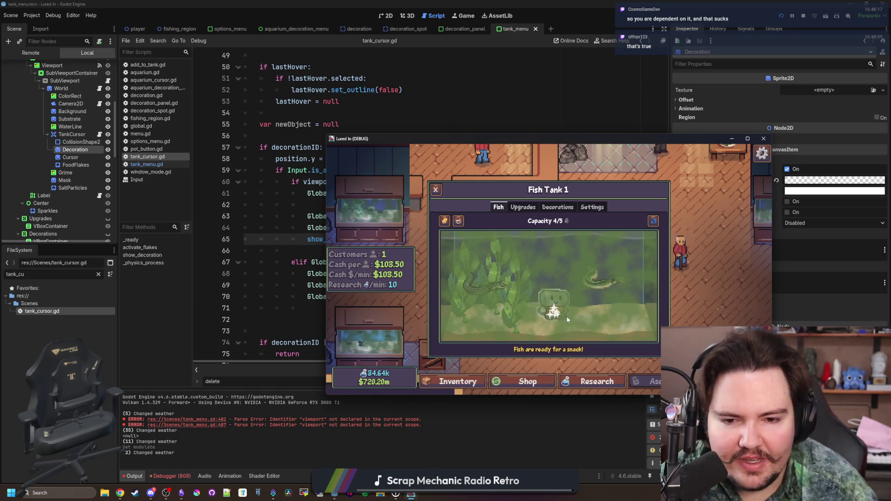
click(541, 312)
click(632, 307)
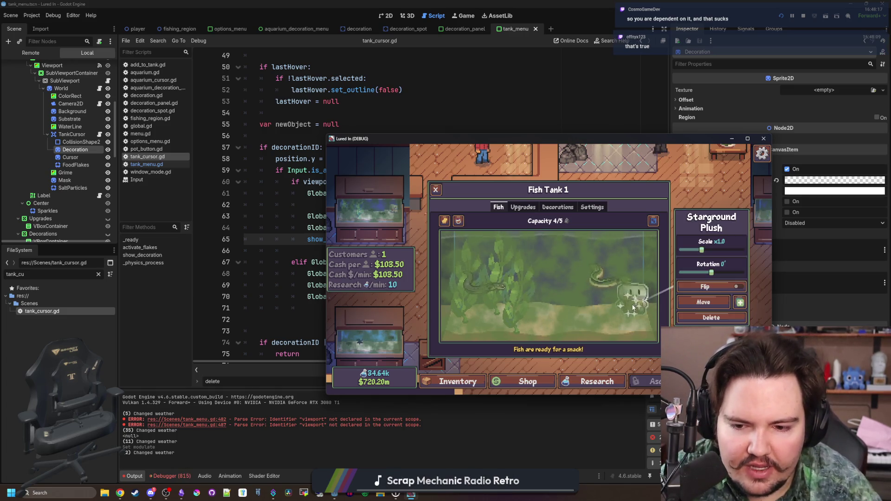
click(631, 308)
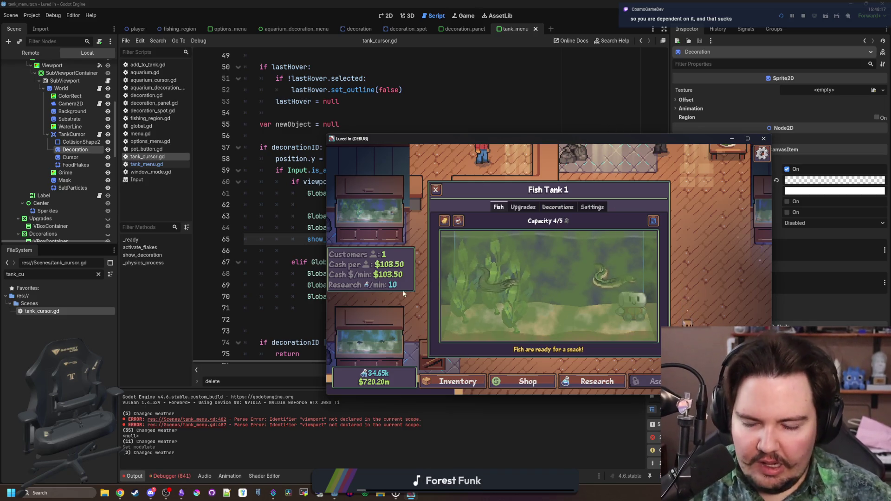
mouse_move(182, 493)
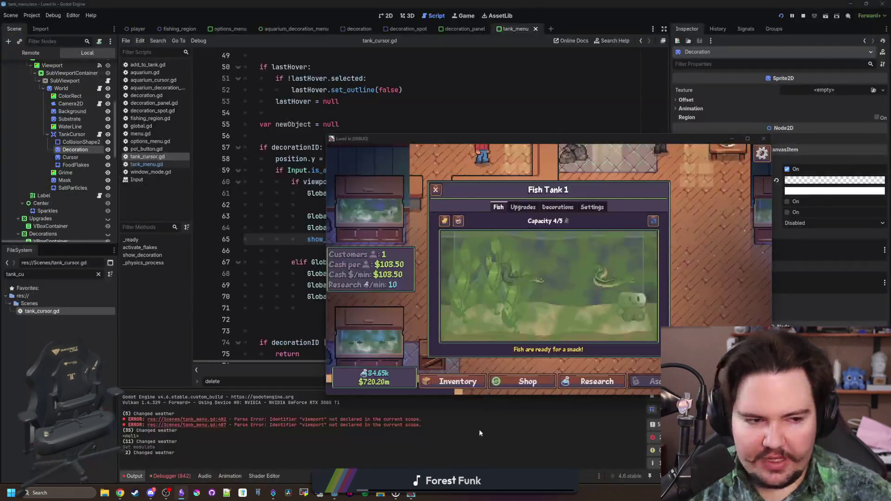
click(189, 464)
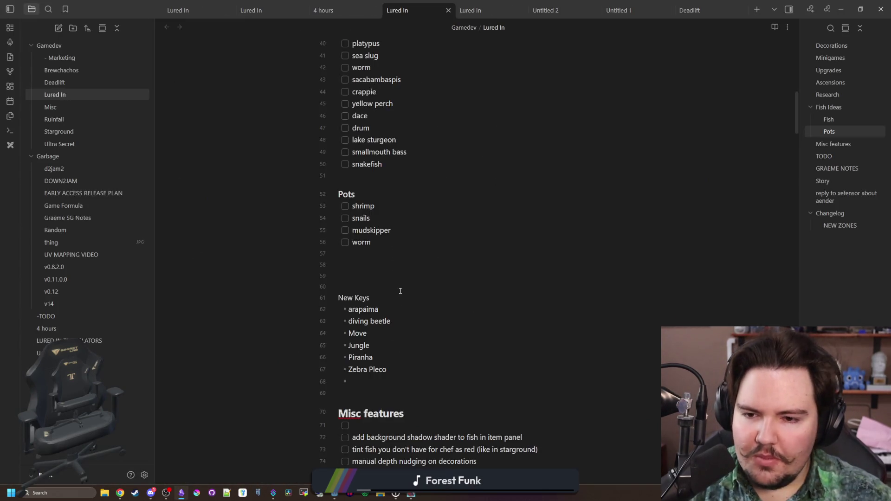
Scroll the Lured In note down to its Fish list and planned features like fish breeding.
scroll(400, 291, down, 20)
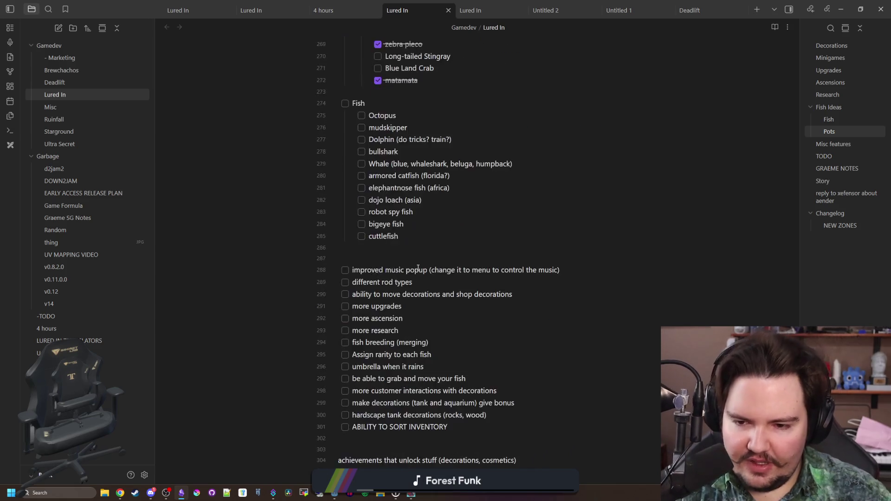
scroll(418, 269, down, 5)
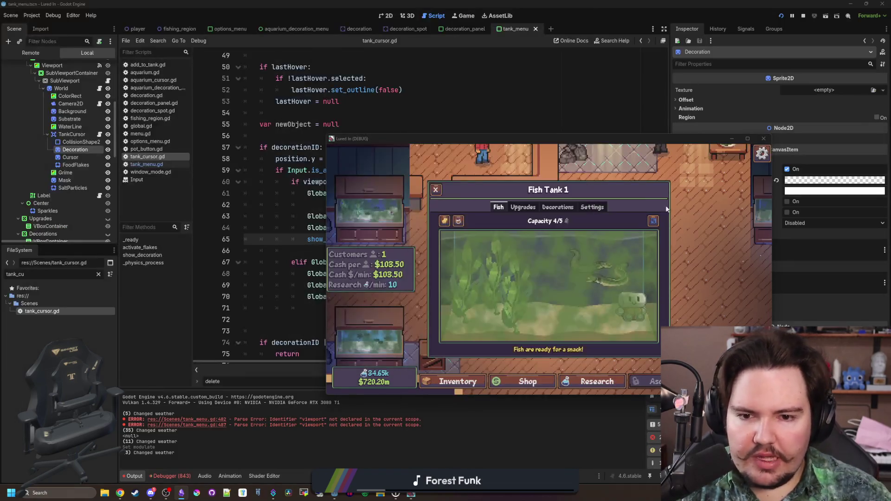
Maximize Lured In and scrub the algae from Fish Tank 1 with the sponge until the water is clear.
click(748, 138)
click(246, 154)
mouse_move(634, 157)
mouse_down()
mouse_move(857, 253)
mouse_move(59, 299)
mouse_move(633, 398)
mouse_up()
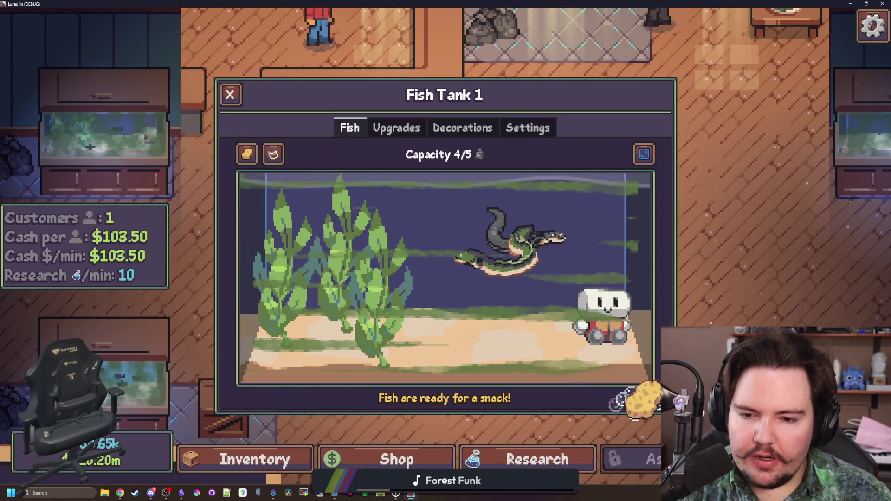
mouse_move(172, 353)
mouse_down()
mouse_move(564, 243)
mouse_move(567, 264)
mouse_up()
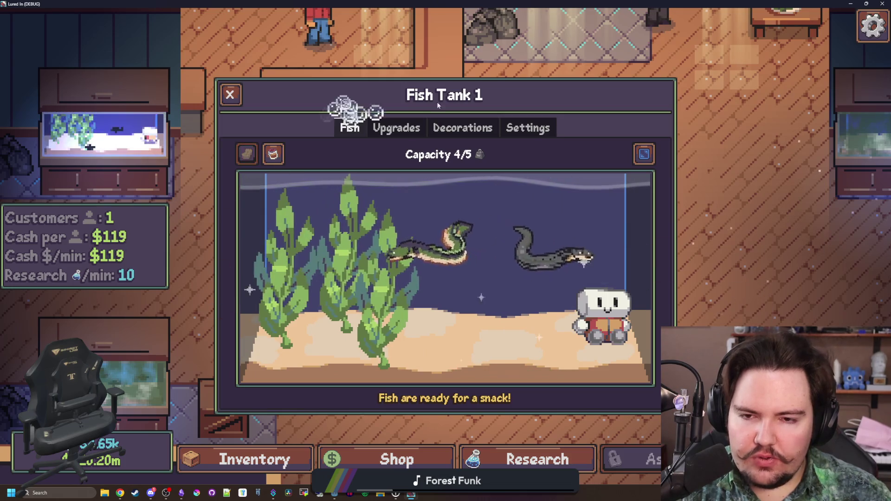
Buy a Kelp from the tank's Decorations, then move the game window aside to return to Godot.
click(472, 127)
click(603, 211)
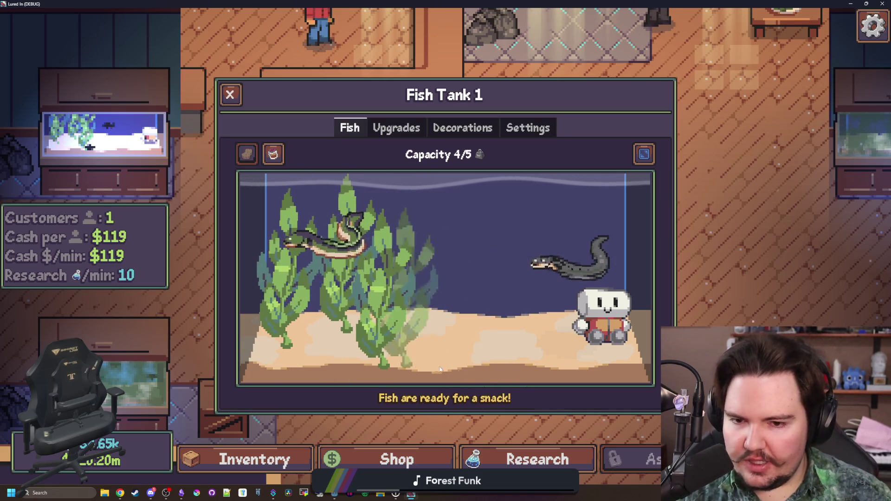
drag(514, 4, 398, 342)
click(292, 251)
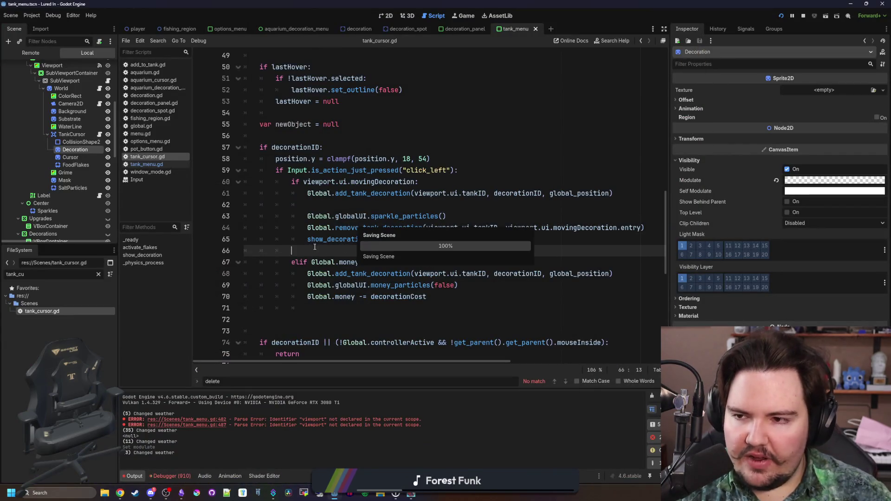
Filter the FileSystem by 'aquar' and open aquarium.tscn.
click(98, 275)
text(aq)
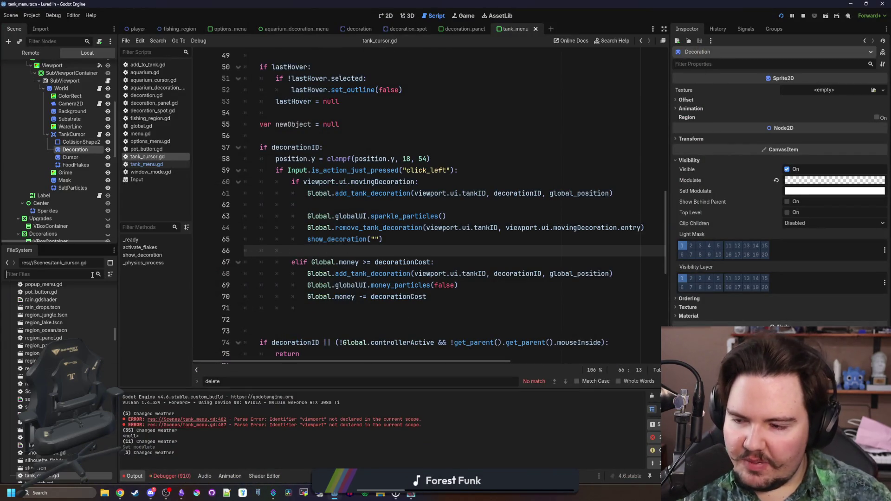
text(uar)
double_click(41, 319)
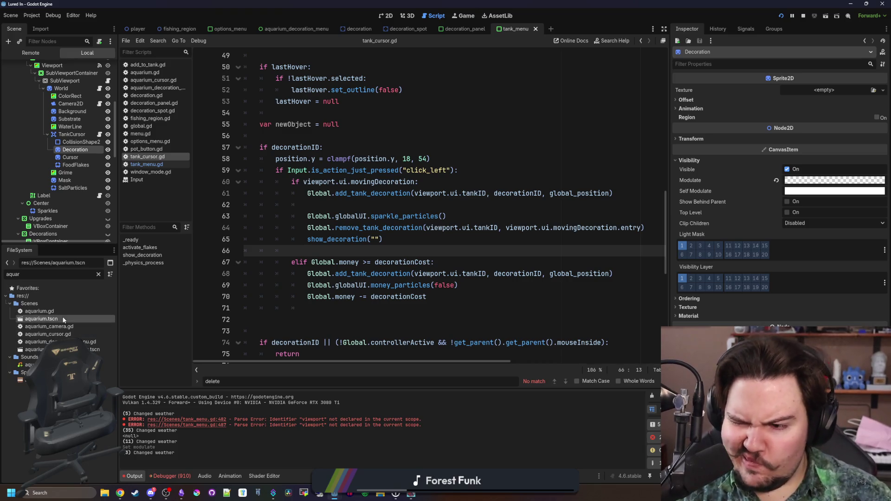
click(396, 248)
click(314, 216)
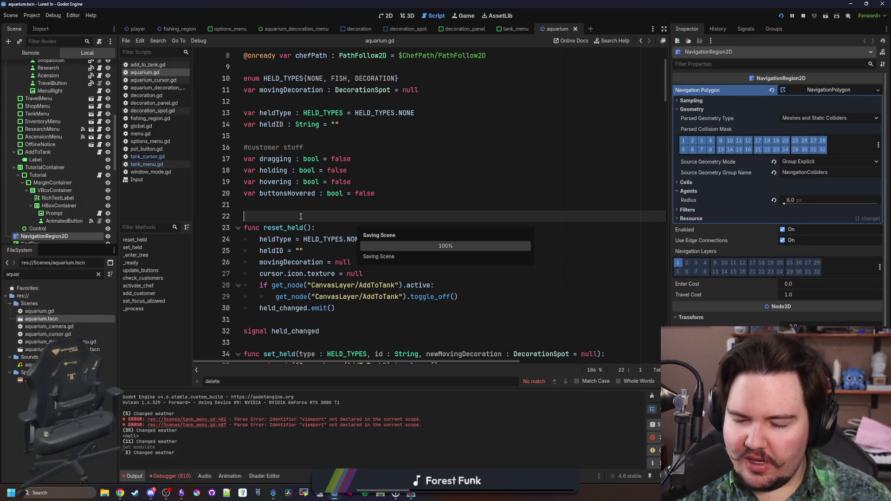
Switch to the 2D workspace to view the aquarium room layout and fish tanks.
click(386, 15)
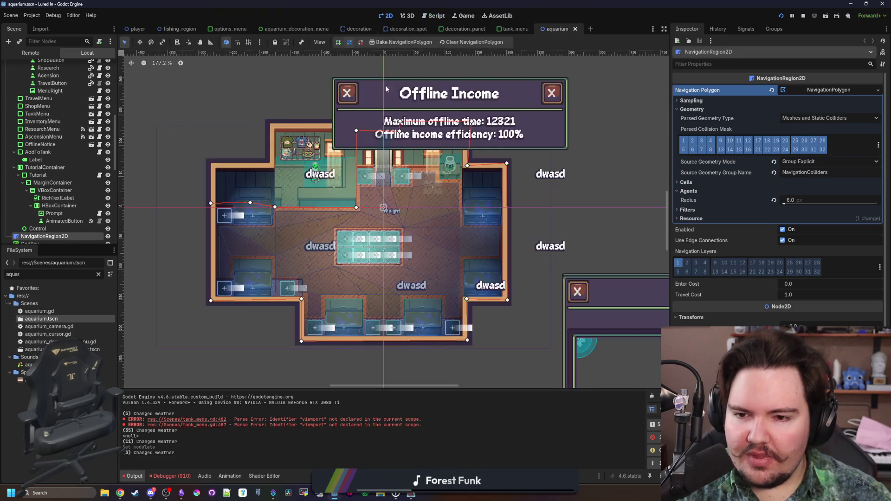
scroll(319, 199, up, 2)
scroll(39, 188, down, 3)
scroll(39, 188, down, 6)
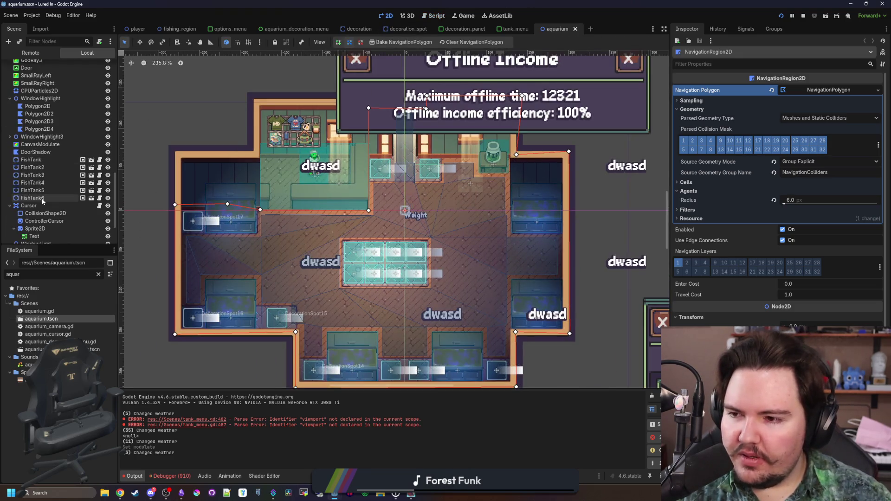
Select the cursor's Text node and filter the FileSystem to files matching 'tank'.
click(39, 176)
right_click(39, 182)
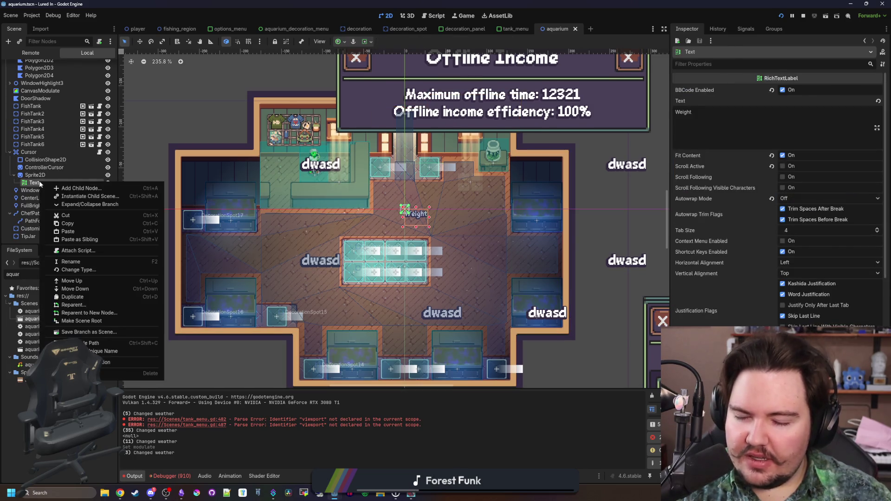
click(68, 221)
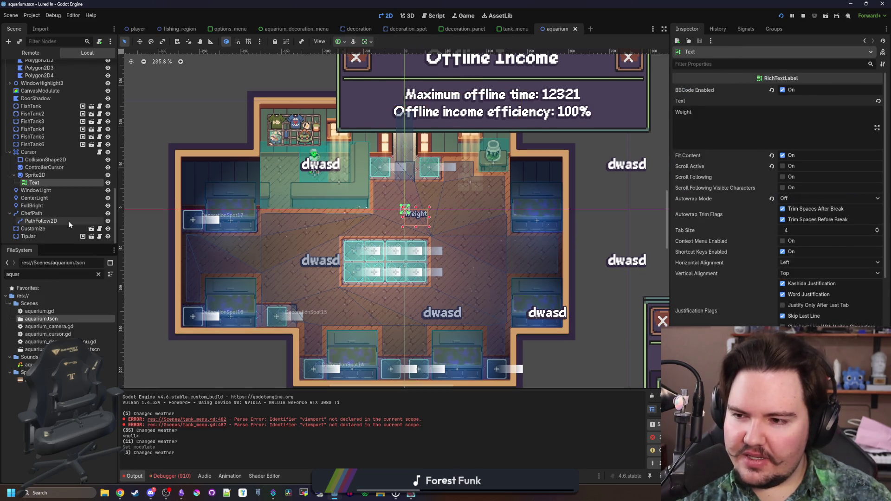
click(99, 274)
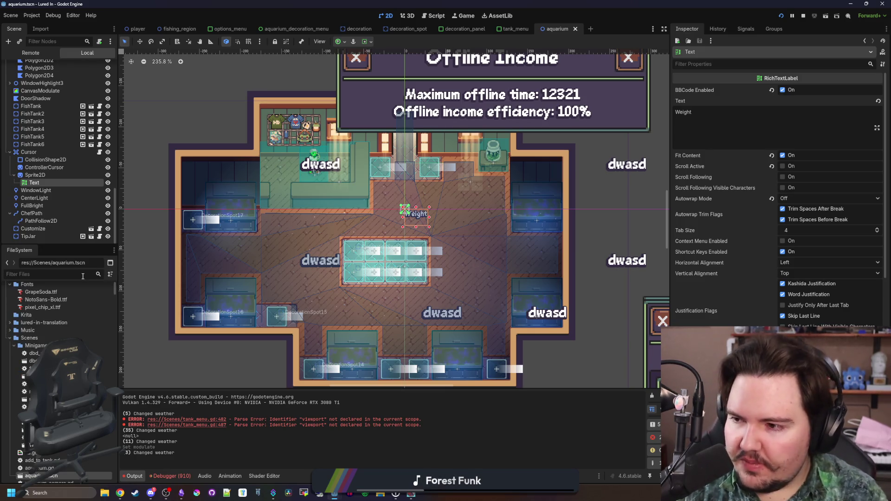
text(tank)
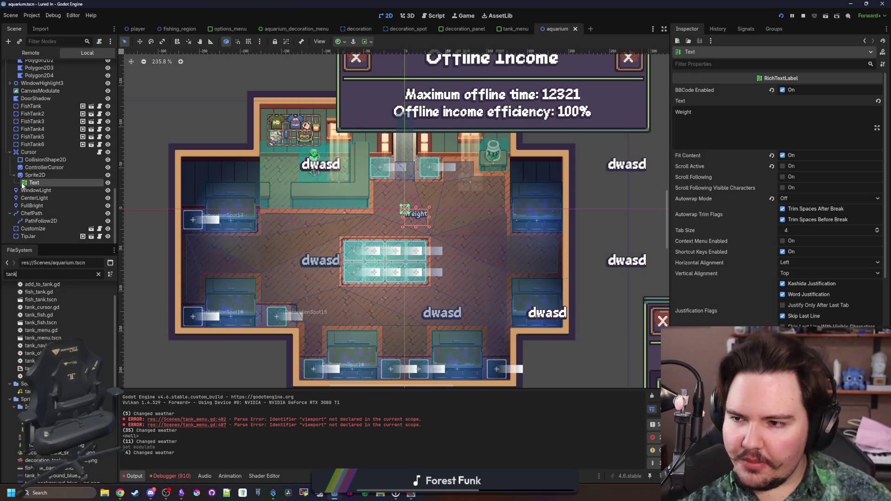
Copy the aquarium cursor's Text label node from the Scene dock.
right_click(38, 185)
click(61, 224)
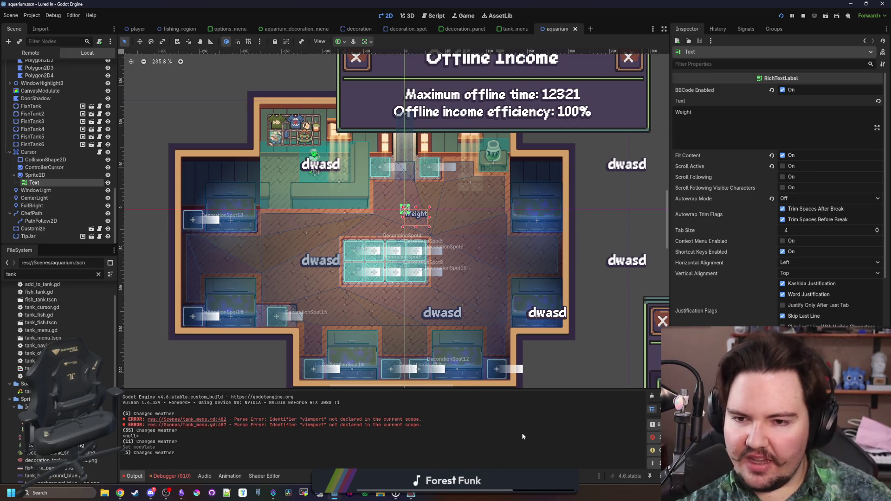
scroll(468, 235, up, 3)
Copy the Text label node again from the aquarium scene.
click(36, 190)
click(34, 183)
right_click(40, 185)
click(72, 223)
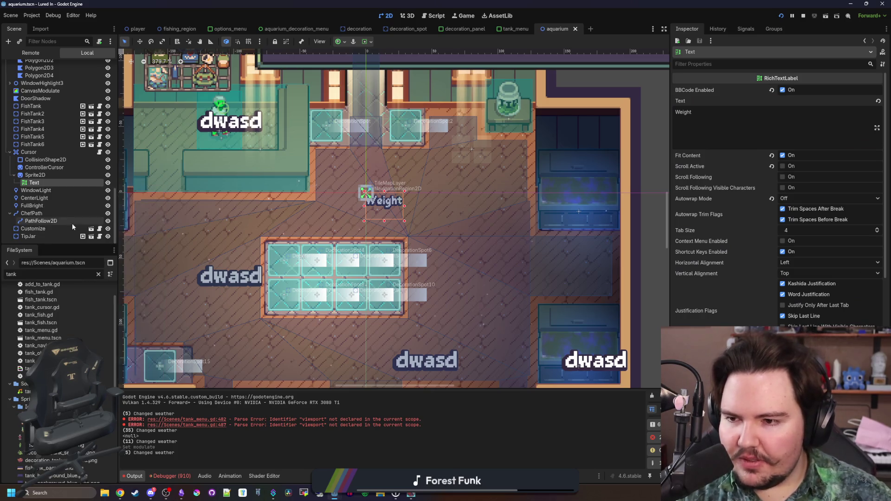
click(45, 198)
right_click(46, 184)
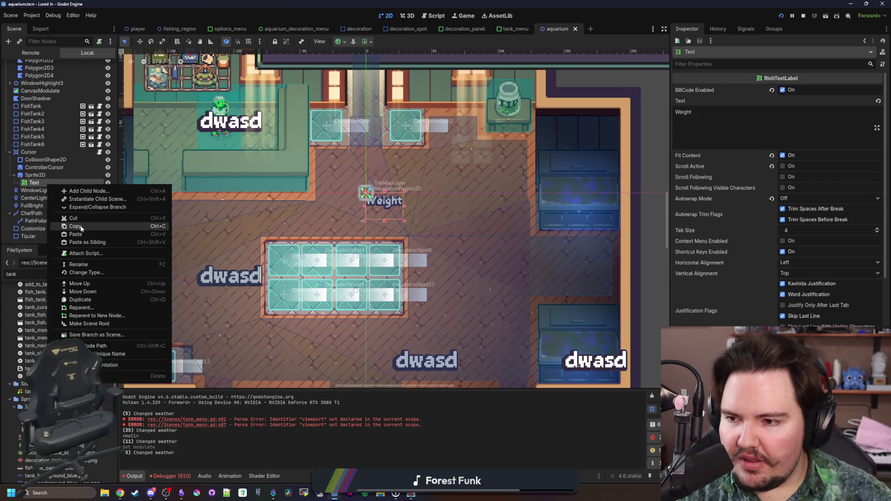
click(81, 228)
scroll(482, 286, down, 3)
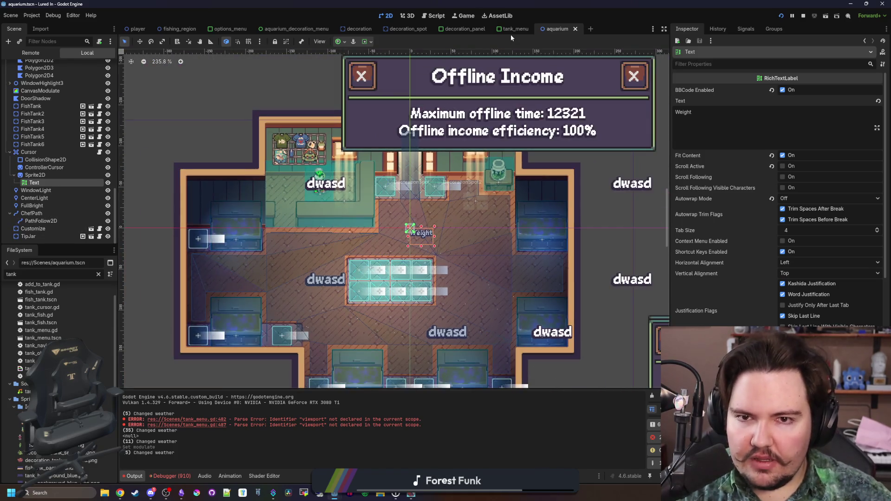
Paste the Text label under the Decoration node in tank_menu, then open tank_cursor.gd.
click(513, 29)
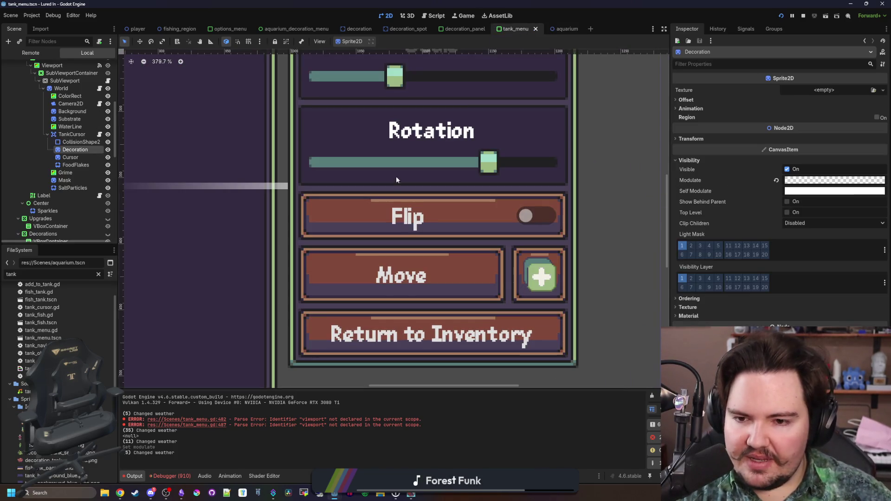
scroll(422, 229, down, 5)
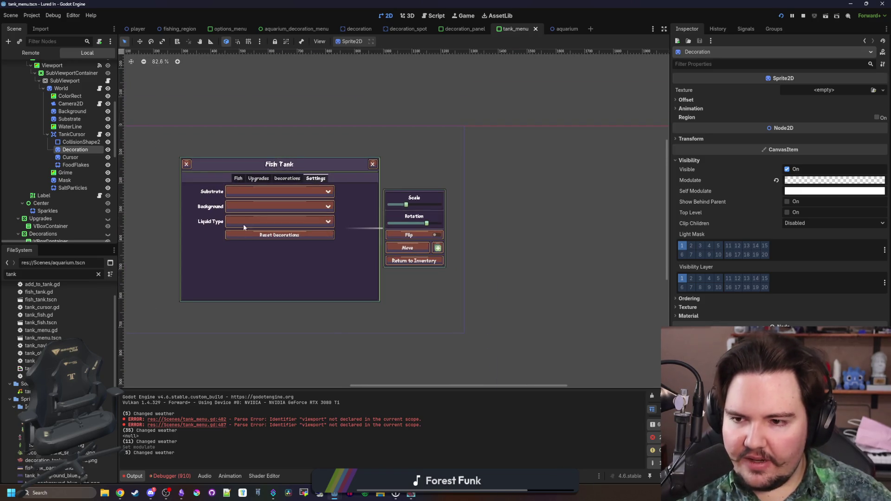
scroll(243, 224, up, 5)
right_click(79, 154)
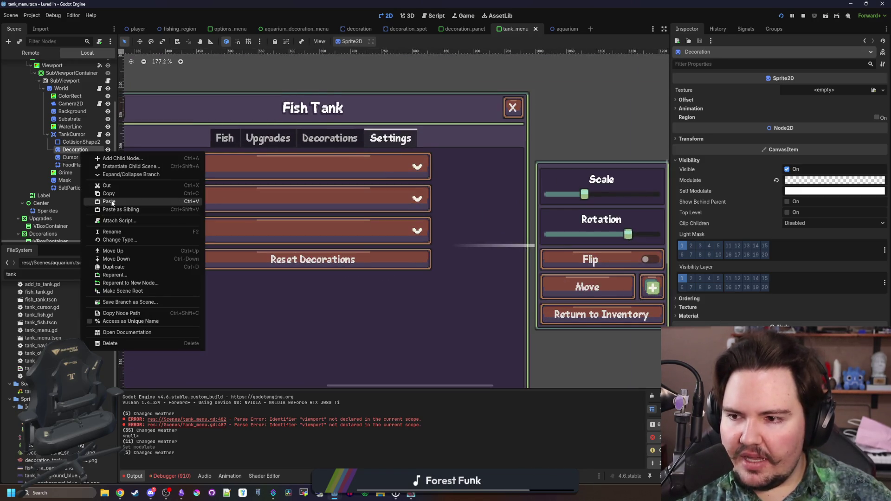
click(112, 203)
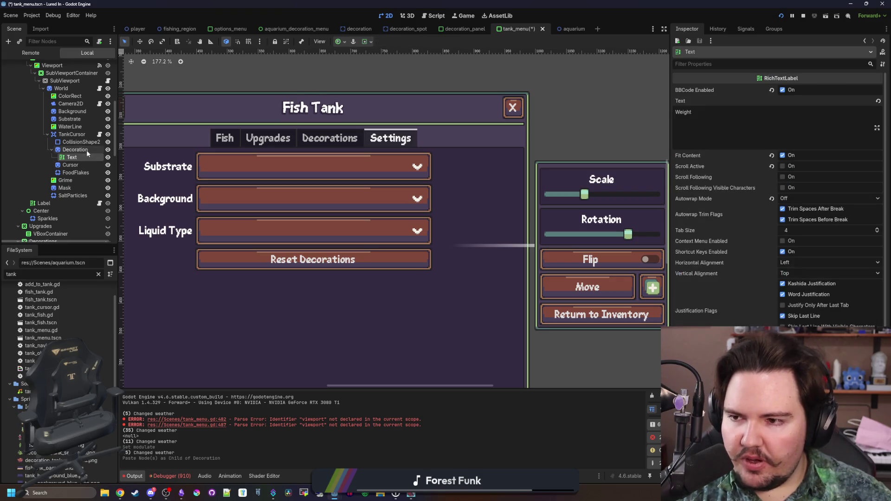
click(99, 134)
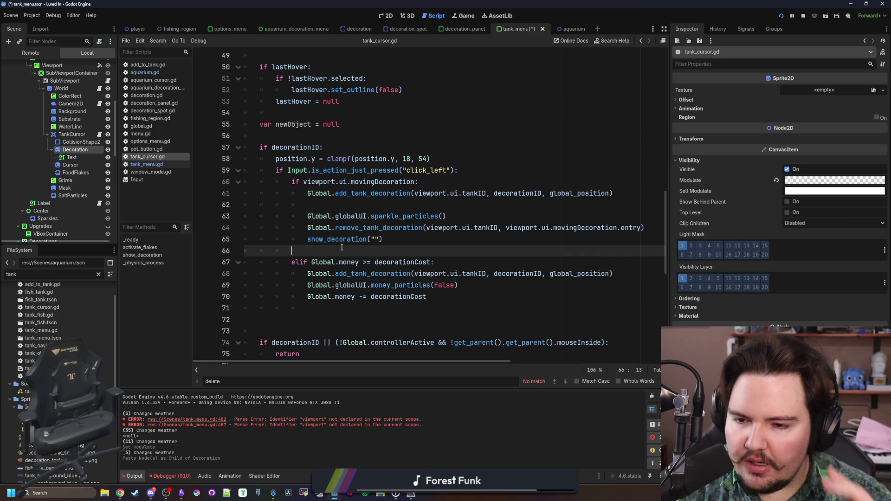
Remove the stray indentation and extra blank lines in tank_cursor.gd, then save it.
drag(301, 306, 244, 308)
key(BackSpace)
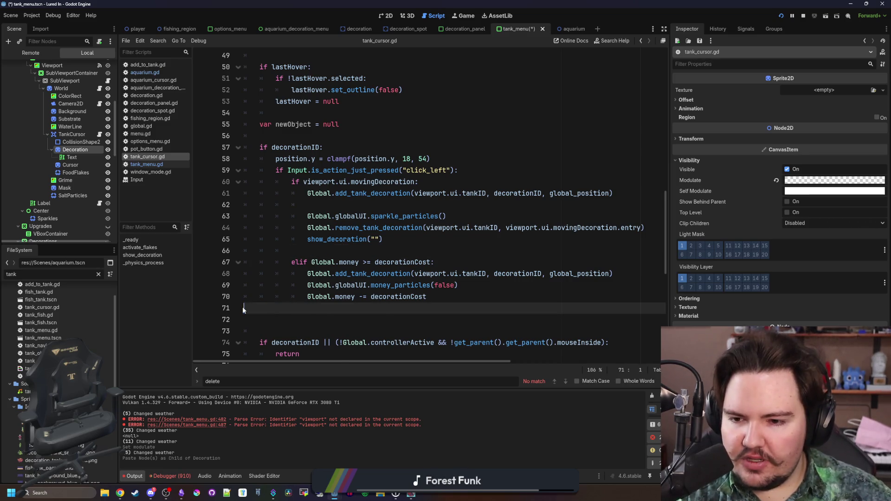
key(Delete)
key(Down)
key(BackSpace)
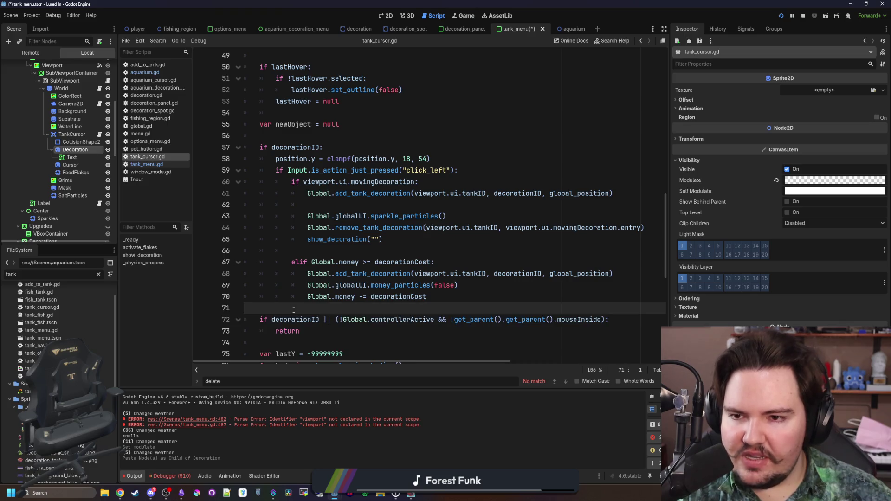
scroll(319, 250, down, 3)
scroll(325, 257, down, 6)
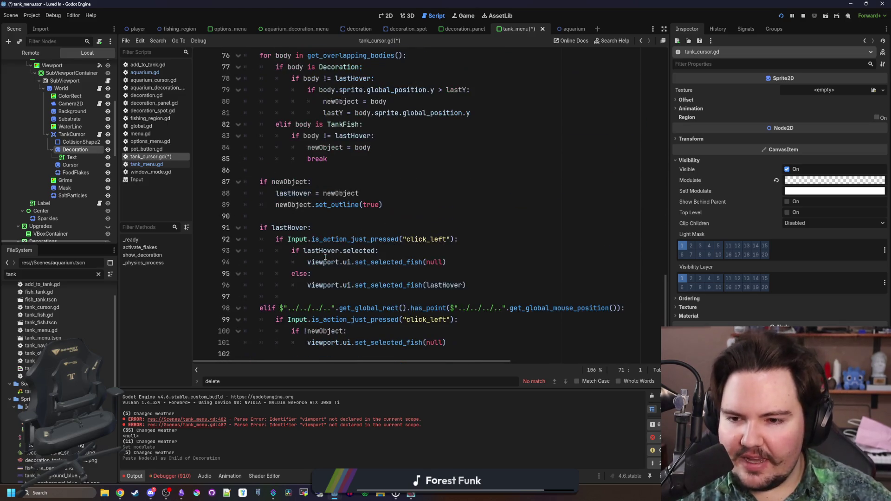
scroll(317, 283, up, 19)
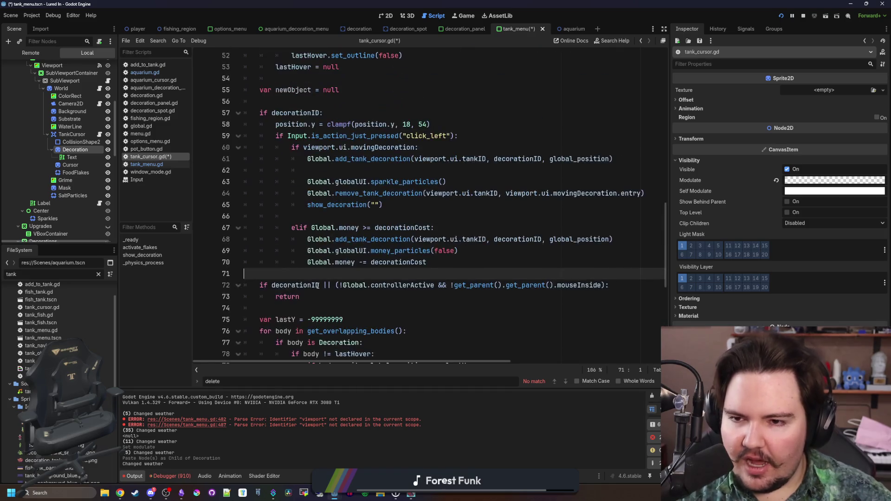
scroll(317, 279, up, 6)
click(321, 228)
scroll(322, 139, down, 3)
click(322, 139)
key(ctrl+s)
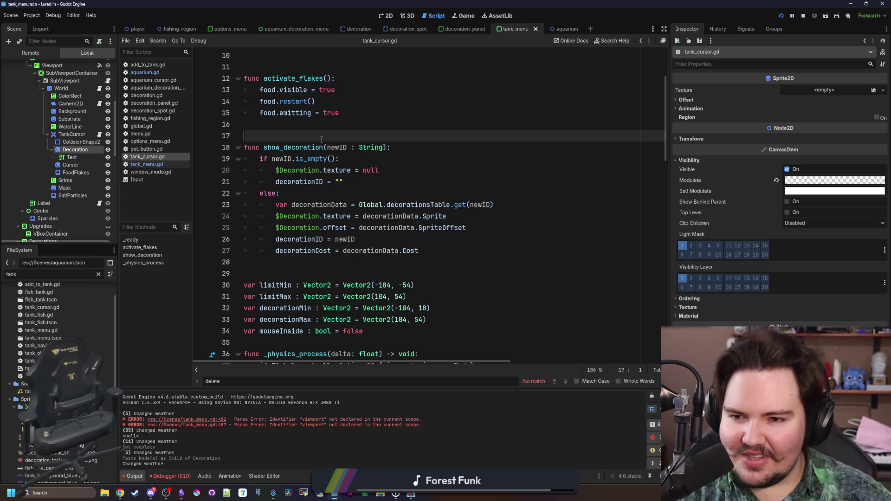
Make show_decoration set $Decoration/Text.text to "" for empty IDs and begin a $Decoration/Text line in the else branch.
click(293, 199)
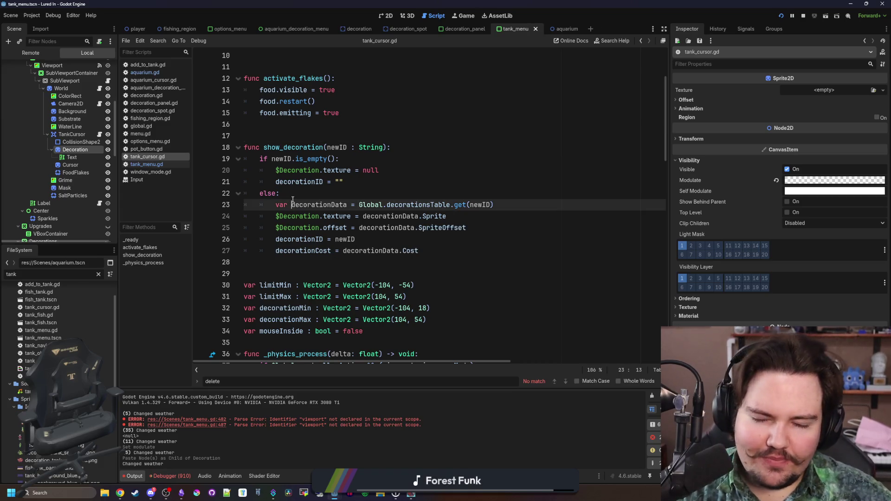
key(Return)
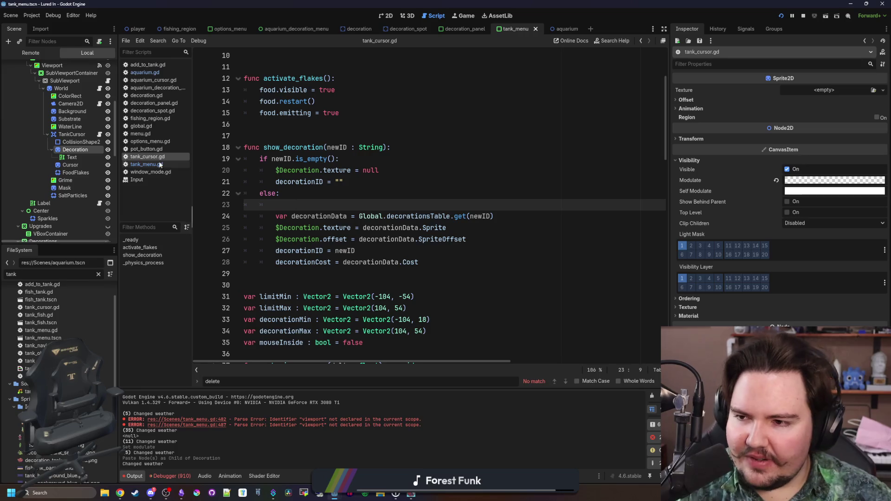
mouse_move(74, 157)
mouse_down()
mouse_move(286, 204)
mouse_move(284, 182)
mouse_move(287, 204)
mouse_up()
key(ctrl+c)
click(360, 158)
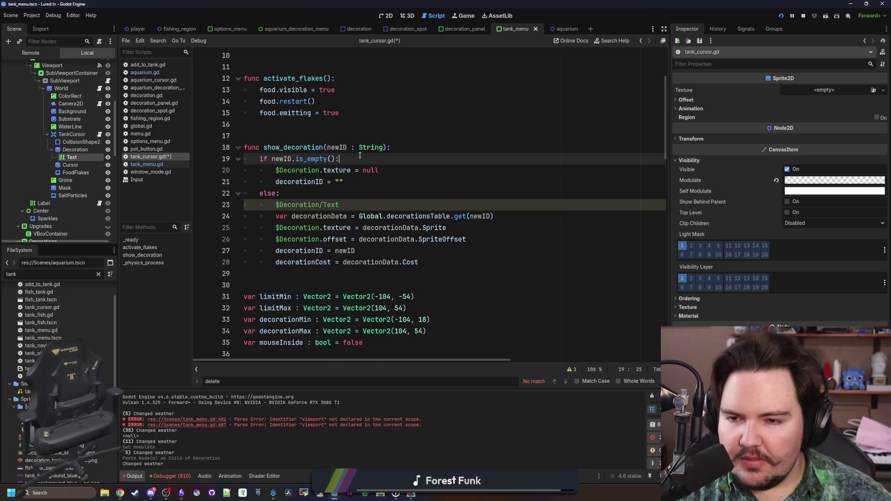
key(Return)
key(ctrl+v)
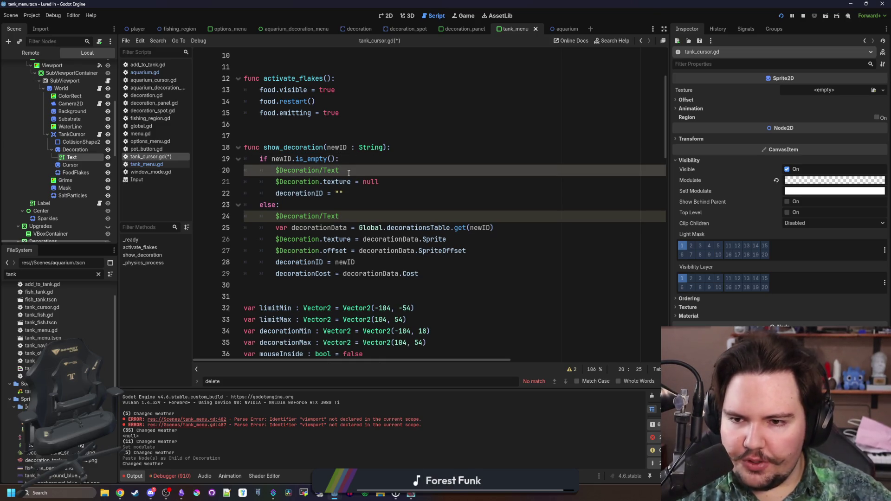
text(text = :")
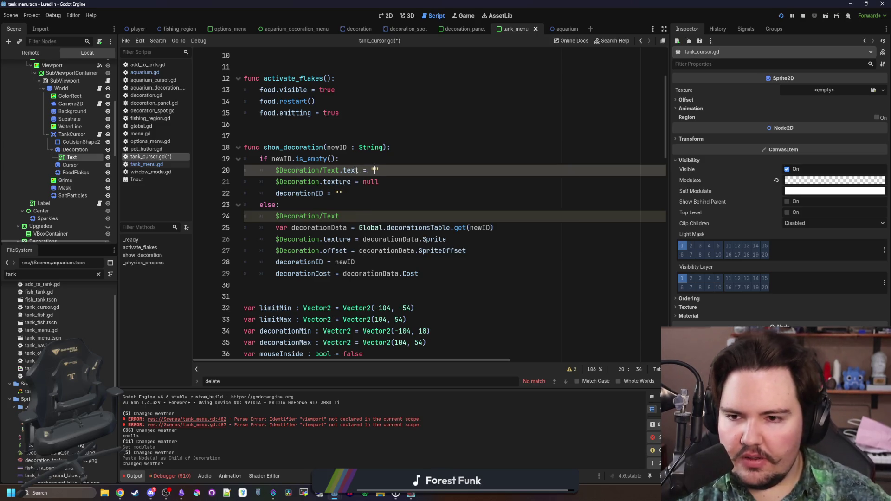
click(368, 219)
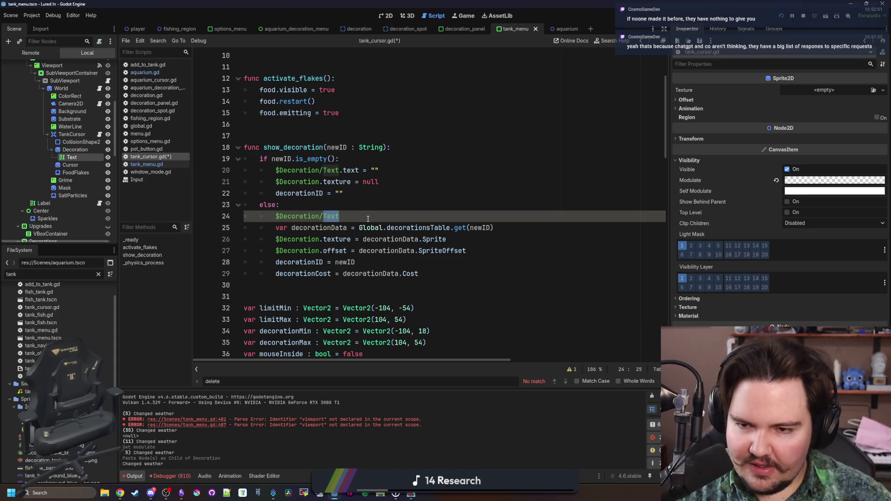
Set the else branch's $Decoration/Text.text to "[color=red][/color]" and save tank_cursor.gd.
text(.te)
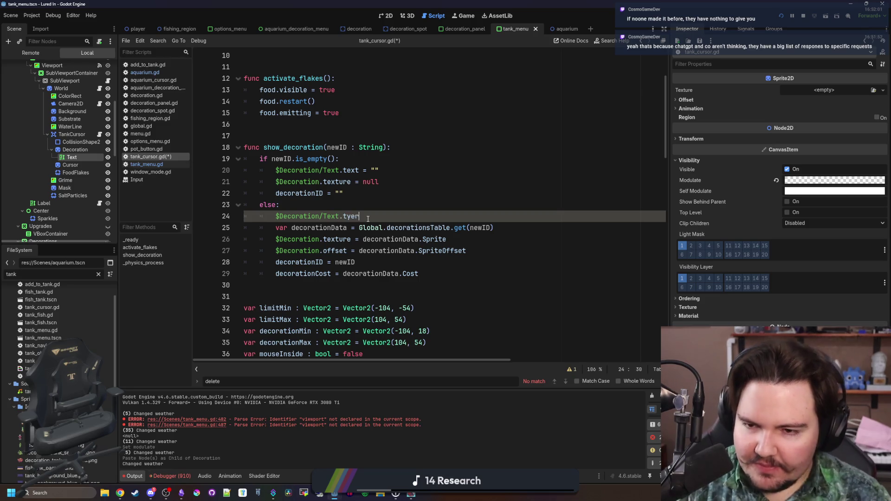
text(xt = "")
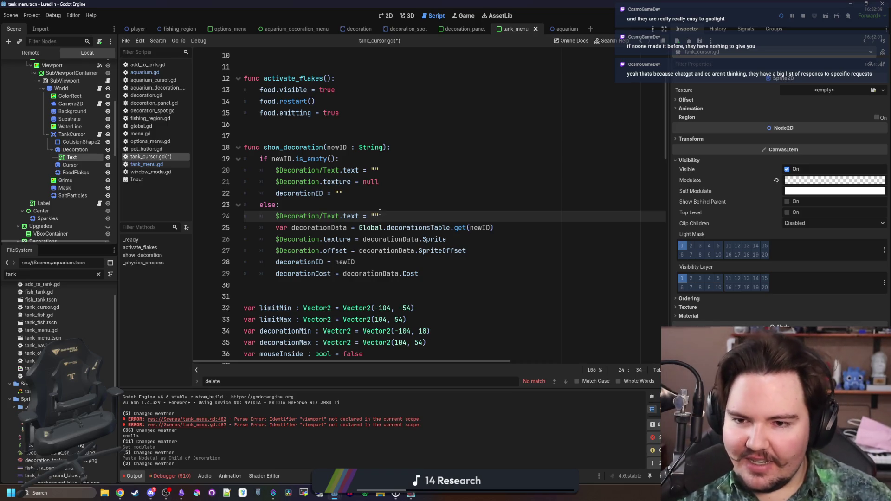
text([])
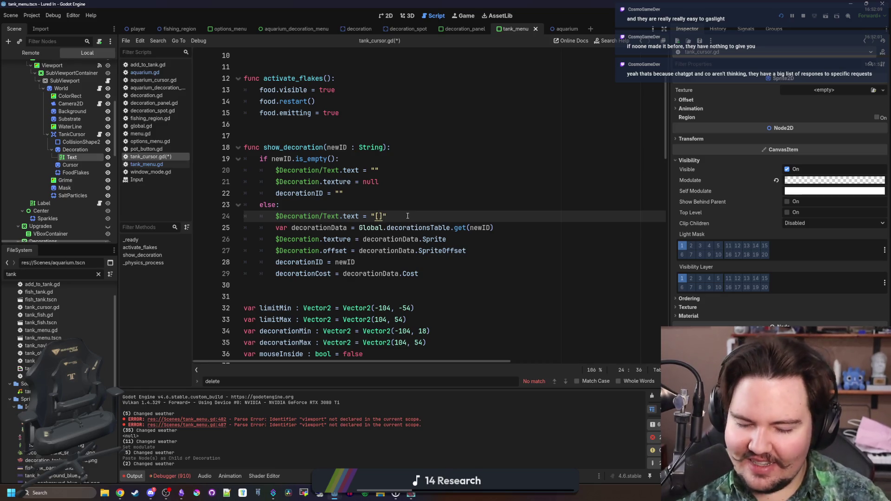
text([color=red][)
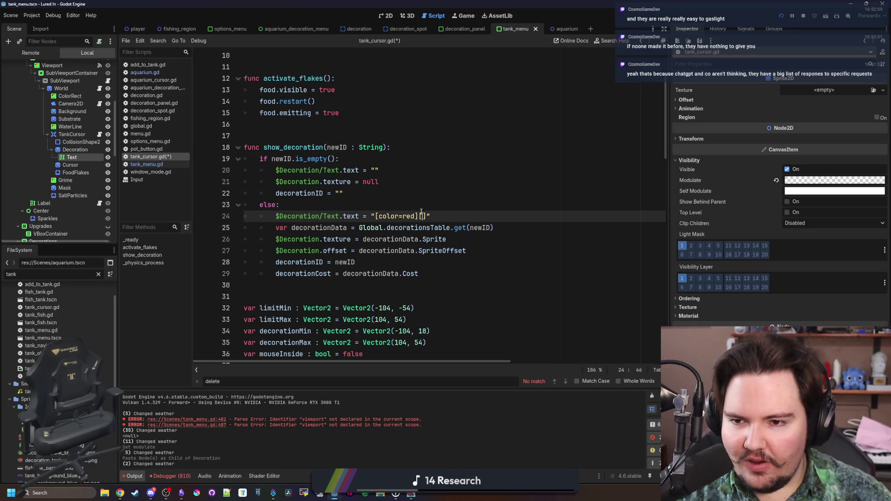
text(/color)
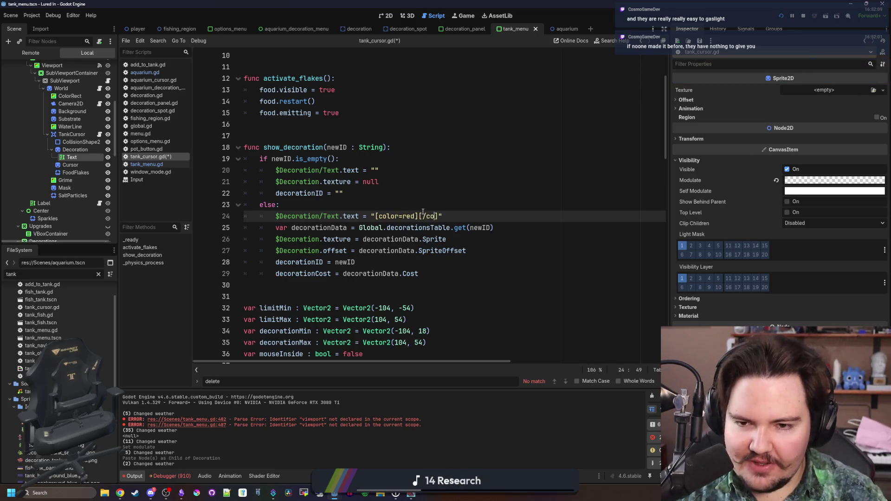
scroll(423, 212, right, 3)
click(297, 193)
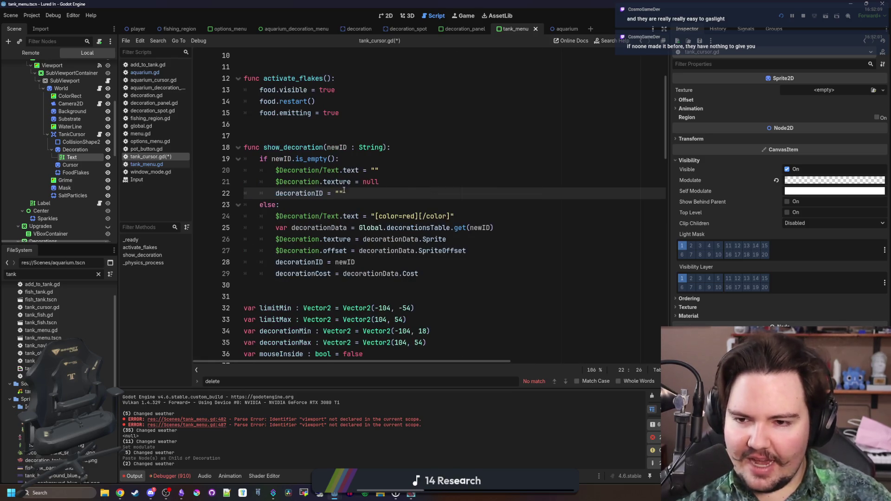
click(298, 206)
key(ctrl+s)
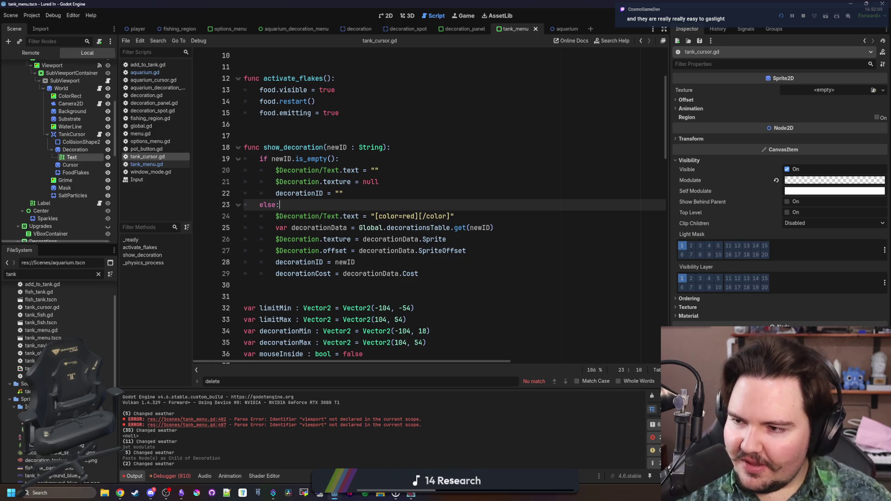
Review the show_decoration lines, then open aquarium.gd.
click(325, 194)
click(303, 205)
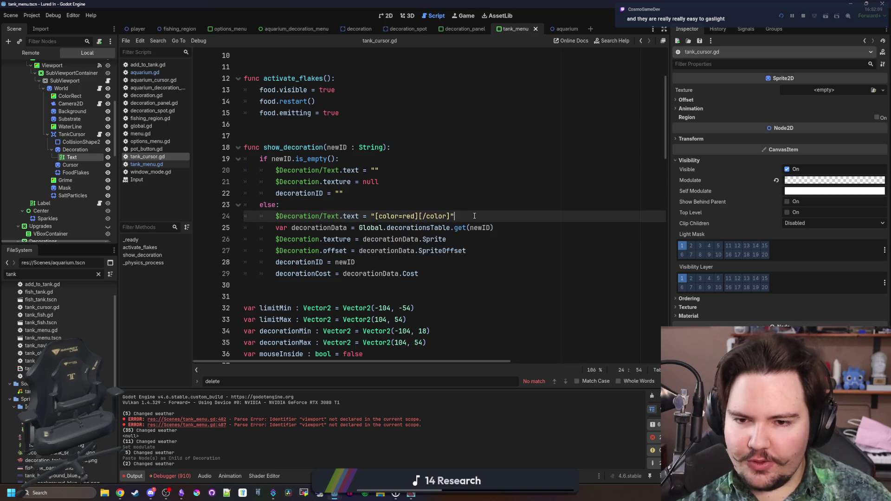
click(337, 181)
click(336, 204)
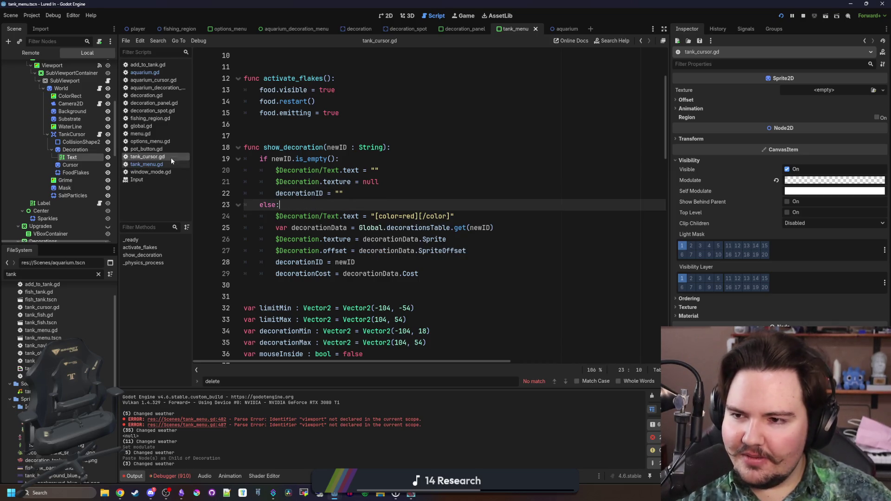
click(145, 73)
Scroll through aquarium.gd to review its code.
scroll(391, 228, down, 6)
scroll(391, 228, down, 19)
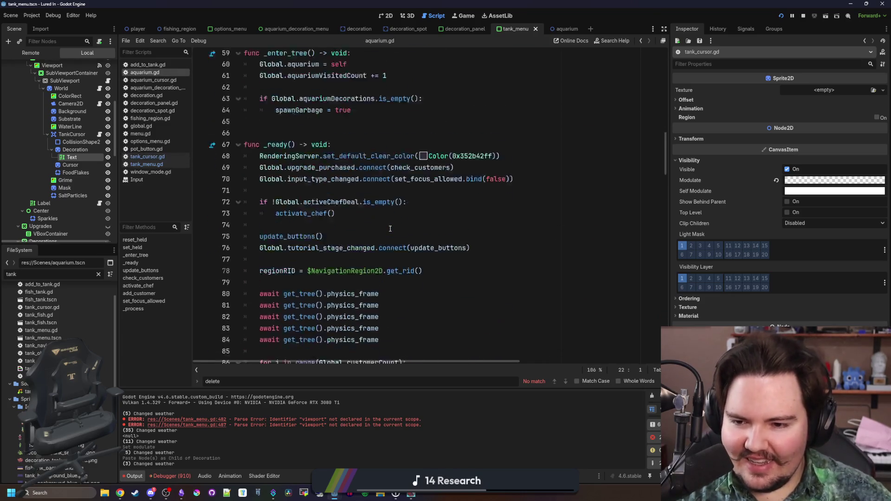
scroll(526, 154, down, 16)
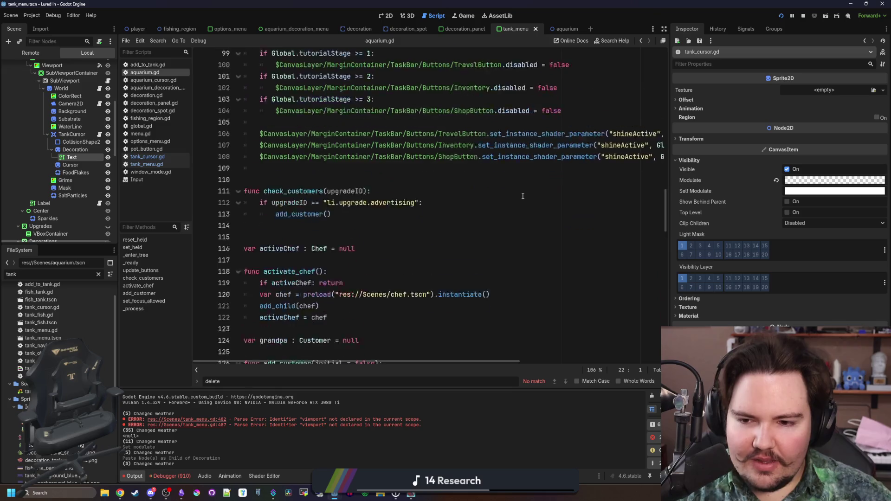
scroll(523, 196, down, 11)
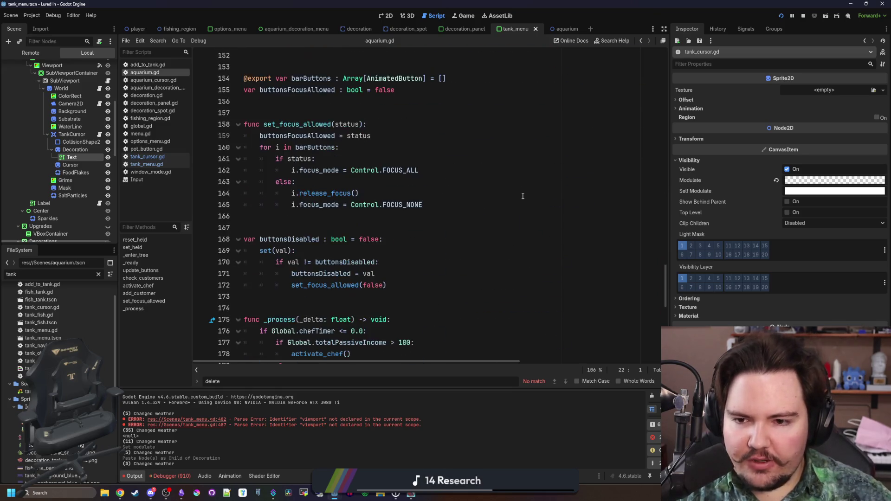
click(520, 205)
scroll(506, 204, down, 6)
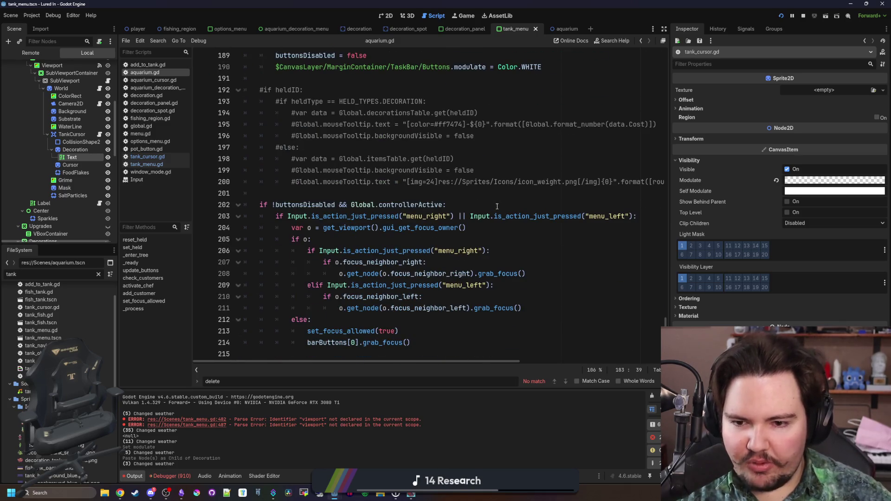
scroll(498, 207, up, 18)
scroll(386, 175, up, 20)
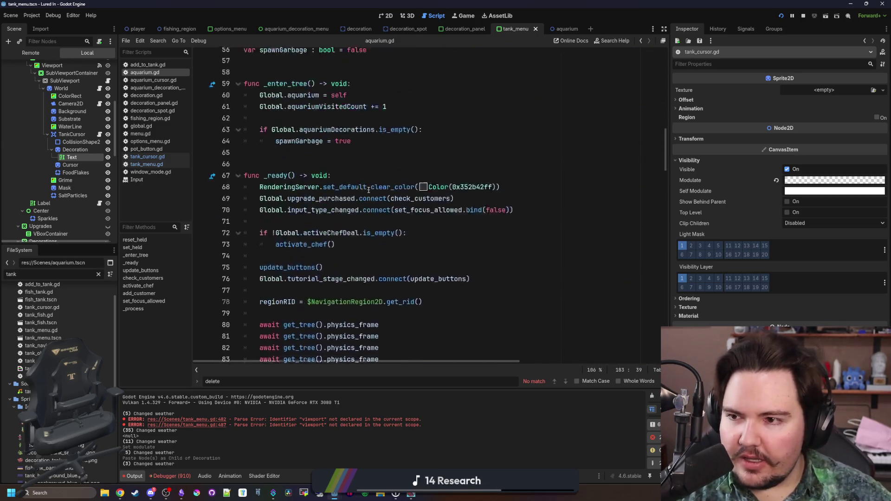
click(300, 228)
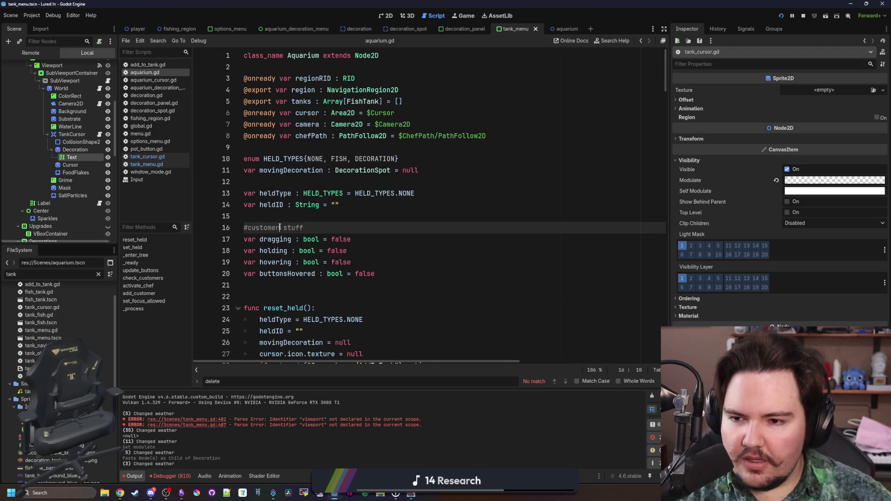
click(297, 217)
Open tank_menu.gd at its accept_liquid_change function and focus the FileSystem filter.
click(158, 157)
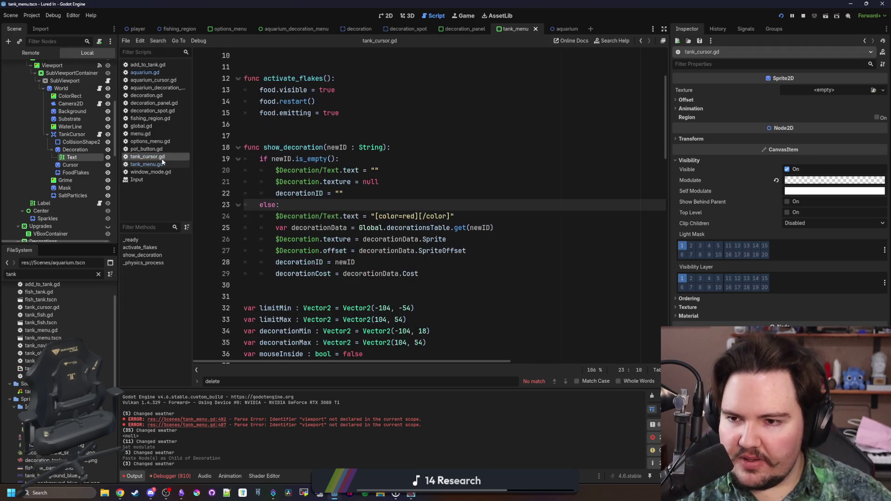
click(156, 165)
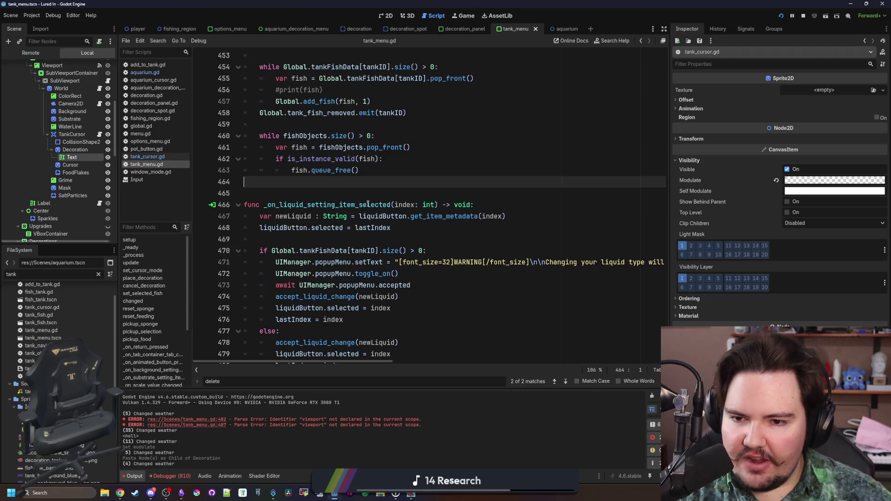
click(399, 297)
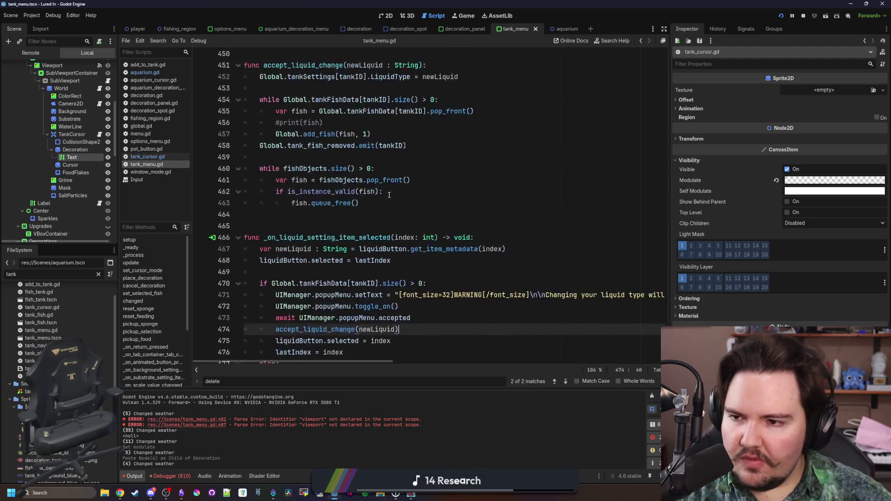
scroll(389, 195, up, 1)
click(389, 193)
click(99, 274)
Open aquarium_cursor.gd and select the red cost label format expression in set_cursor_data.
text(aquar)
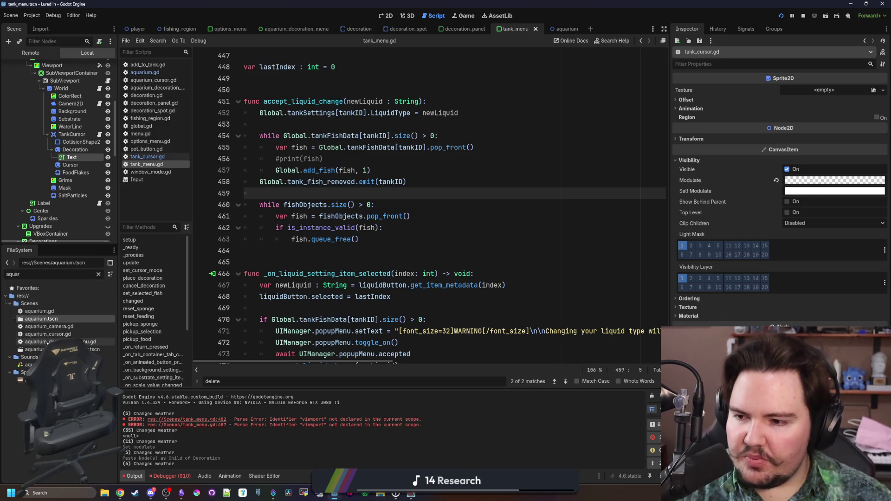
double_click(70, 336)
click(361, 228)
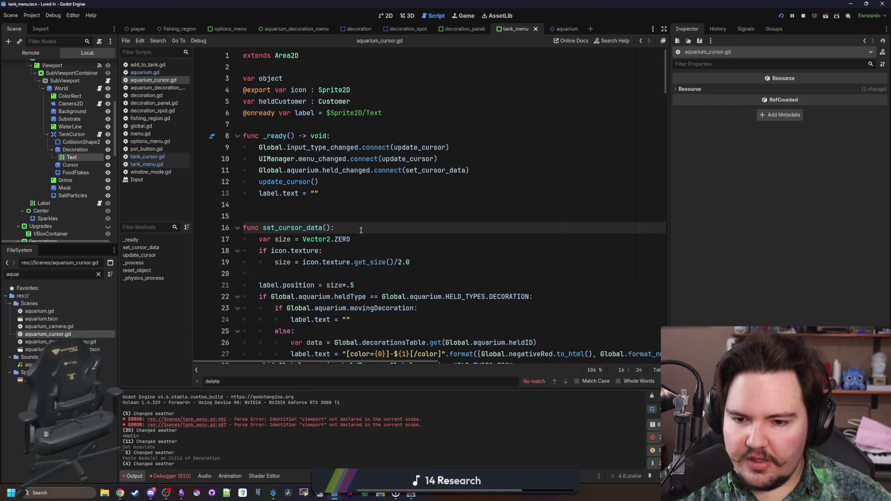
scroll(361, 230, down, 3)
click(427, 218)
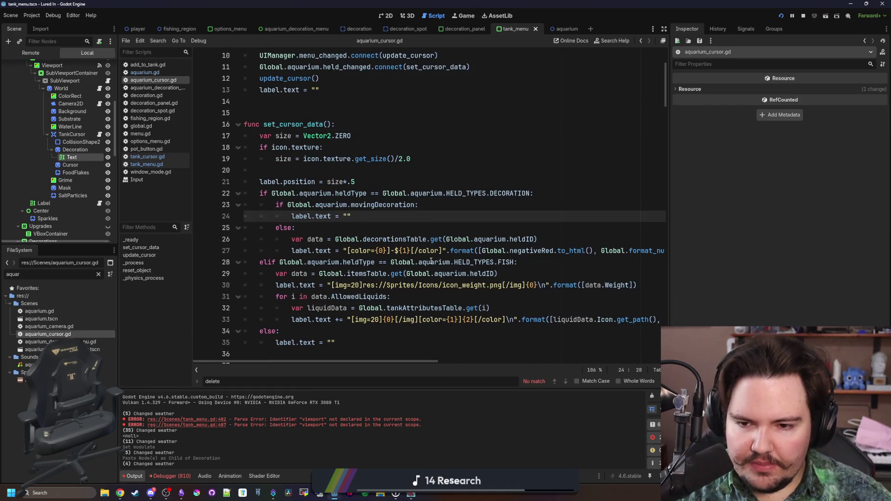
drag(346, 251, 747, 251)
key(ctrl+c)
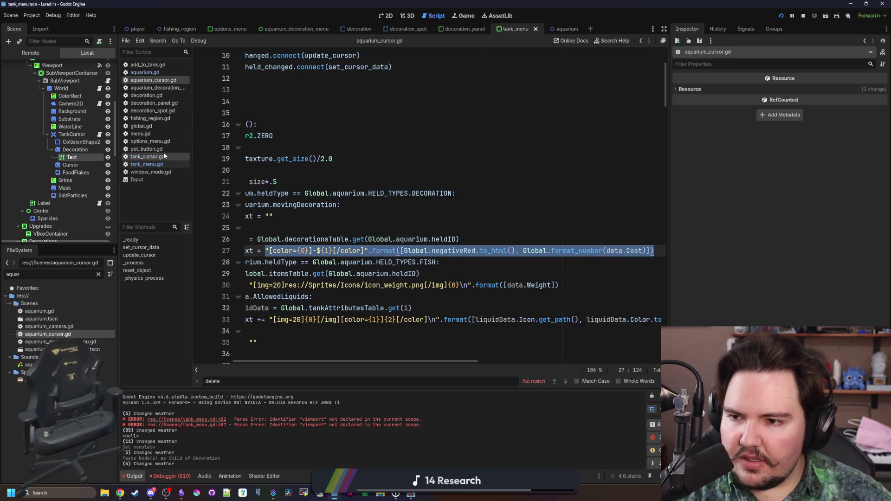
Replace the plain red label string in tank_cursor.gd's show_decoration with the cost format expression.
click(164, 154)
drag(458, 214, 374, 211)
key(ctrl+v)
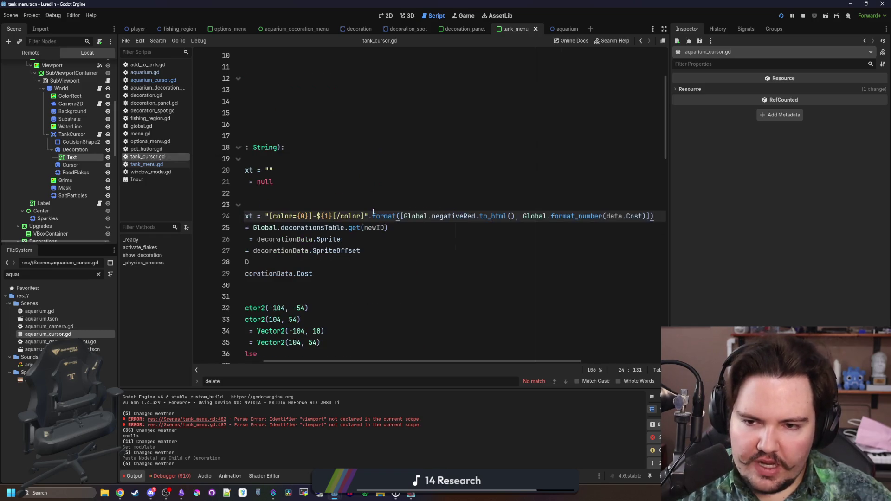
scroll(373, 212, left, 5)
scroll(395, 215, right, 6)
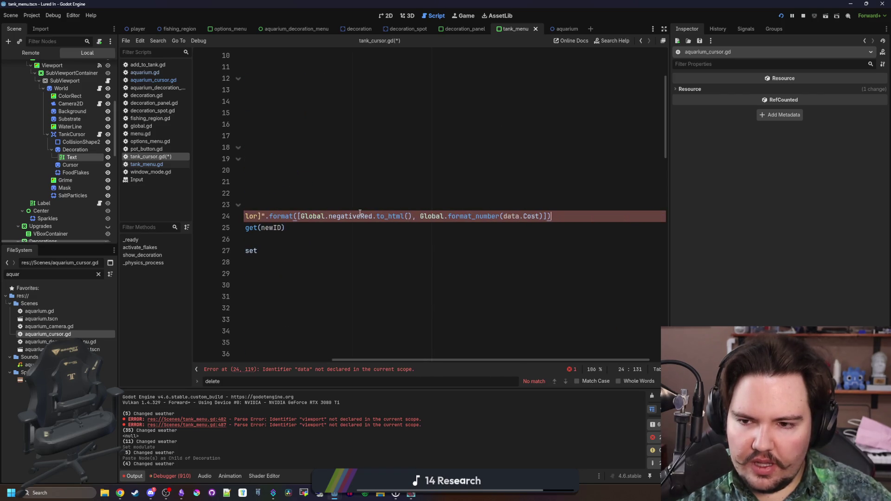
scroll(511, 216, left, 6)
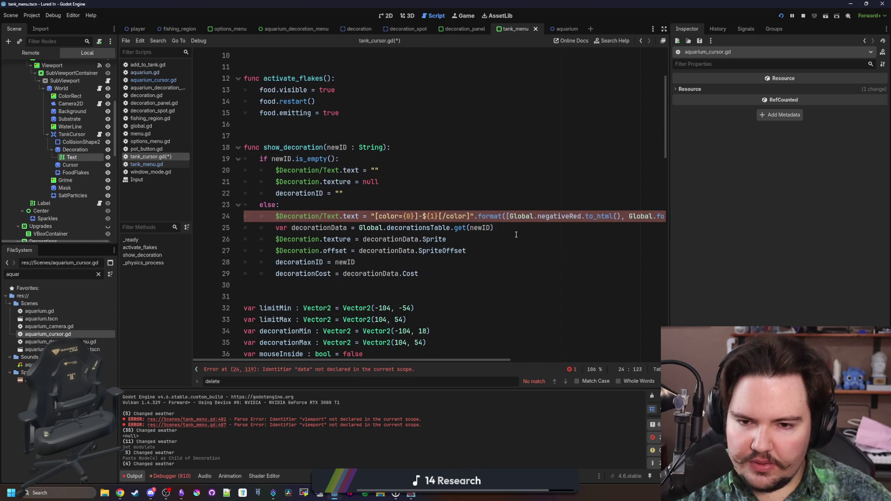
Move the decorationData lookup line above the label assignment.
drag(516, 235, 307, 225)
key(ctrl+x)
key(Up)
key(Up)
key(End)
key(Return)
key(ctrl+v)
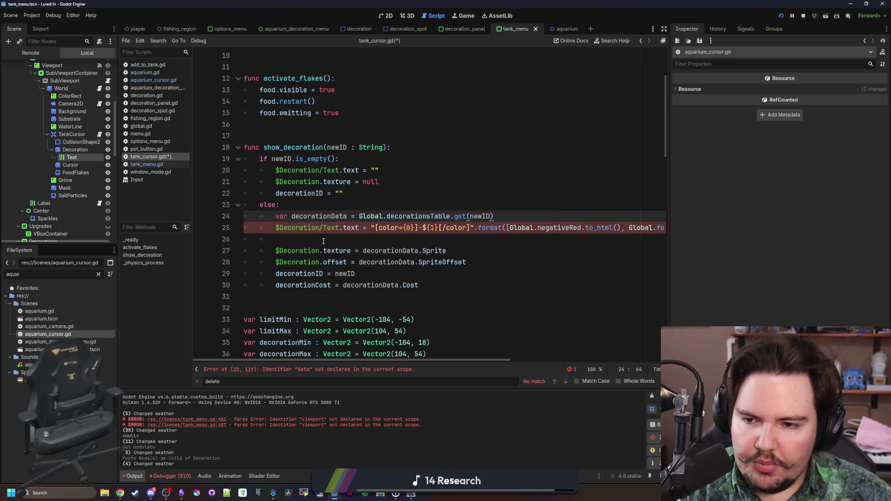
key(Down)
key(End)
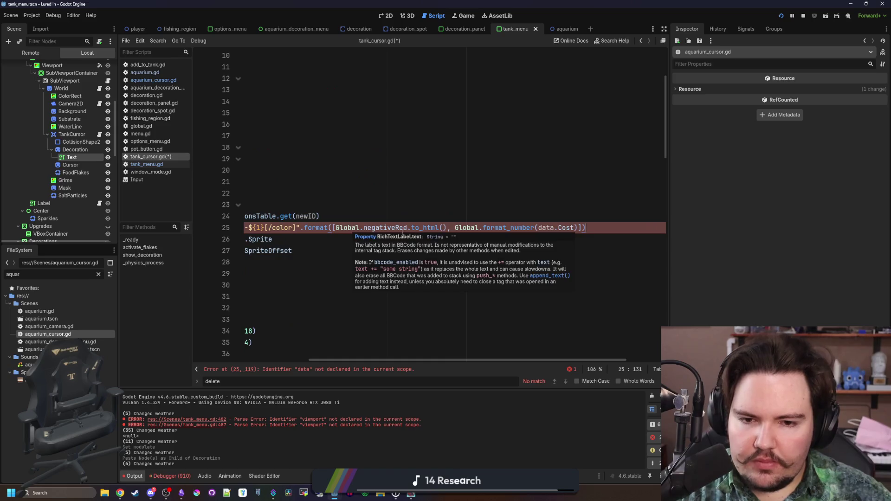
Point the cost expression at decorationData, fix its spelling, and save the script.
double_click(553, 228)
text(decorati)
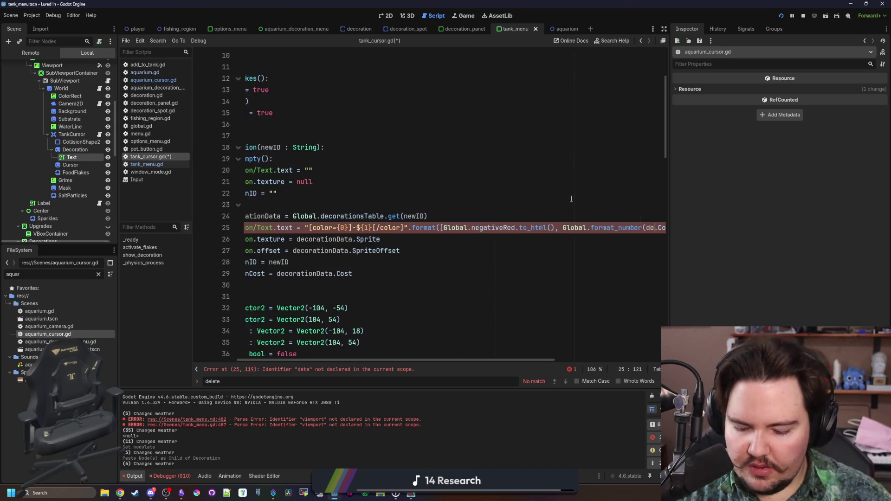
text(oDa)
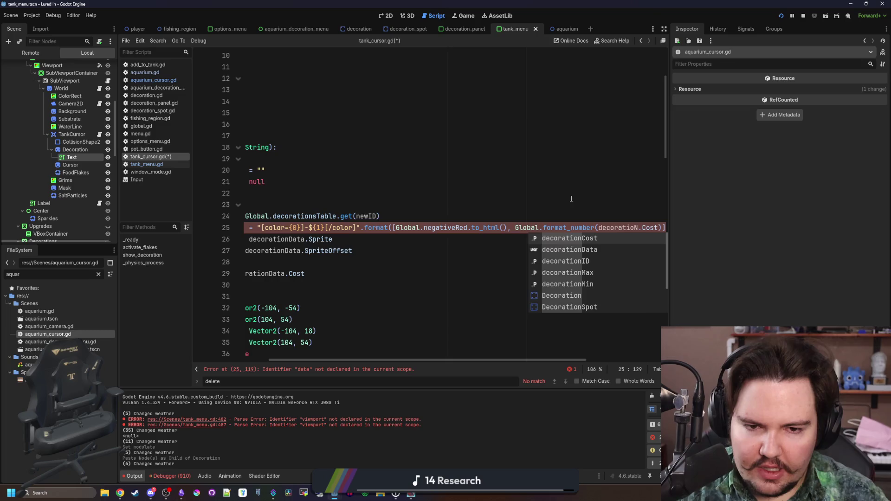
click(572, 198)
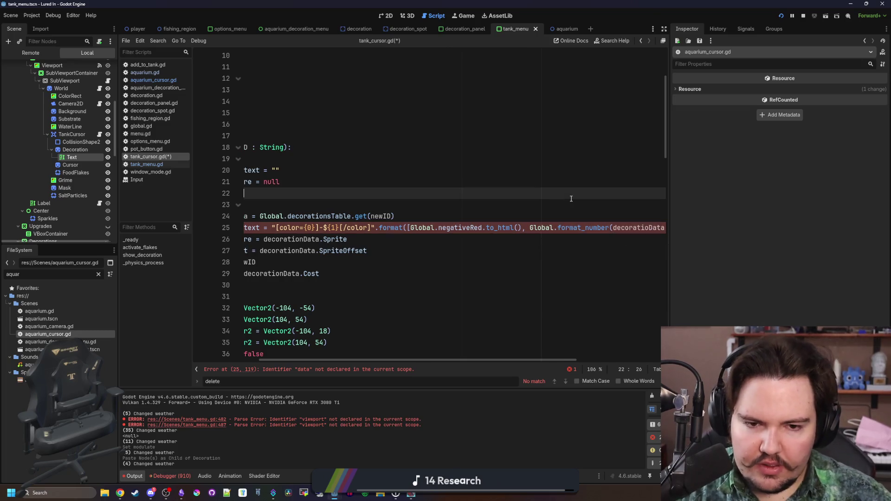
click(372, 207)
scroll(373, 206, right, 5)
scroll(373, 206, left, 5)
scroll(373, 206, right, 5)
click(520, 228)
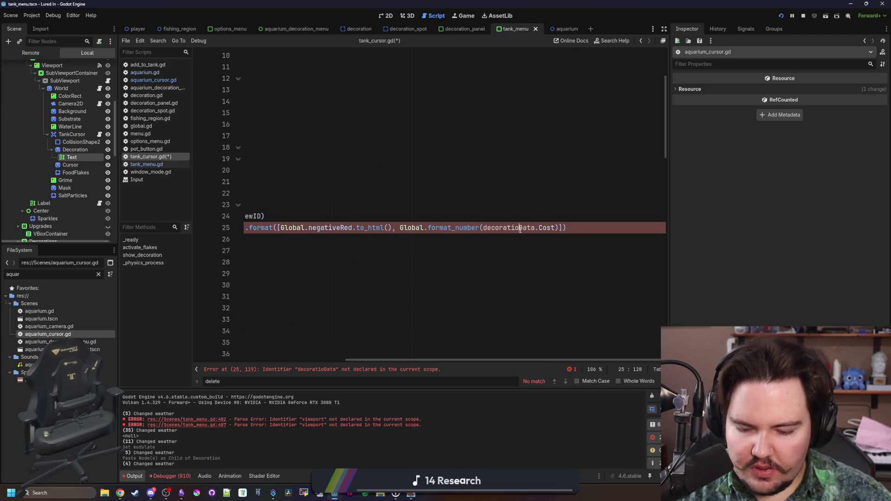
click(487, 182)
key(Down)
key(ctrl+s)
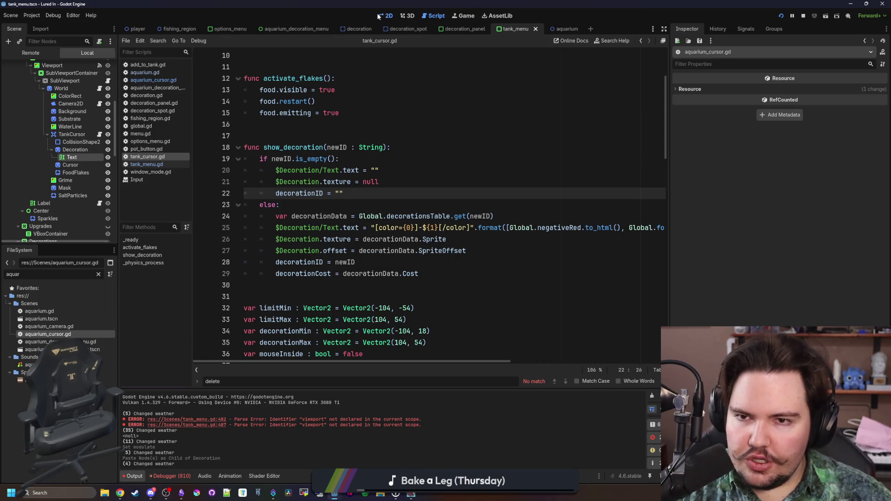
Switch to the 2D view and run Lured In with F5 to test the label.
click(378, 16)
scroll(522, 327, down, 3)
key(F5)
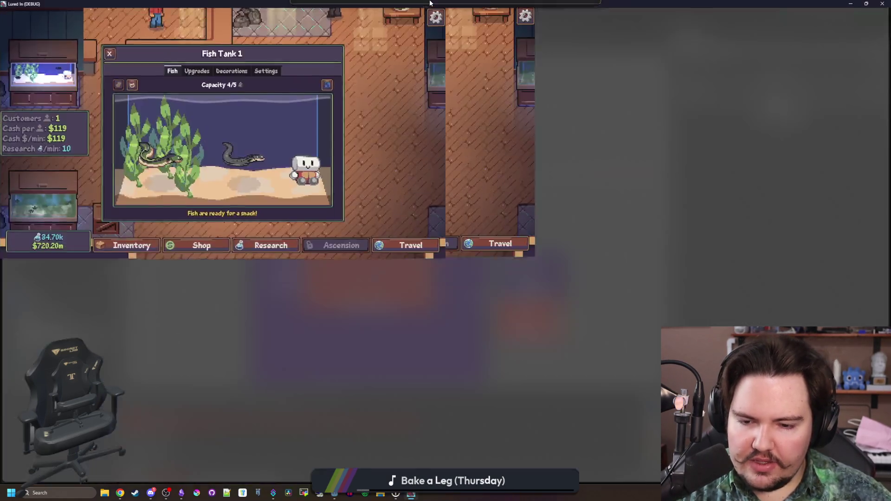
Stop the running game and debug session, then save the scene.
key(Escape)
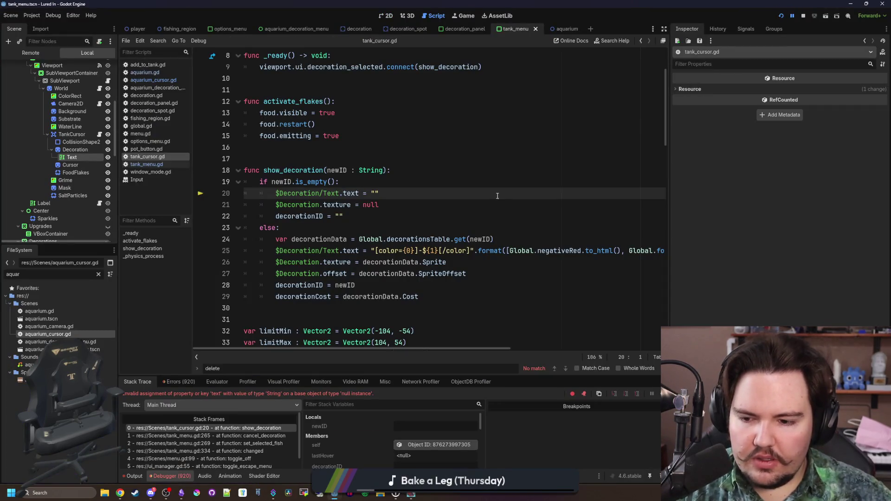
key(F8)
click(367, 148)
key(ctrl+s)
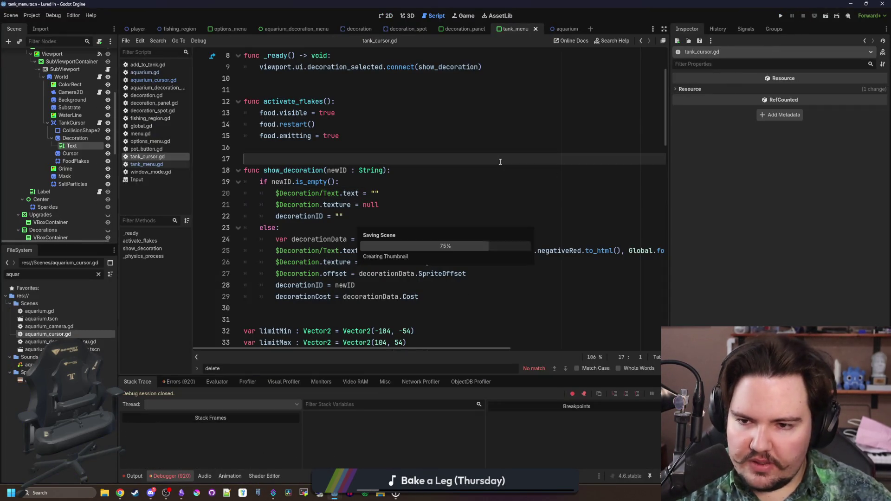
Copy the label-clearing statement into _ready of tank_cursor.gd and save the script.
drag(379, 193, 287, 195)
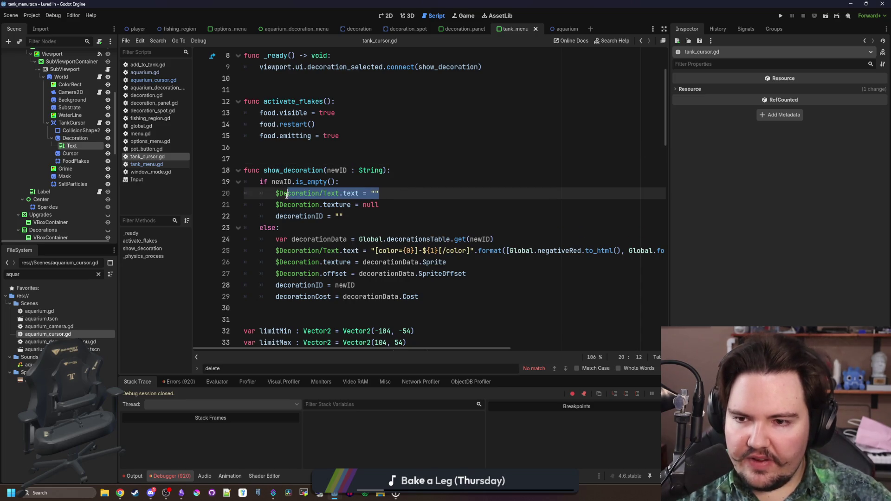
key(ctrl+c)
click(495, 66)
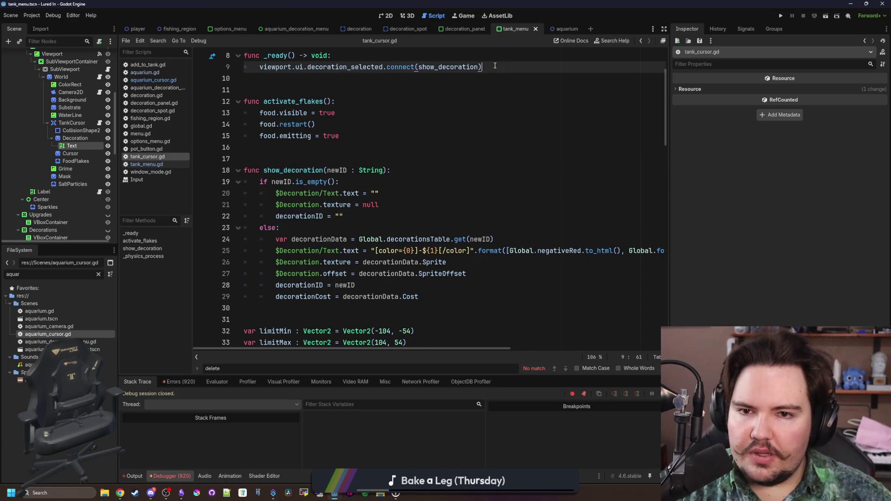
key(Return)
key(ctrl+v)
click(495, 66)
key(ctrl+s)
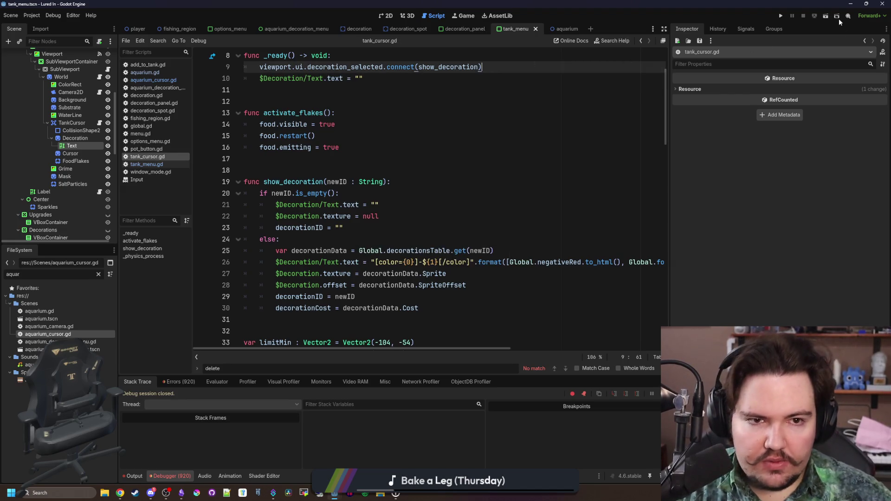
Run the game, place a kelp in Fish Tank 1, then return to line 23 of tank_cursor.gd.
click(781, 16)
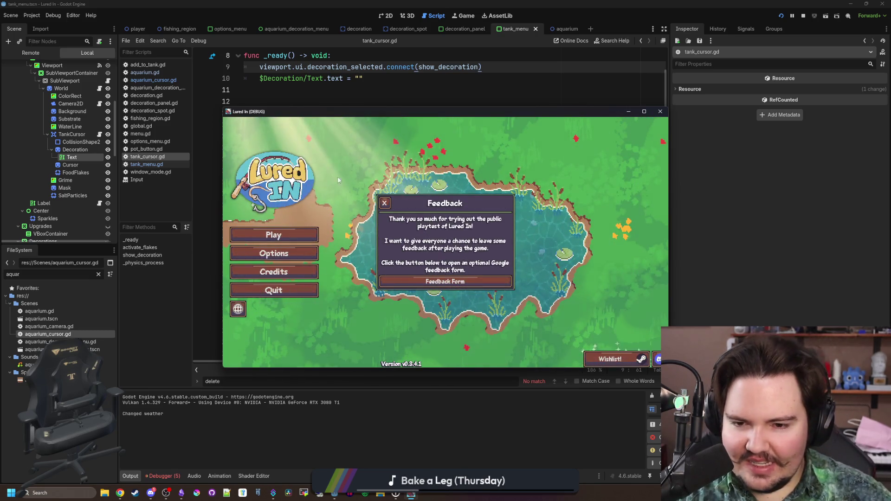
click(384, 203)
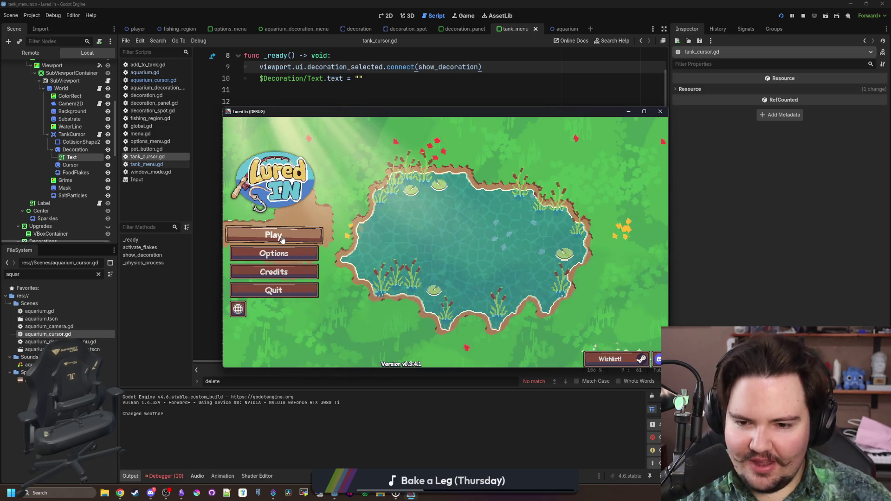
click(282, 239)
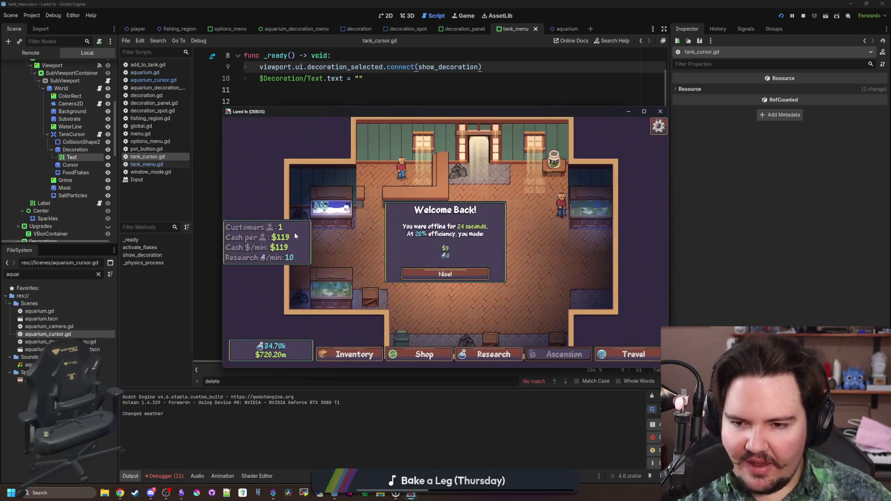
click(459, 276)
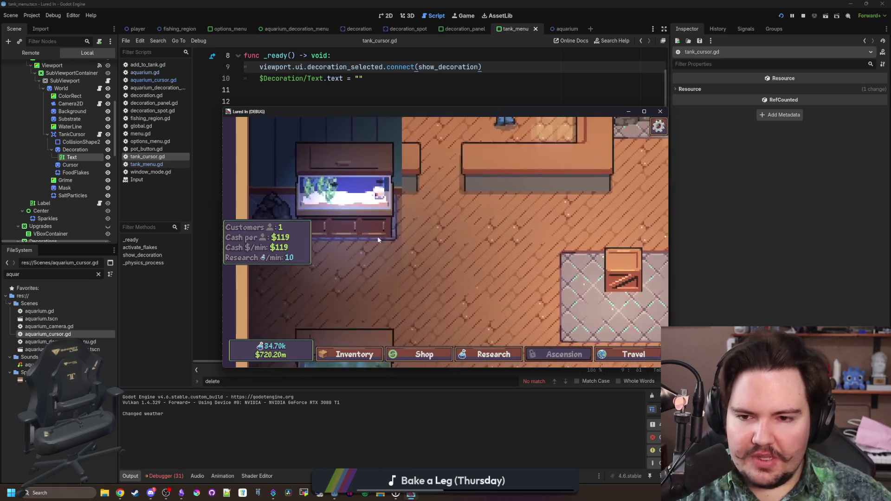
click(377, 236)
click(404, 251)
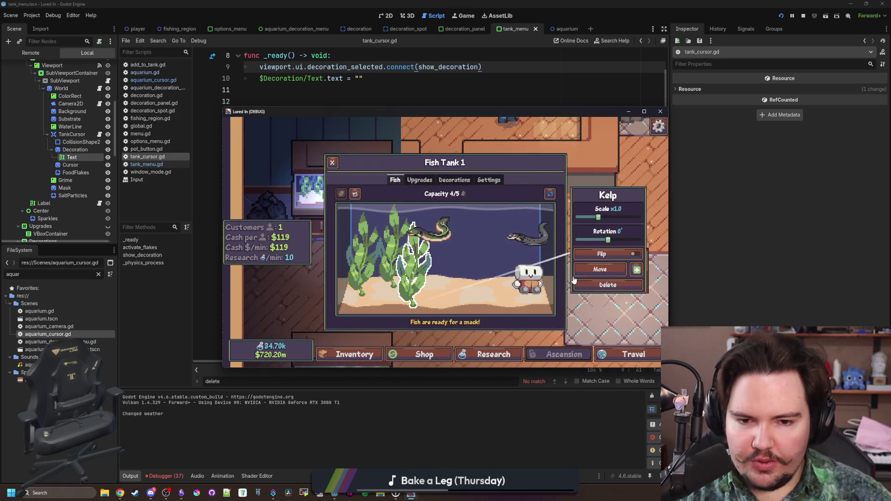
click(432, 304)
click(488, 282)
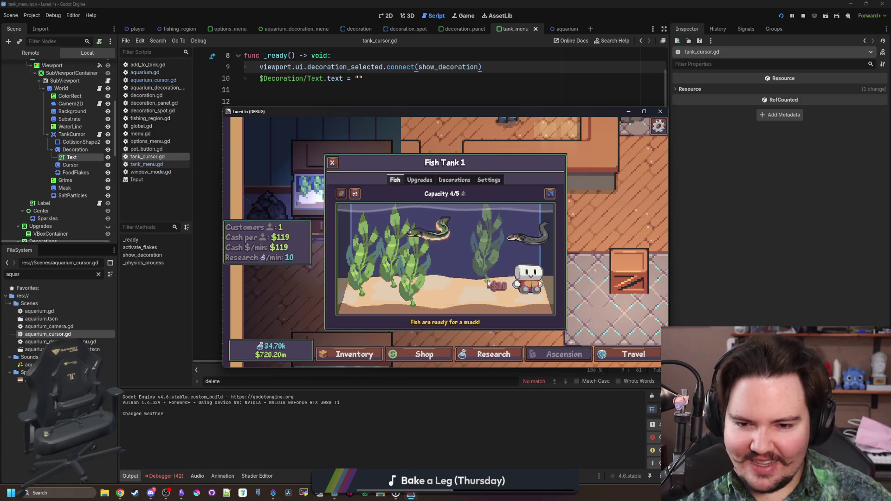
click(764, 252)
click(376, 234)
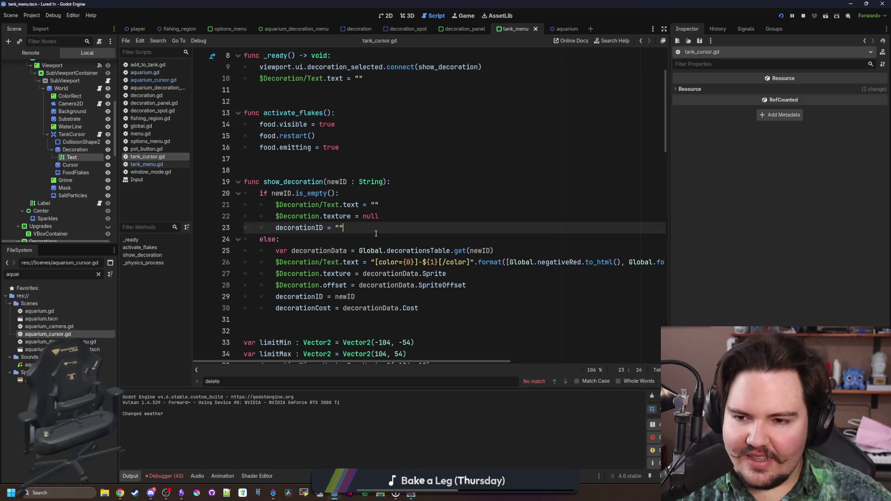
Give the Decoration node a white Modulate and a fully transparent Self Modulate.
click(372, 241)
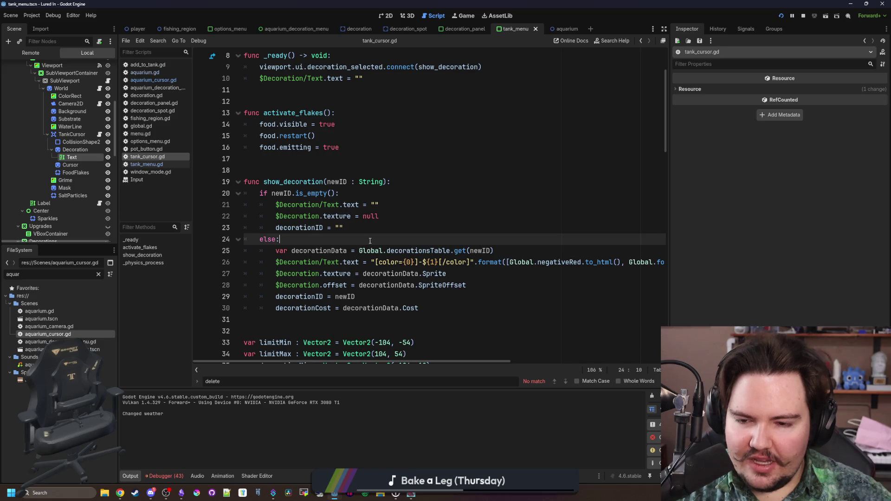
click(83, 151)
click(808, 180)
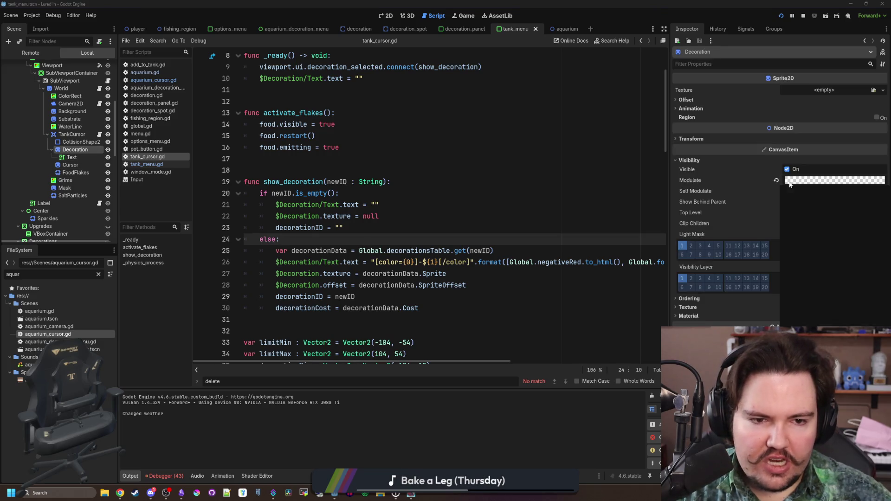
click(777, 181)
click(776, 180)
click(789, 181)
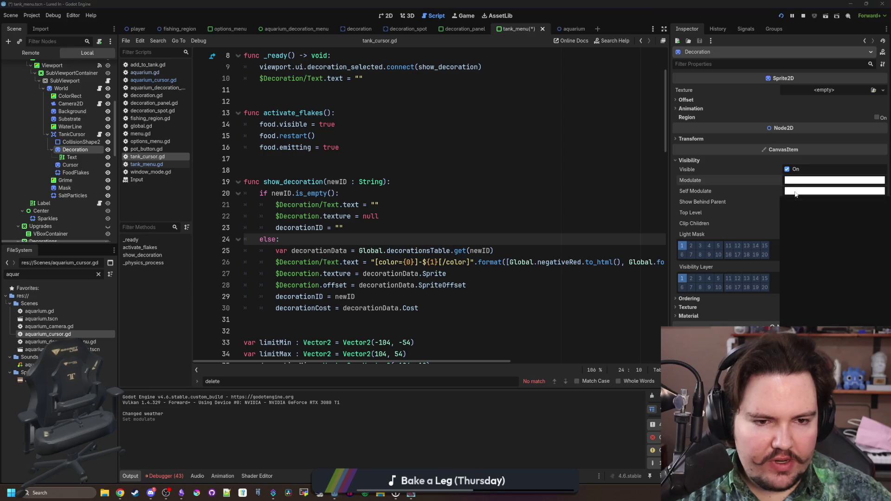
key(Escape)
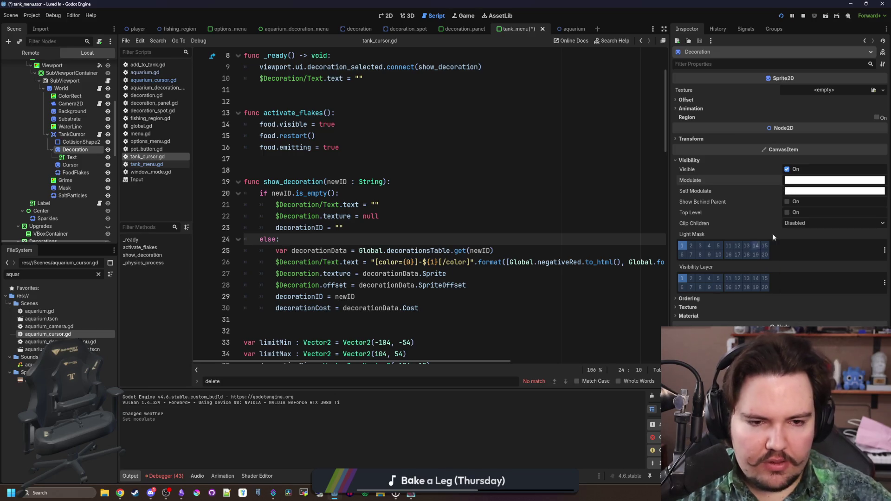
click(806, 190)
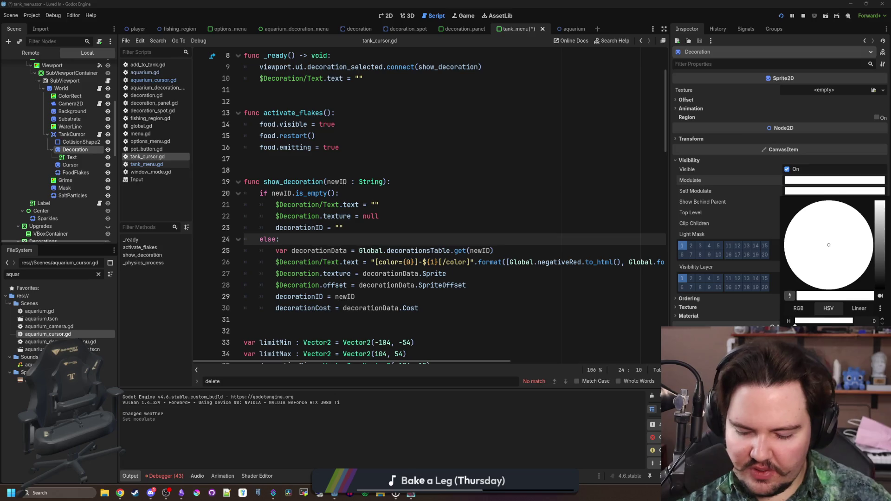
key(Escape)
Run the game, place a kelp to check the cost label, then return to line 18.
key(F5)
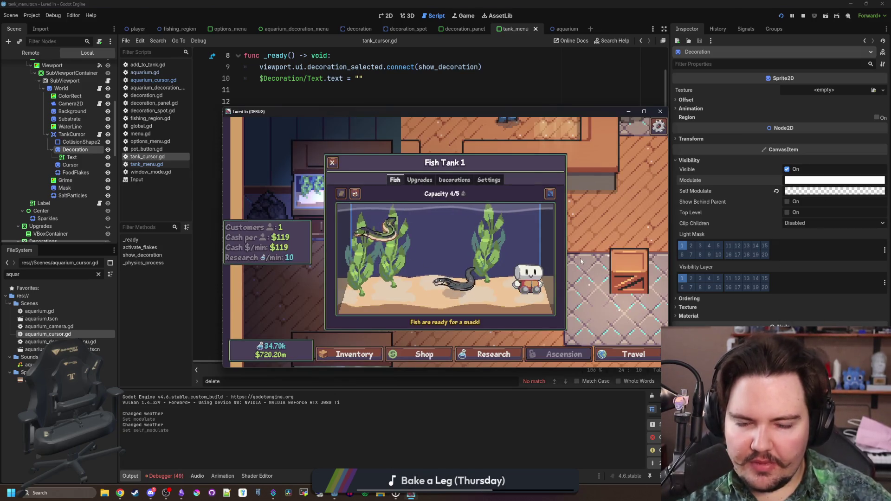
click(428, 297)
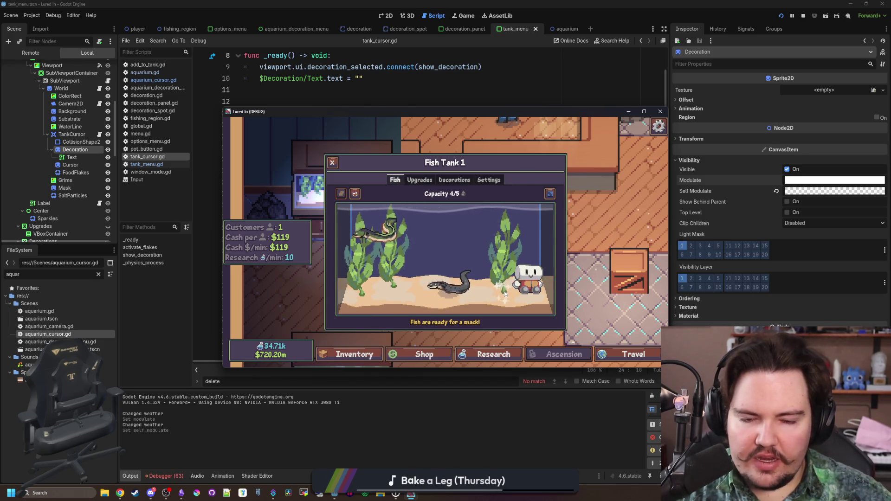
key(F8)
click(353, 170)
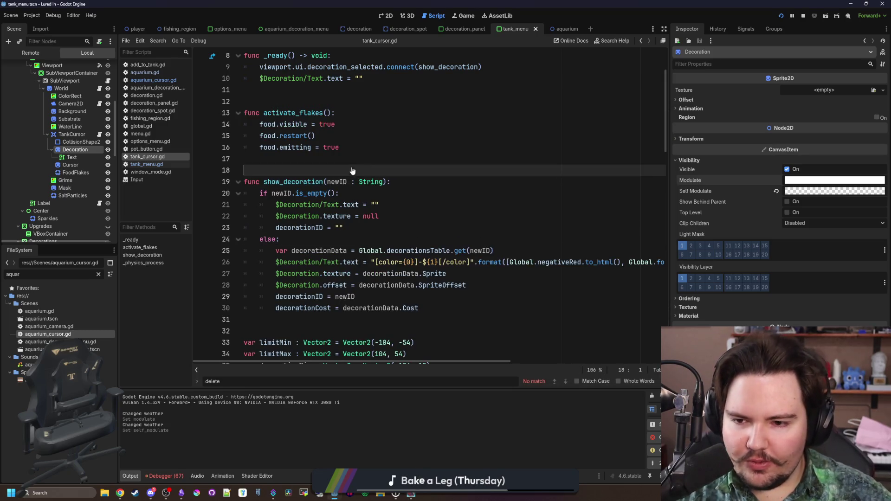
Copy the movingDecoration condition from line 63 of tank_cursor.gd.
scroll(302, 201, down, 8)
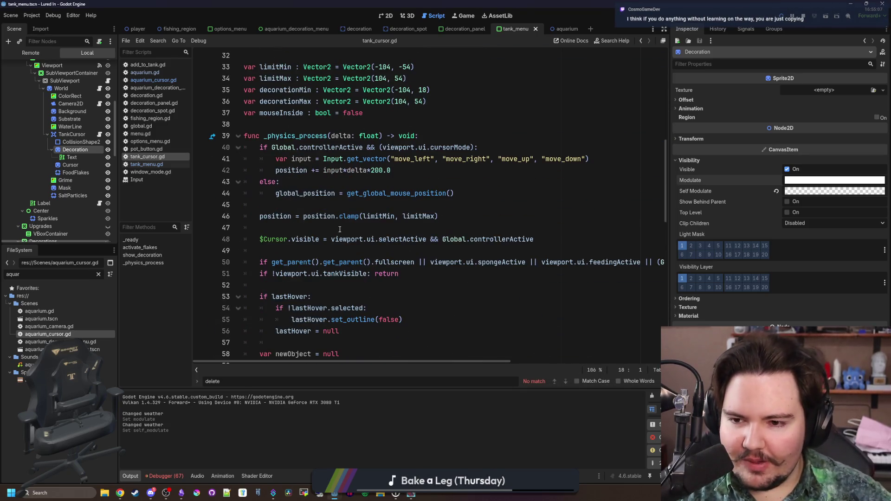
scroll(339, 230, down, 5)
click(431, 241)
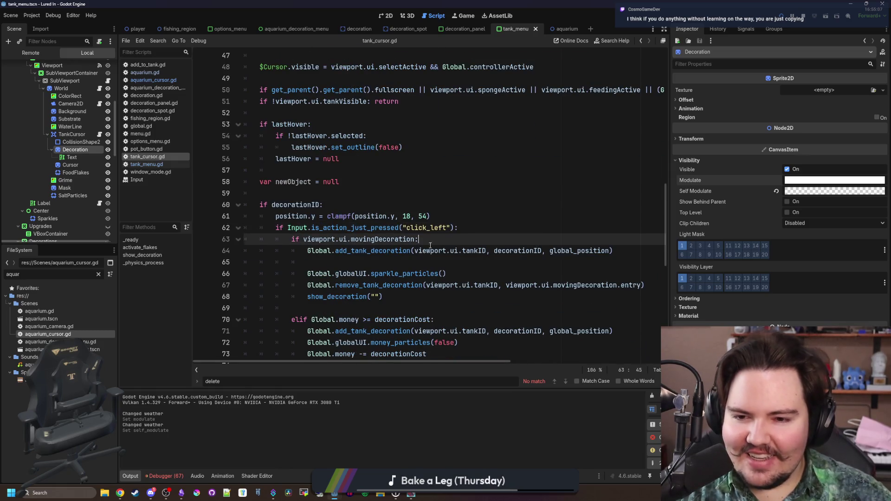
click(332, 239)
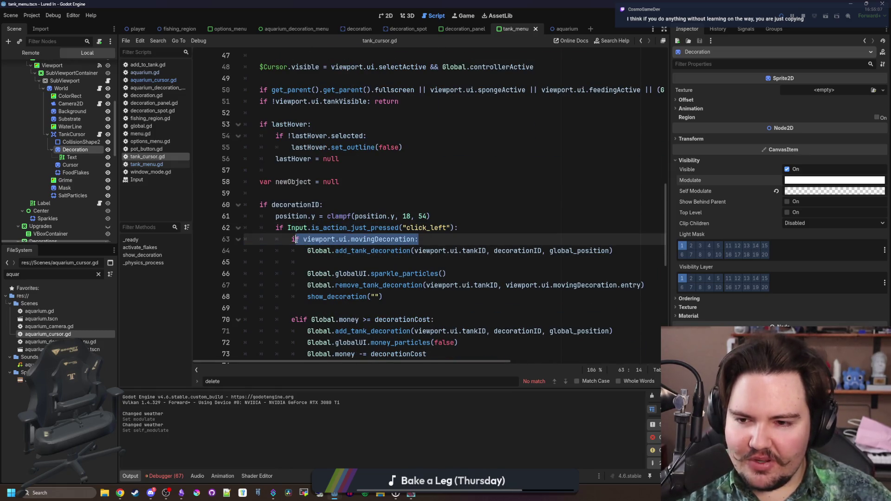
scroll(279, 218, up, 6)
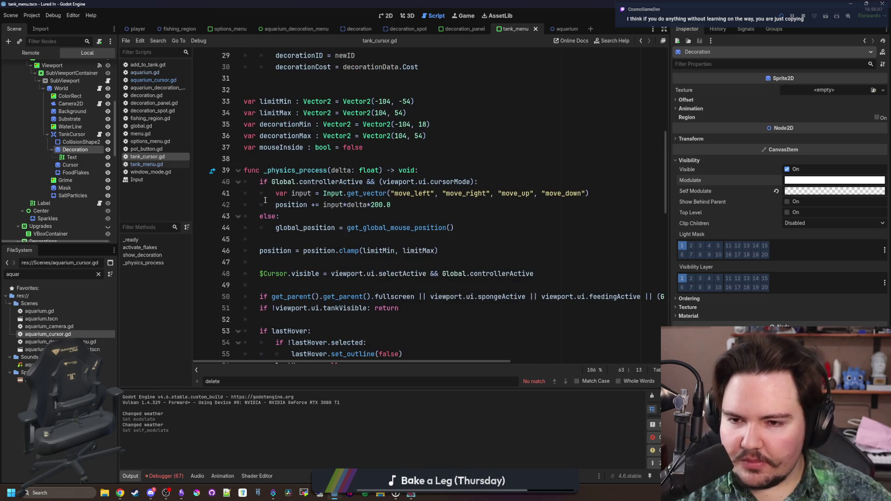
scroll(325, 239, down, 3)
scroll(326, 241, up, 8)
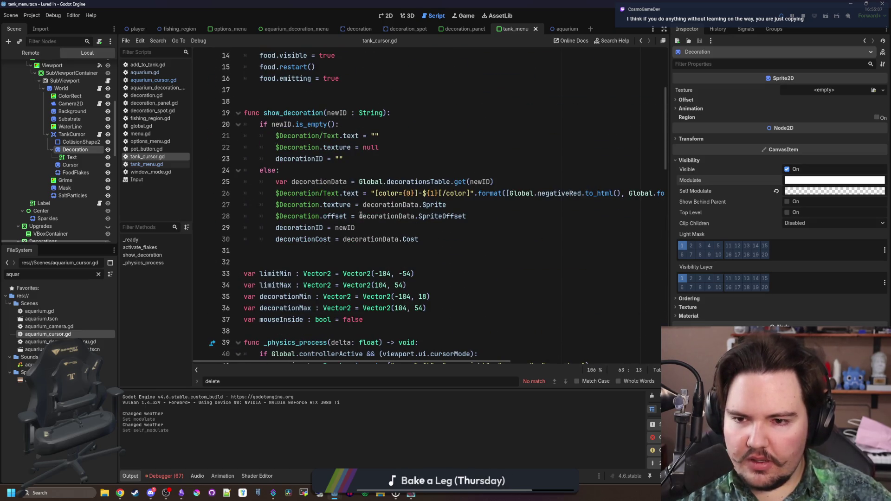
Insert 'if !viewport.ui.movingDecoration:' on line 26 and indent the cost-label line beneath it.
click(483, 181)
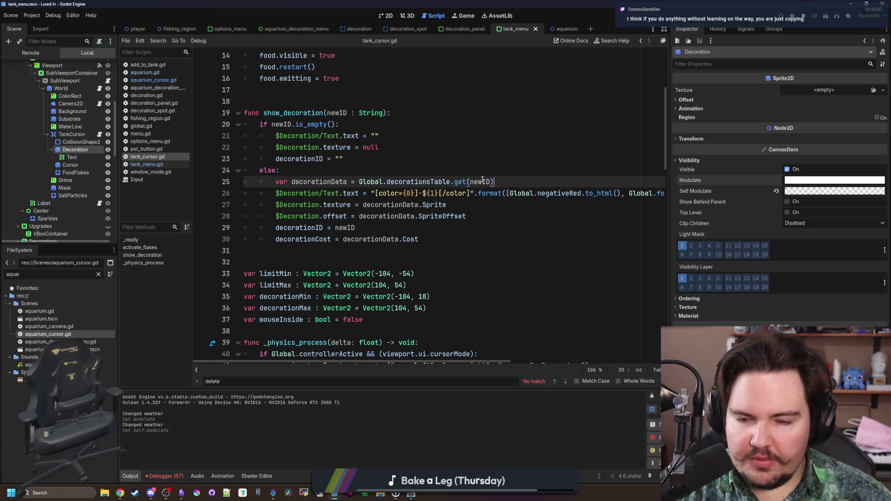
key(End)
key(Return)
key(ctrl+v)
click(272, 205)
key(Tab)
click(287, 194)
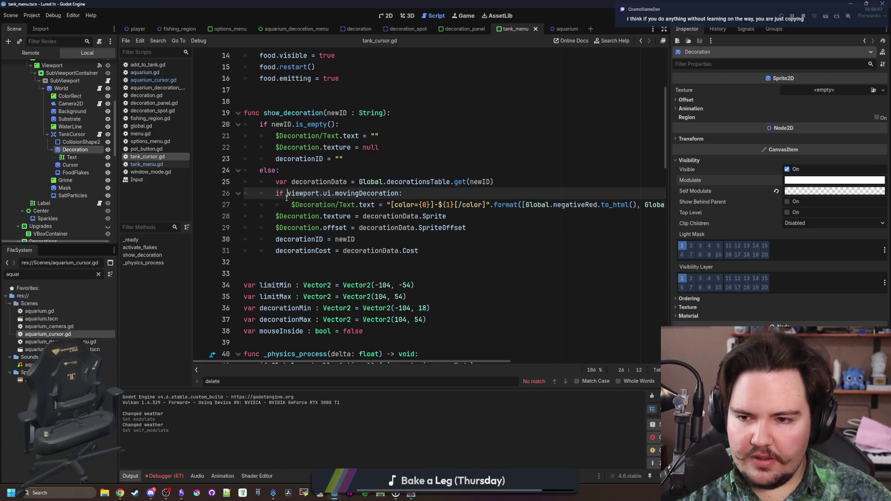
click(329, 171)
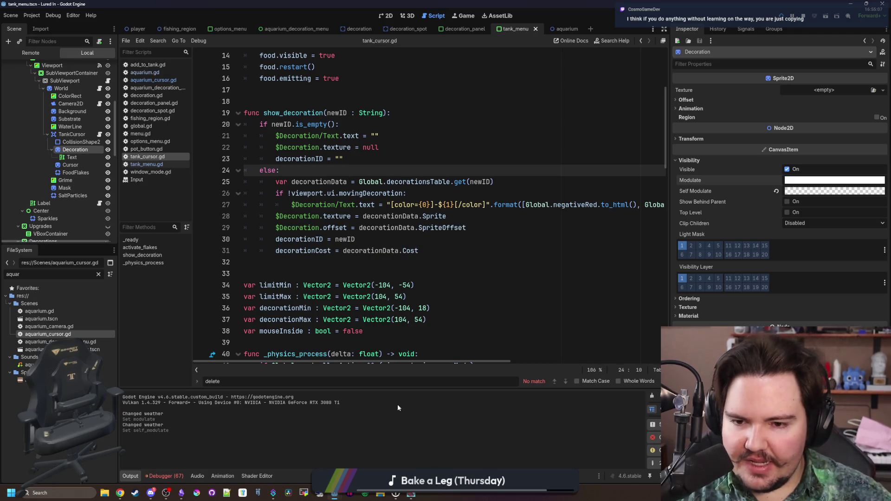
click(414, 494)
drag(510, 110, 511, 1)
Move the kelp to the right side of the tank.
click(585, 288)
click(740, 294)
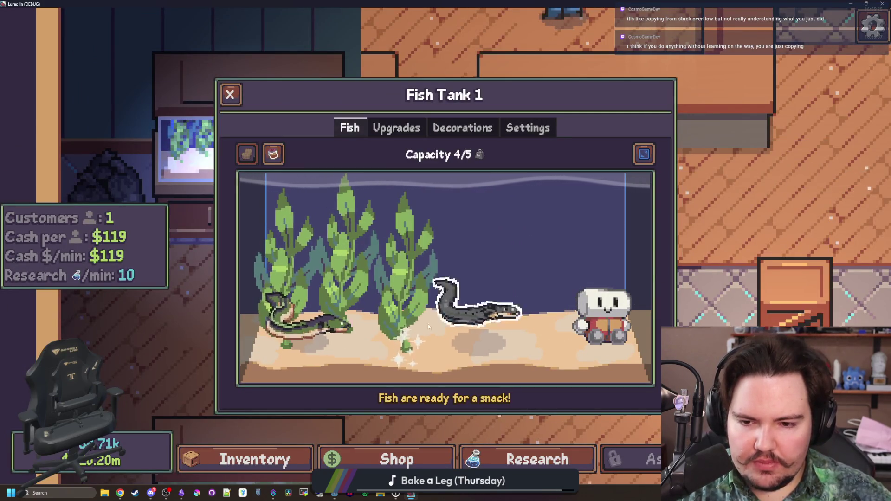
click(399, 358)
click(740, 294)
click(558, 356)
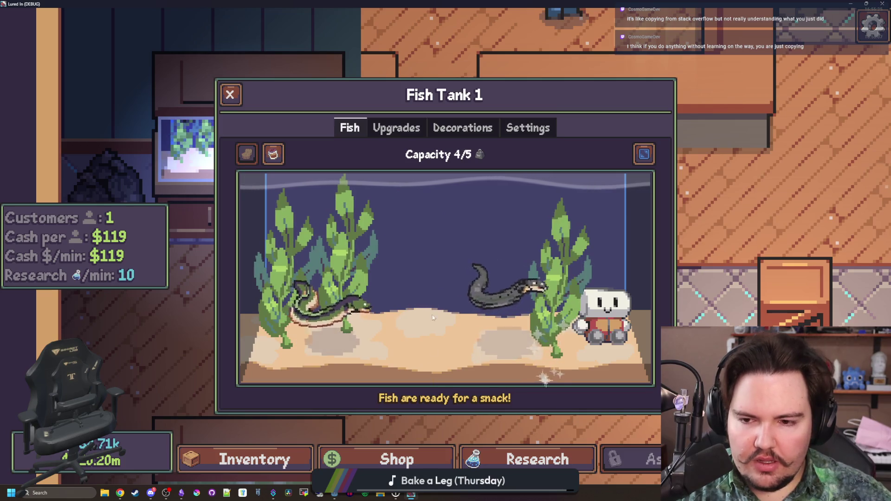
Buy Seagrass for $10 and plant two clumps across the tank floor.
click(461, 130)
click(574, 181)
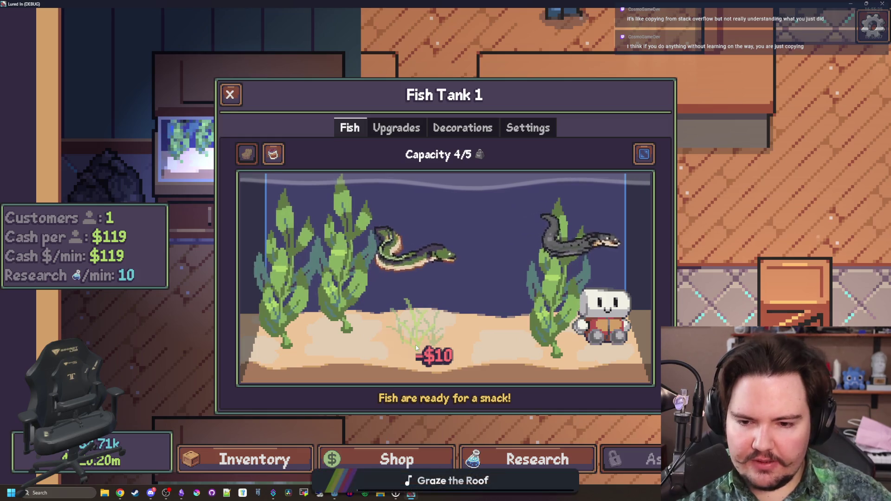
click(416, 346)
click(497, 332)
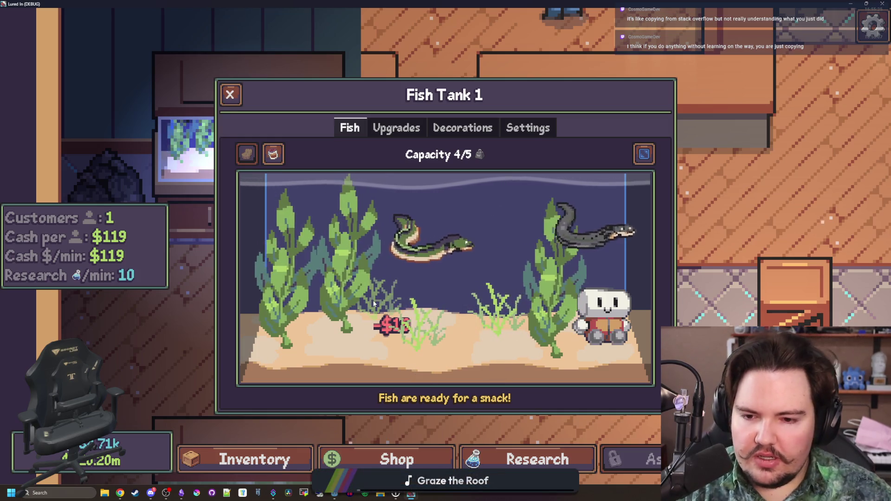
Try the Starground Plush, then buy Super Red for $20 and place several, returning to the editor.
click(442, 134)
scroll(495, 263, down, 1)
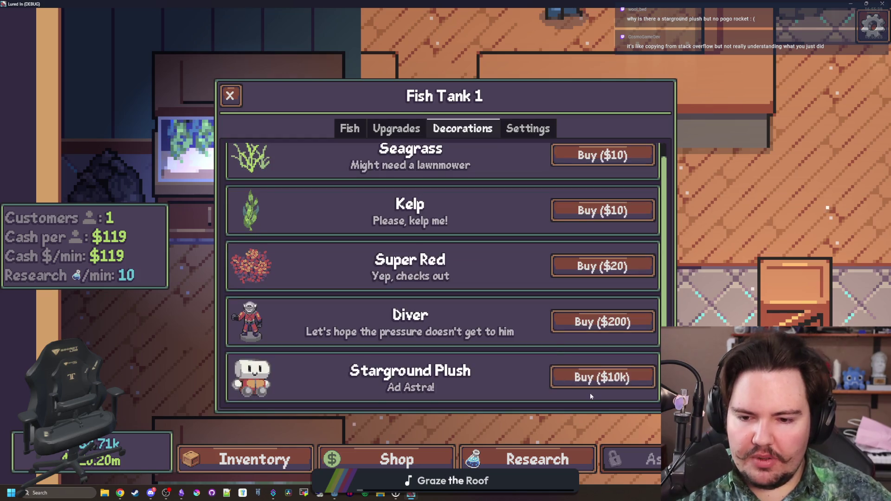
click(603, 378)
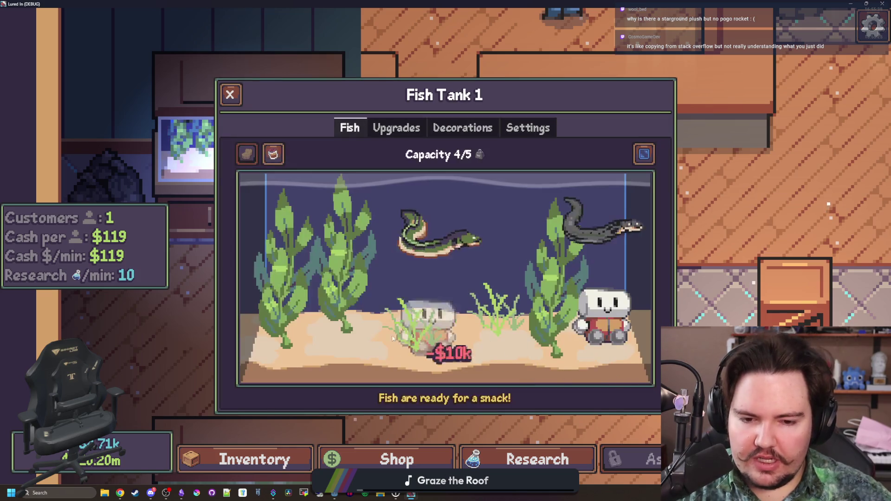
click(439, 133)
click(603, 278)
click(292, 348)
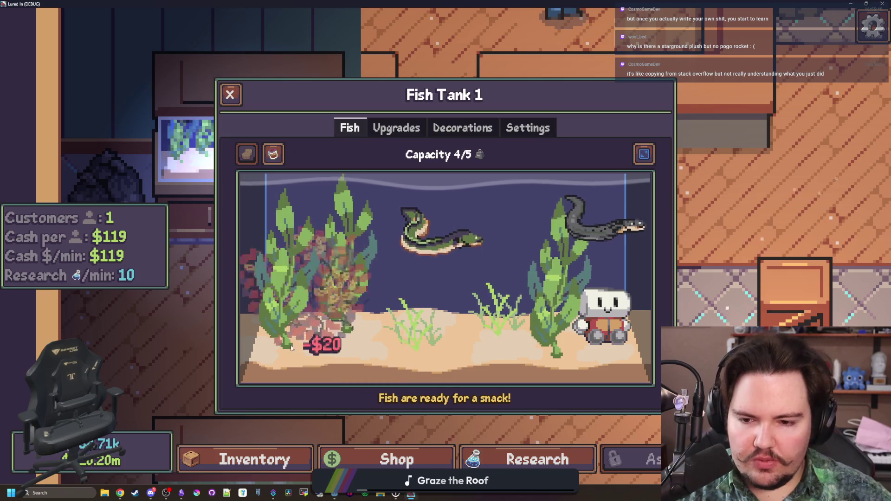
click(432, 339)
click(413, 323)
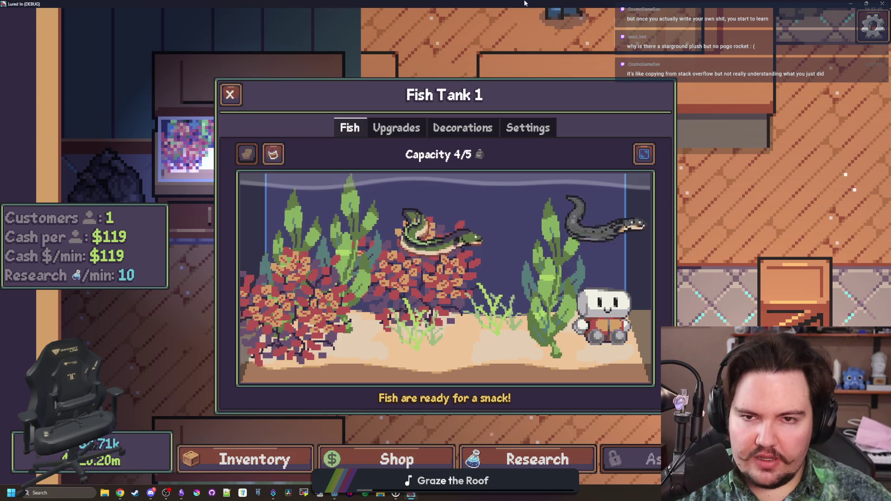
key(alt+Tab)
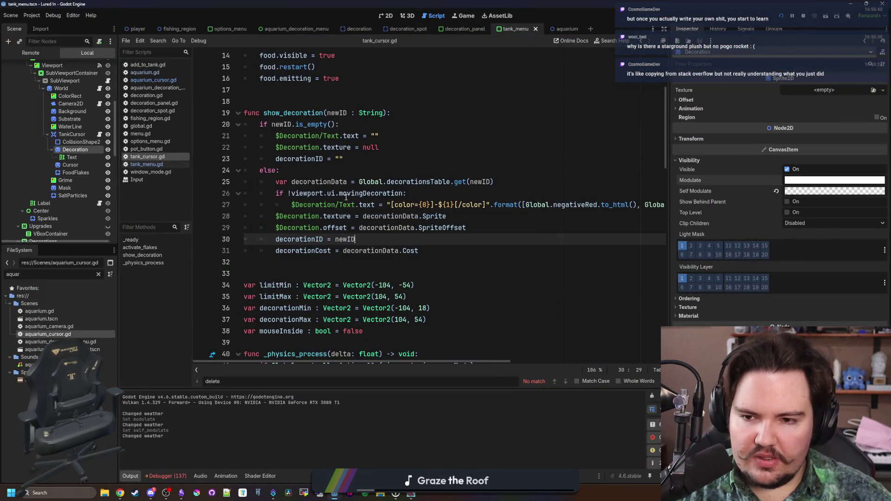
Select the Decoration's Text node and run the game again.
key(Up)
key(Up)
key(Up)
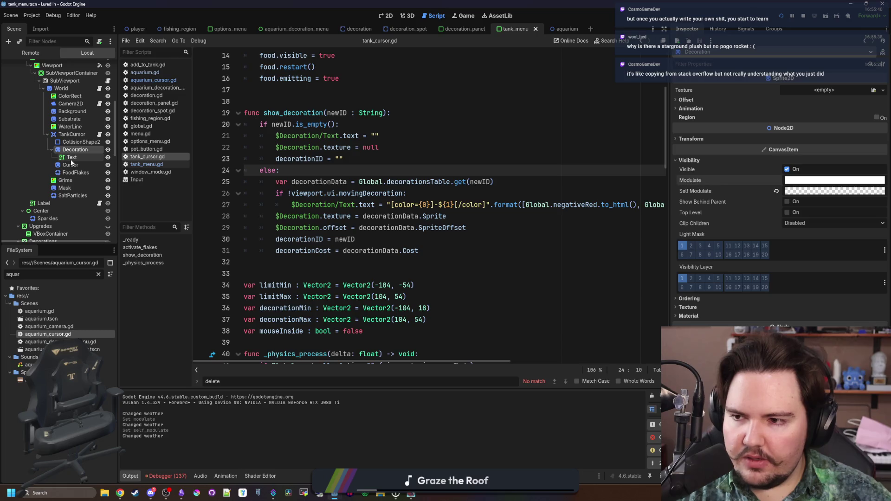
click(71, 157)
scroll(717, 301, down, 5)
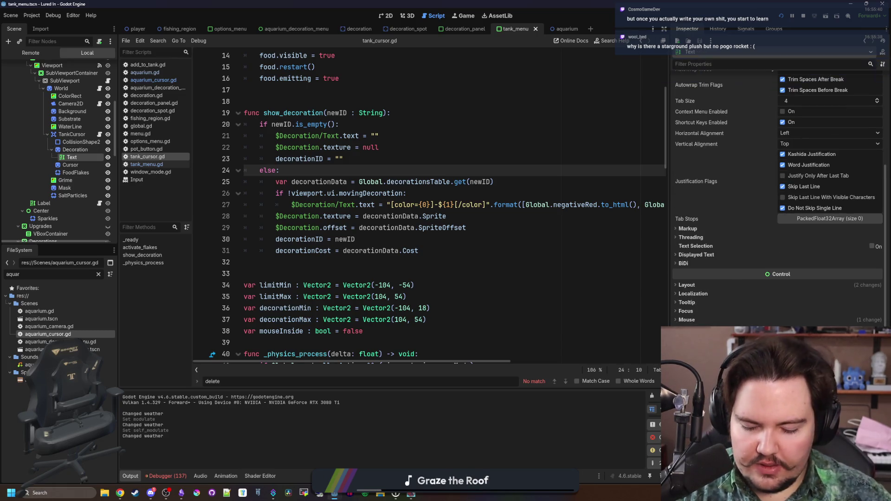
key(F5)
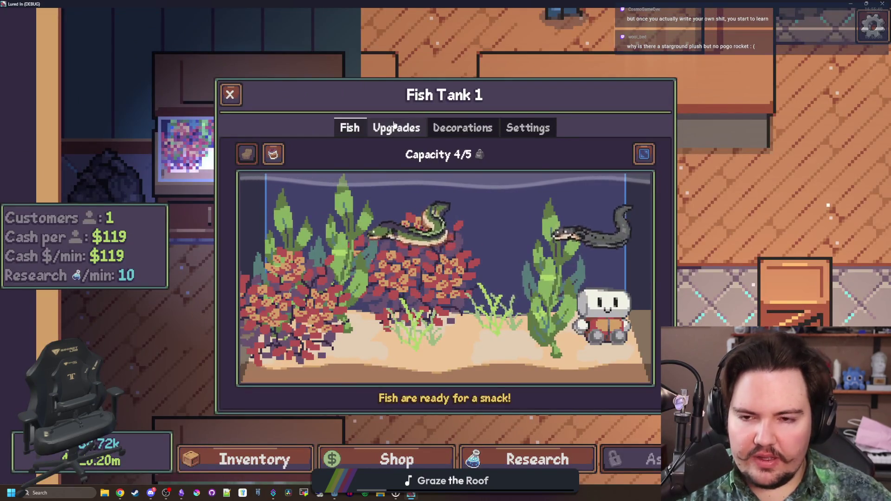
Buy $10 Seagrass and plant several clumps along the tank floor before stopping the game.
click(396, 128)
click(462, 128)
click(349, 127)
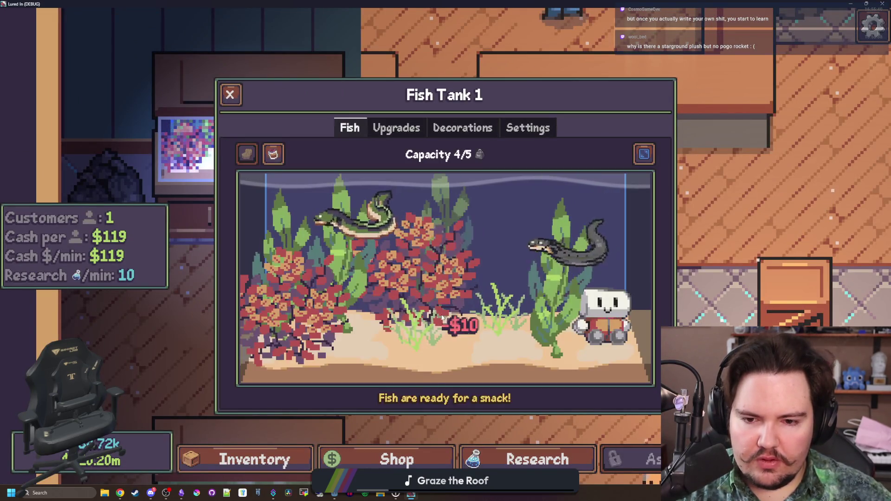
click(271, 319)
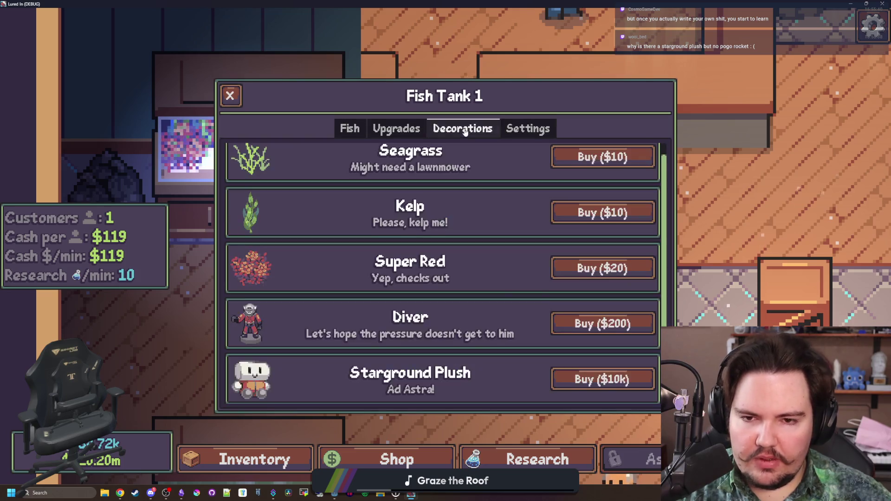
click(603, 170)
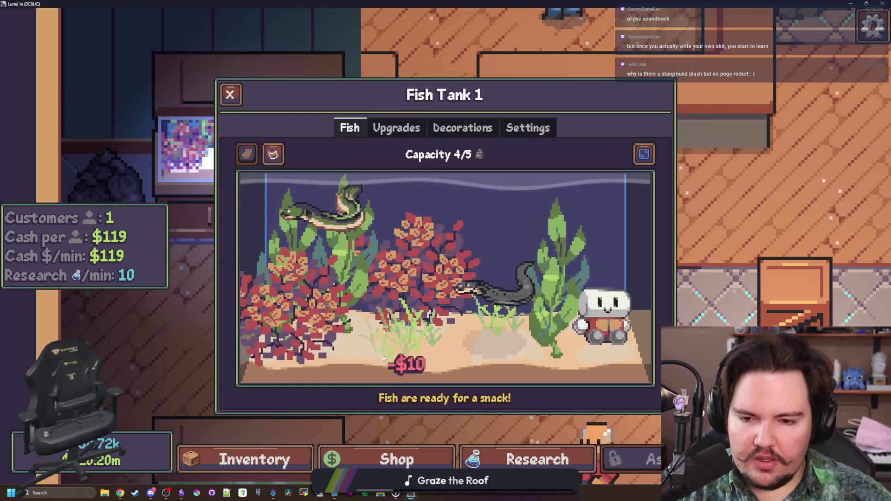
click(364, 356)
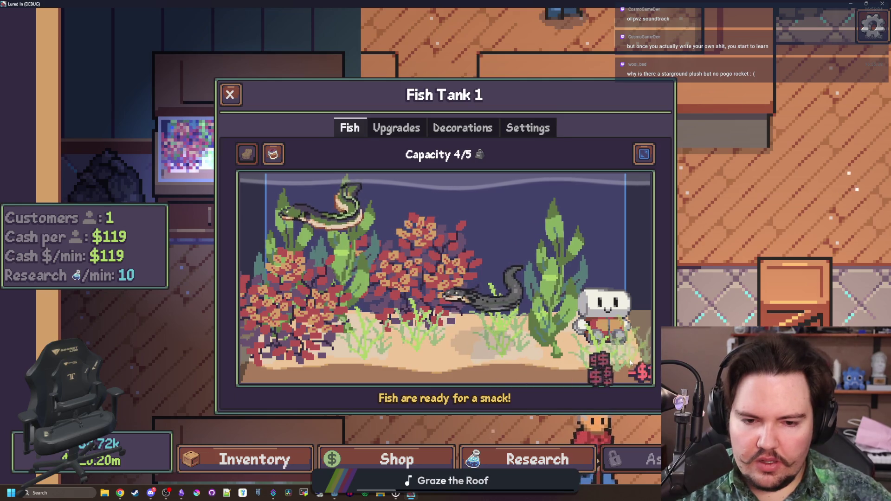
click(619, 369)
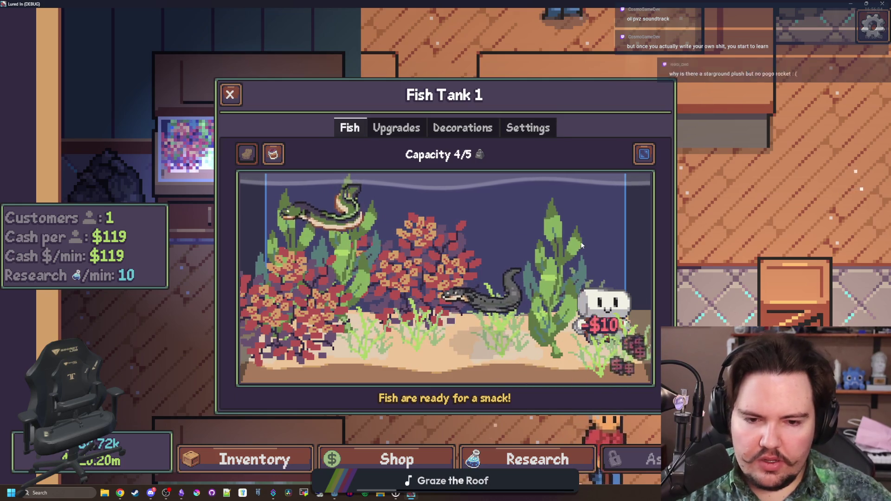
click(375, 327)
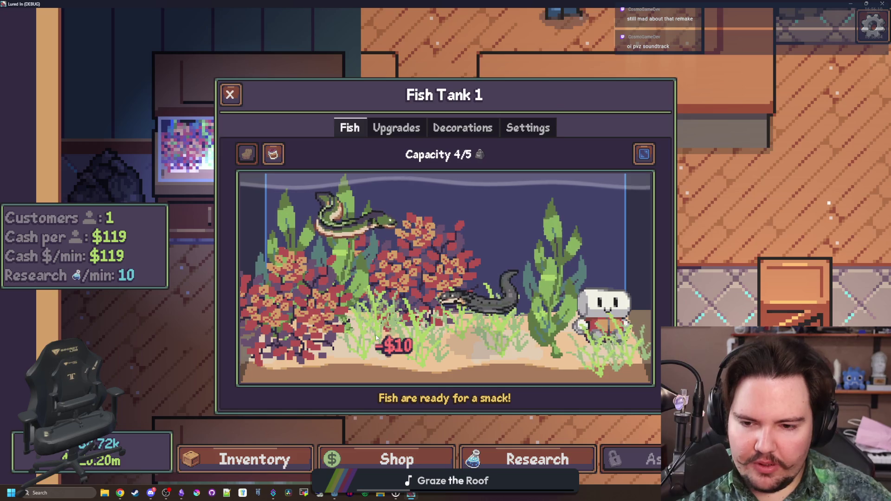
click(375, 336)
key(F8)
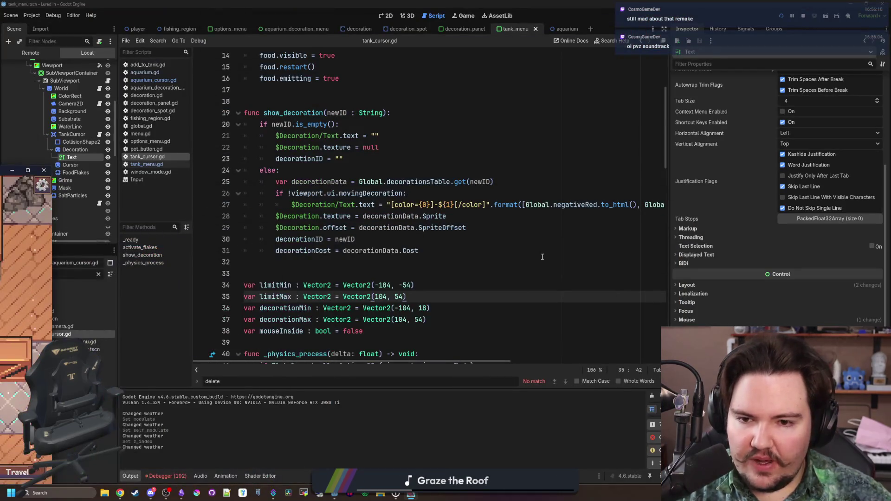
Go to cost-label line 27 and select the Decoration > Text node in the Scene dock.
click(389, 207)
scroll(705, 292, down, 2)
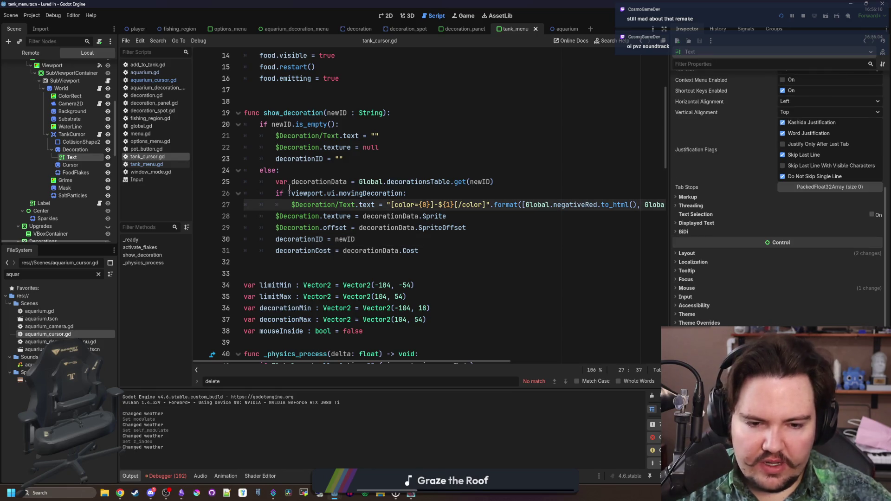
click(72, 150)
click(71, 158)
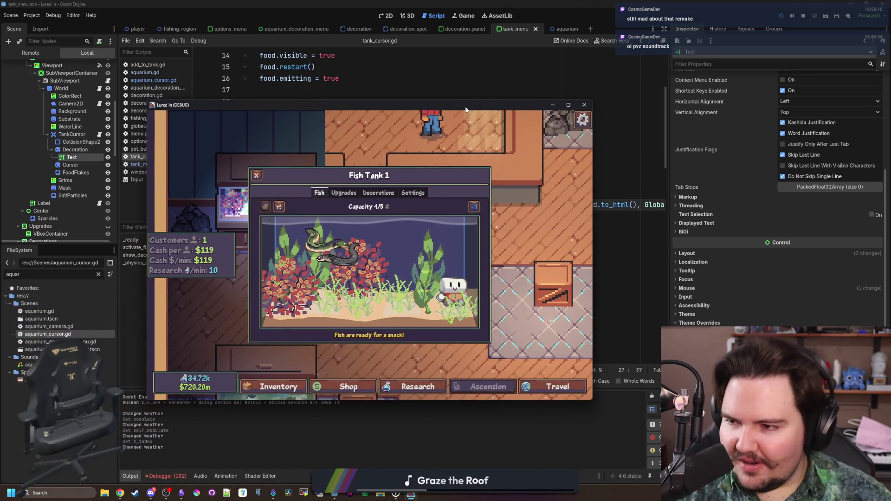
Toggle the Starground Plush's edit options, then buy a Kelp from the Decorations list.
click(454, 290)
click(440, 297)
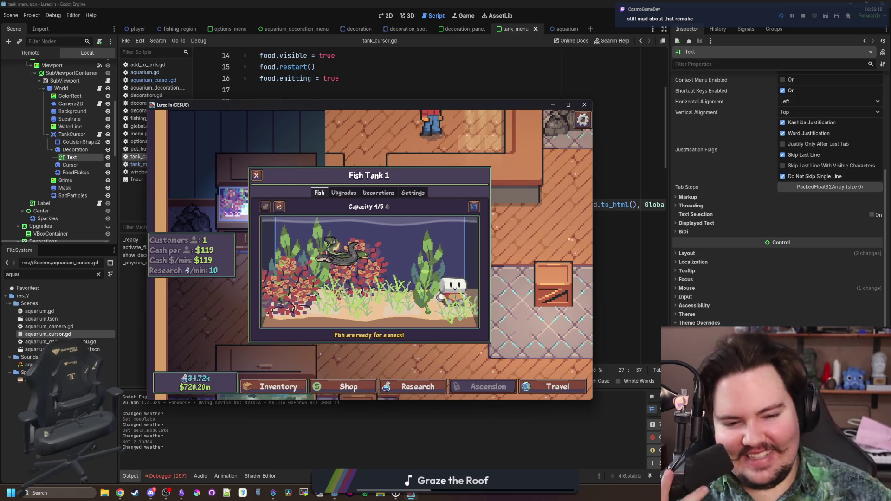
key(alt+Tab)
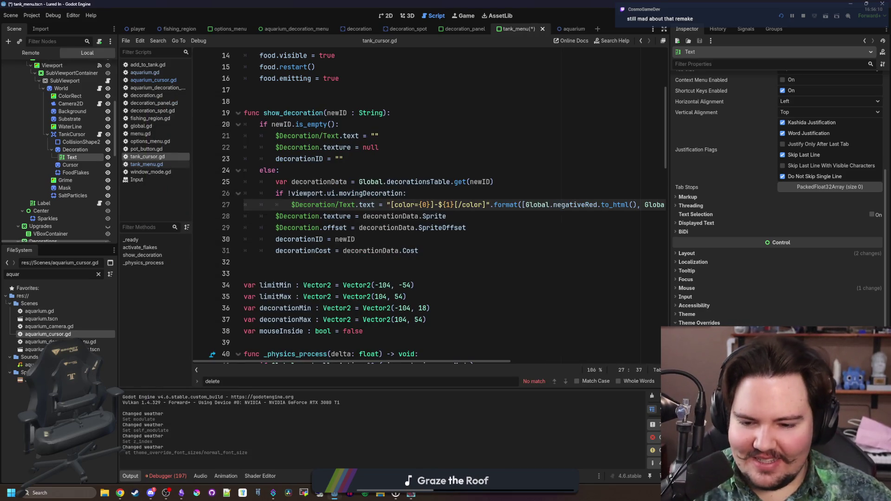
key(alt+Tab)
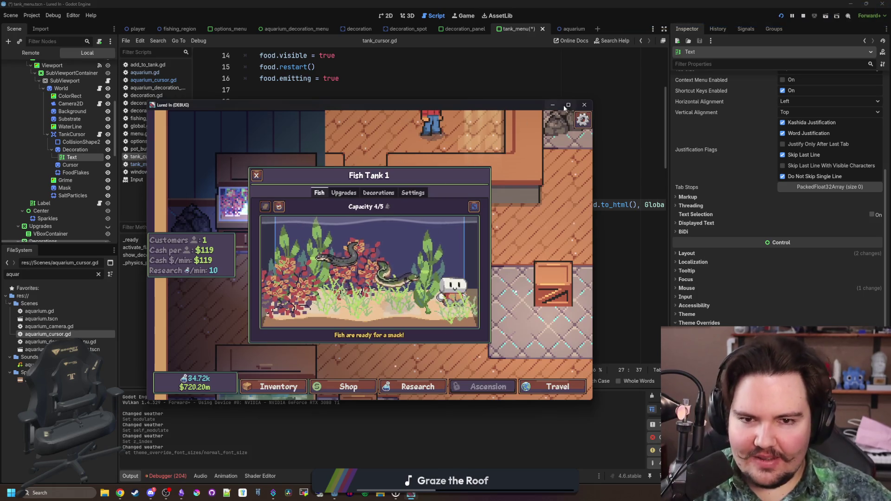
click(567, 105)
click(459, 130)
click(583, 220)
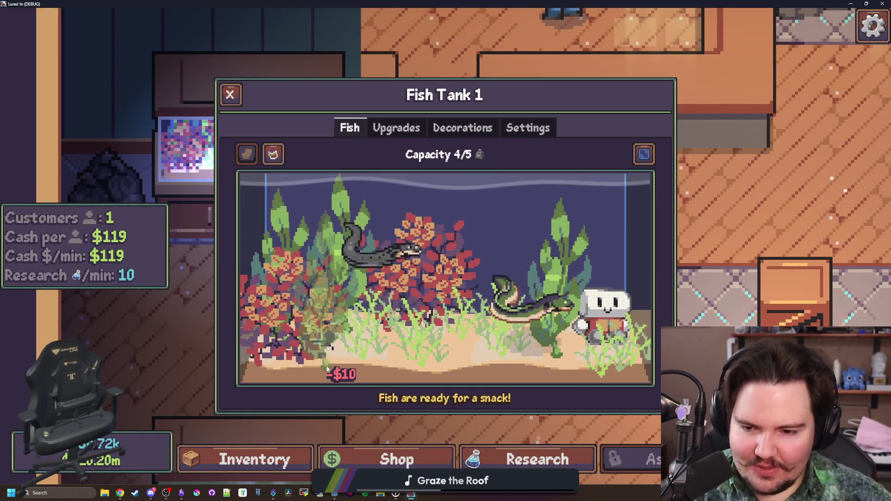
Buy a $10 decoration and check its cost label at several spots in the tank.
key(super+Down)
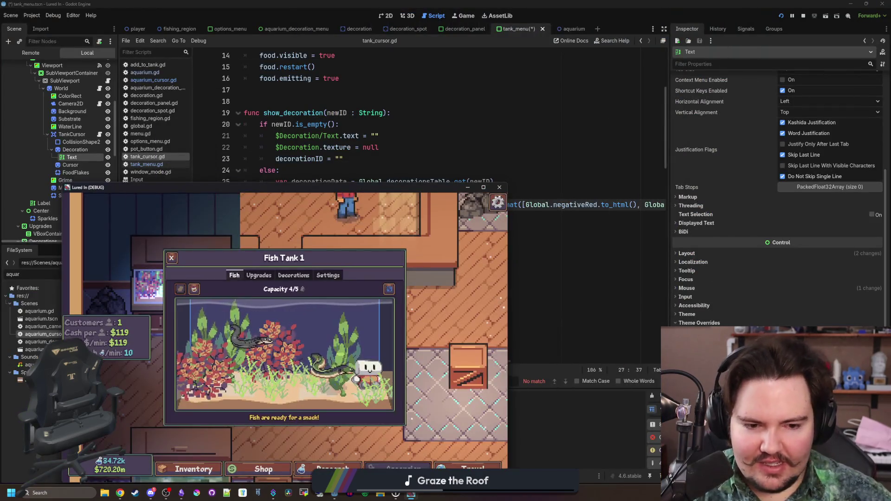
key(super+Down)
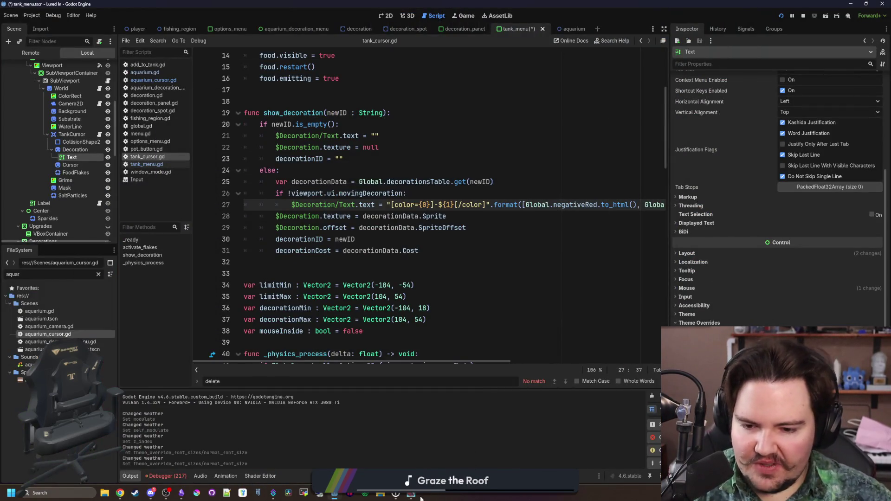
click(412, 494)
double_click(401, 190)
click(462, 127)
click(349, 128)
click(520, 320)
click(401, 327)
click(309, 362)
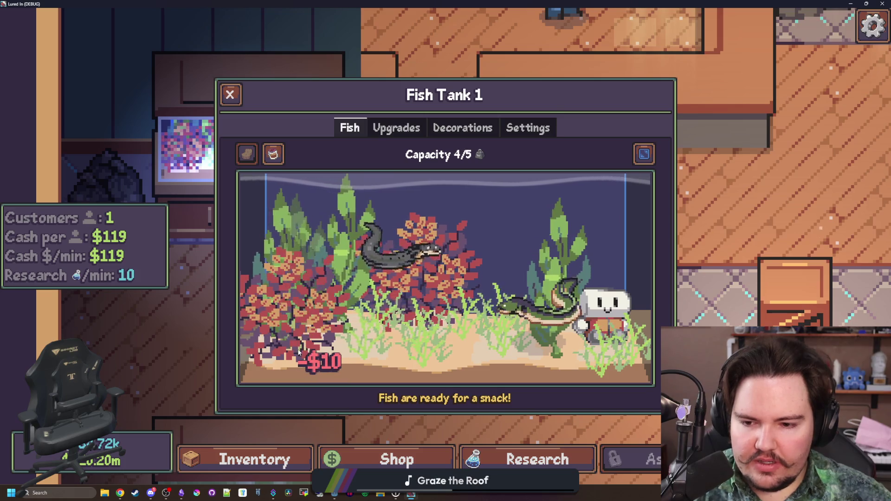
click(359, 358)
Buy another $10 decoration to retest the cost label.
key(F11)
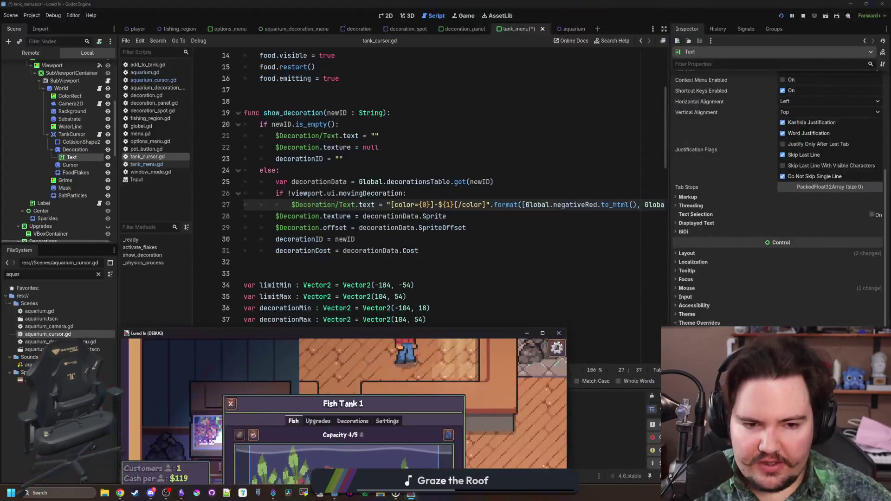
key(alt+Tab)
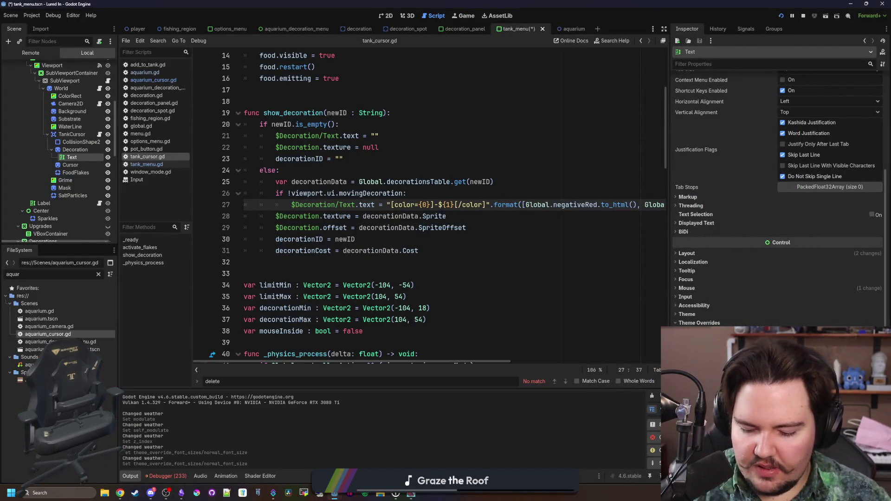
key(alt+Tab)
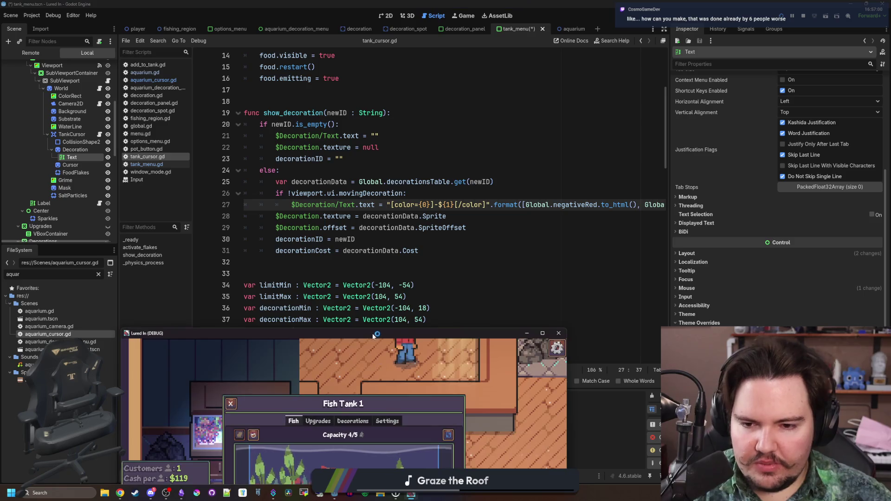
key(F11)
click(463, 128)
click(350, 128)
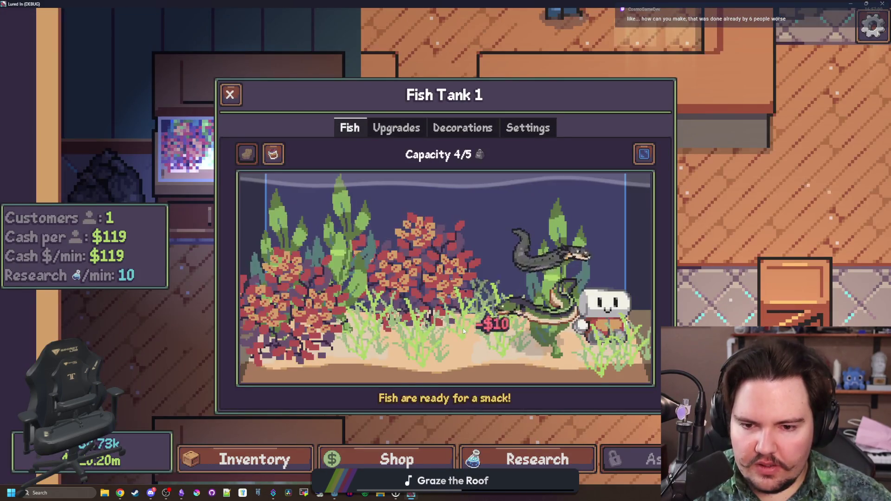
Buy a Super Red plant for $20 from the Decorations list.
key(F11)
key(super+Down)
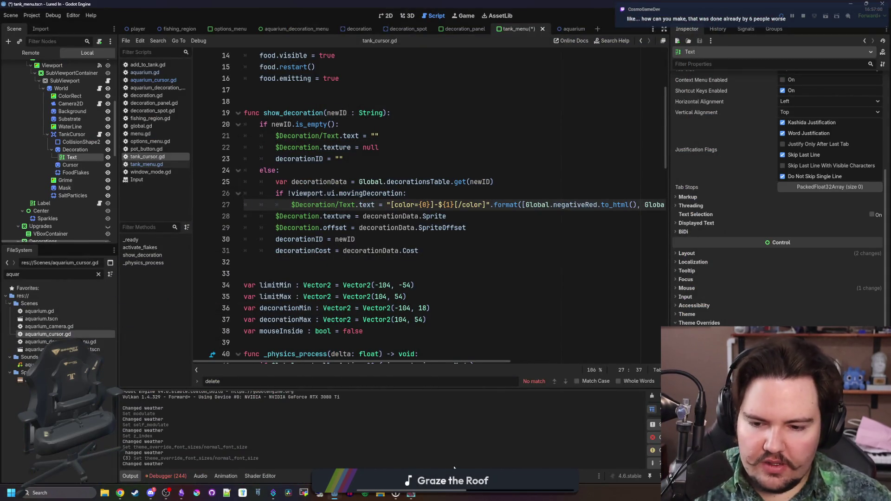
key(alt+Tab)
key(F11)
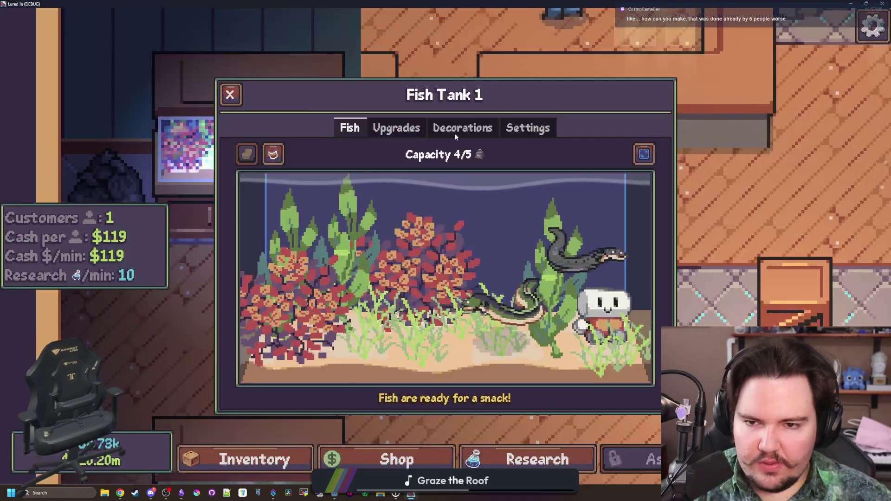
click(458, 130)
click(579, 280)
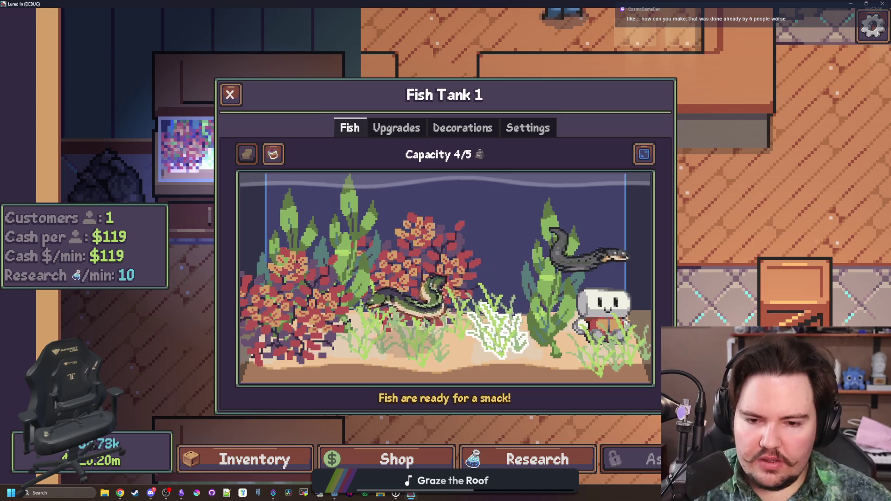
Close the Fish Tank 1 panel and start moving the crate decoration.
key(Escape)
click(552, 243)
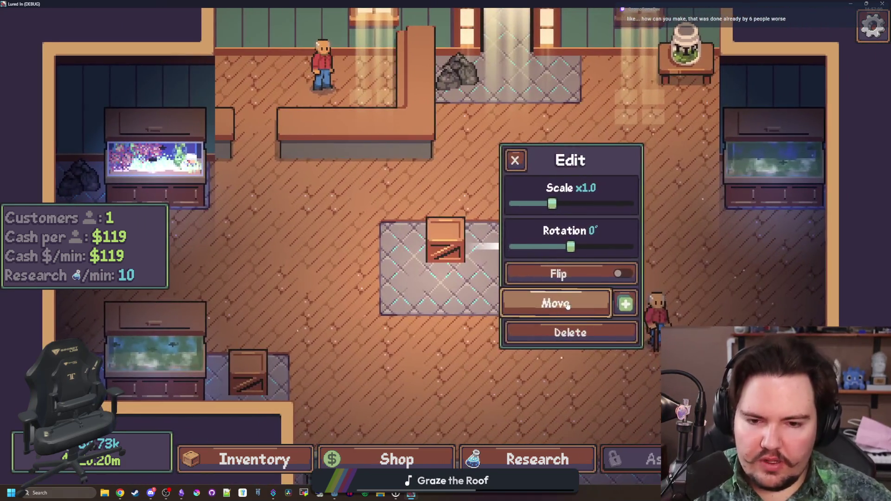
click(586, 301)
scroll(292, 282, up, 5)
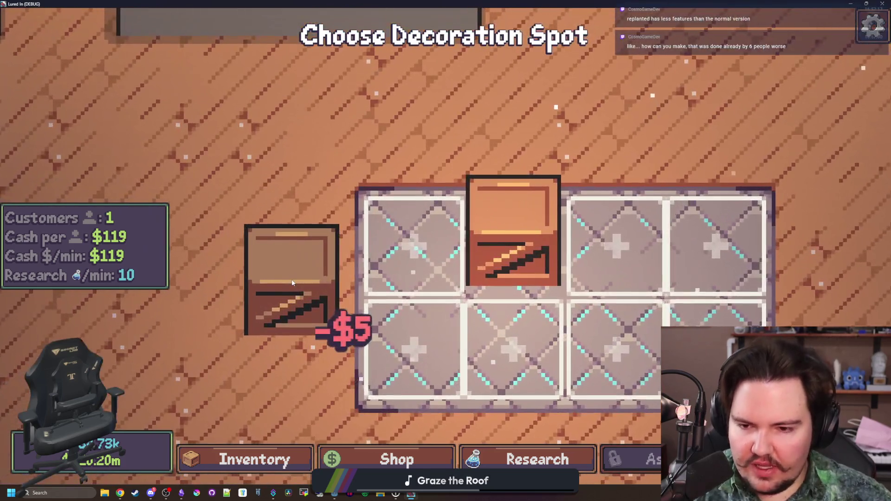
scroll(293, 282, down, 5)
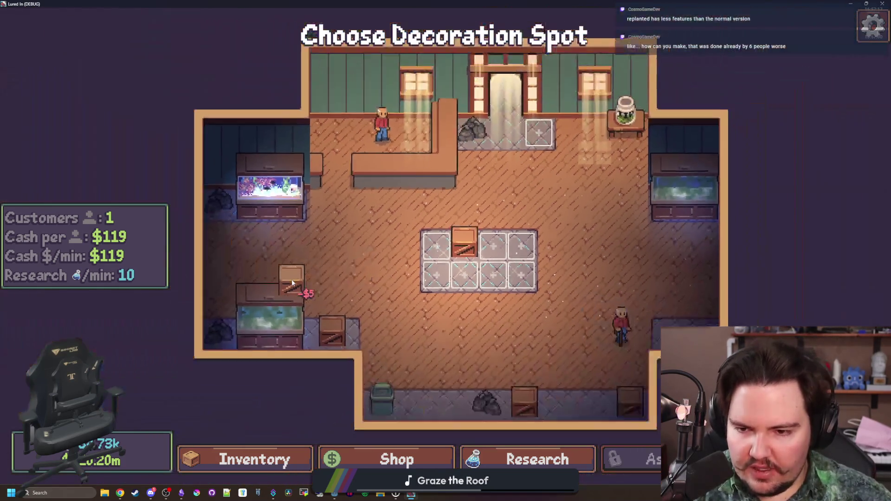
scroll(398, 273, up, 4)
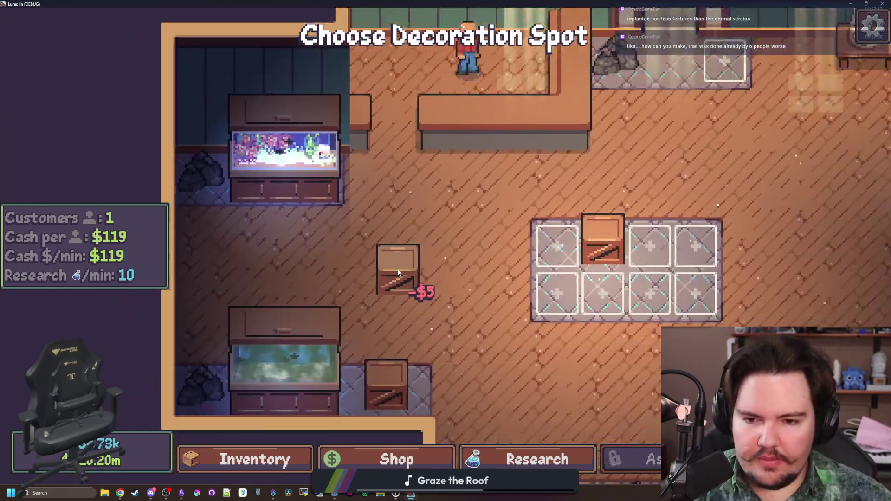
scroll(467, 269, down, 4)
scroll(466, 261, up, 3)
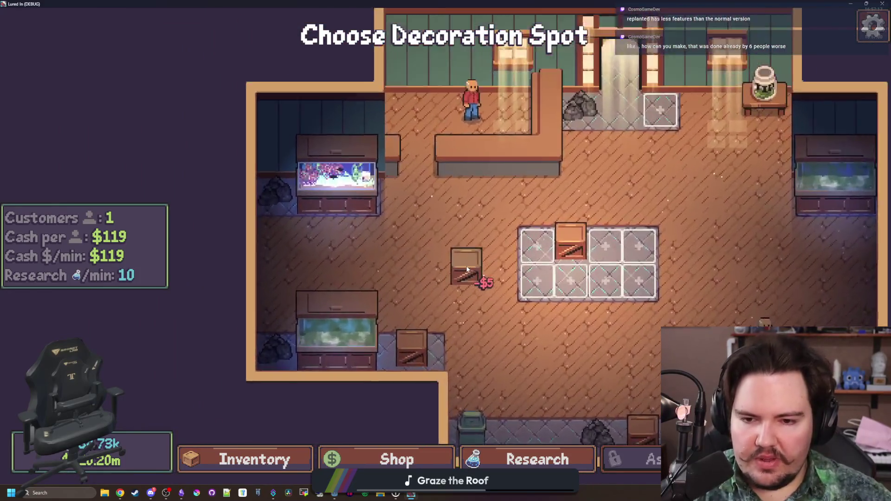
Buy a Seagrass and plant it near the tank's bottom right.
click(343, 201)
click(463, 128)
click(603, 167)
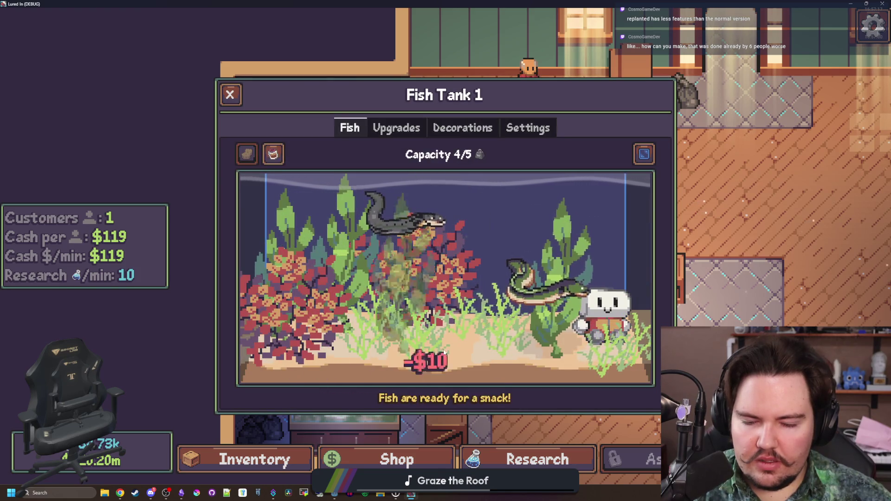
click(586, 346)
key(F8)
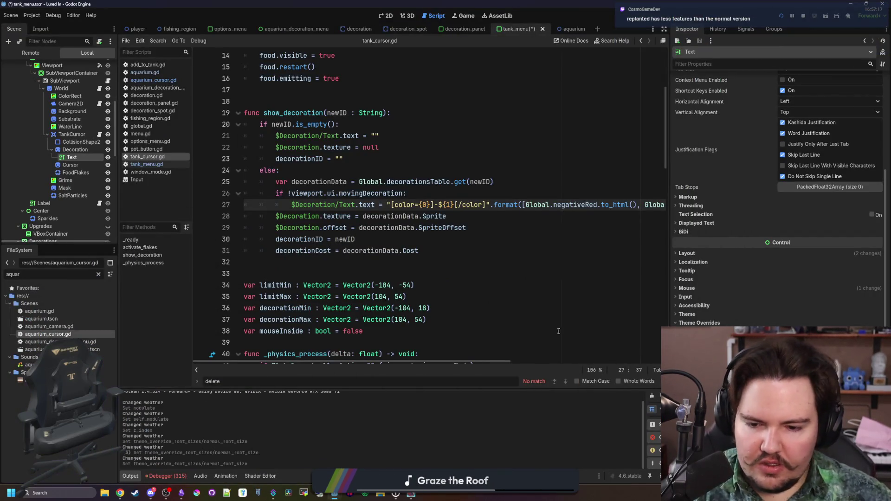
Buy the Diver decoration for $200.
click(411, 494)
click(463, 128)
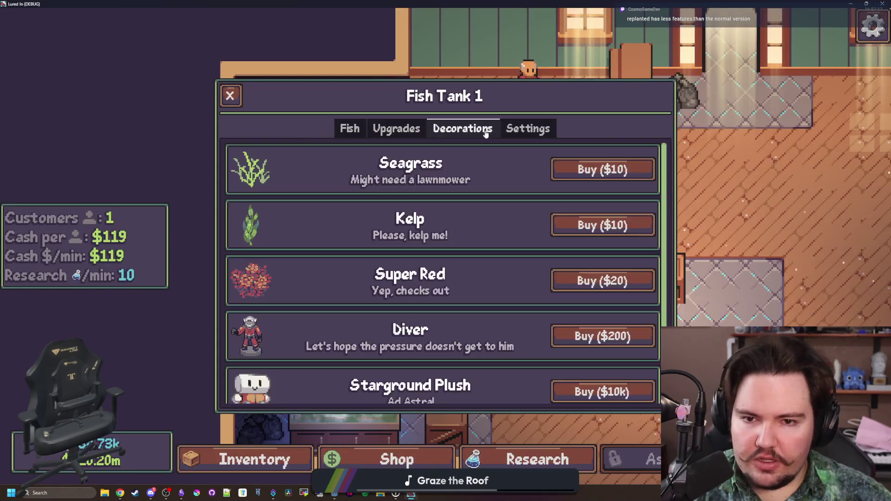
scroll(515, 258, down, 1)
click(584, 324)
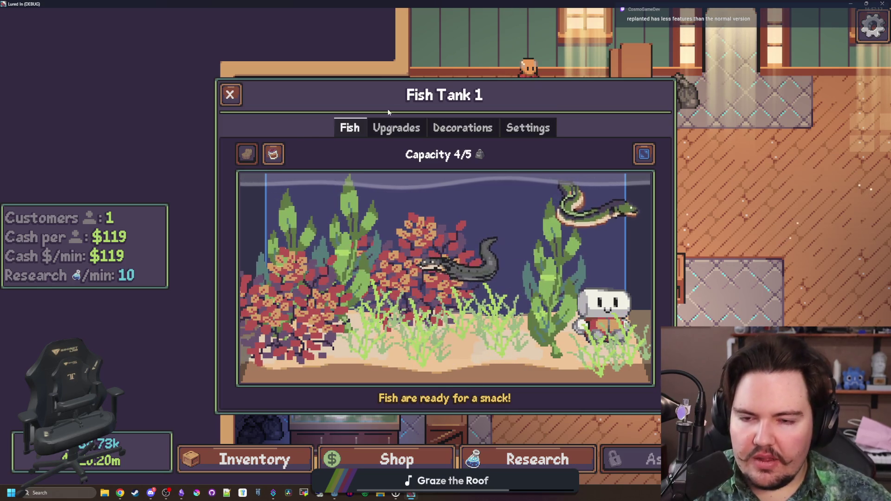
Move the red coral, then move the Starground Plush to hit the breakpoint at line 486.
click(297, 307)
click(741, 297)
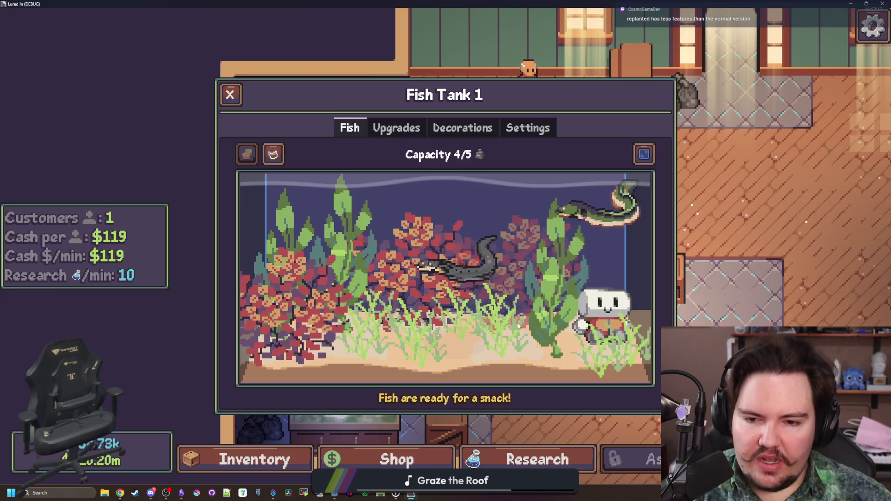
click(604, 304)
click(739, 307)
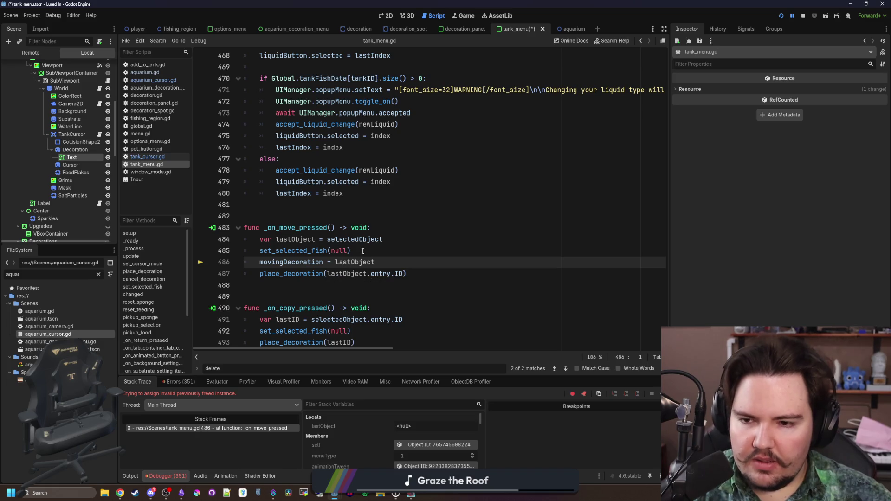
Check that selectedObject is null and place the caret on blank line 489.
mouse_move(370, 244)
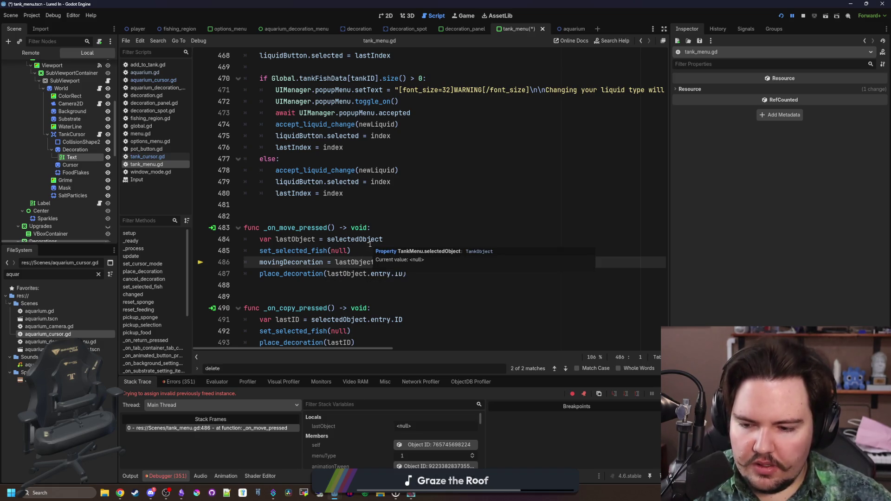
mouse_move(411, 495)
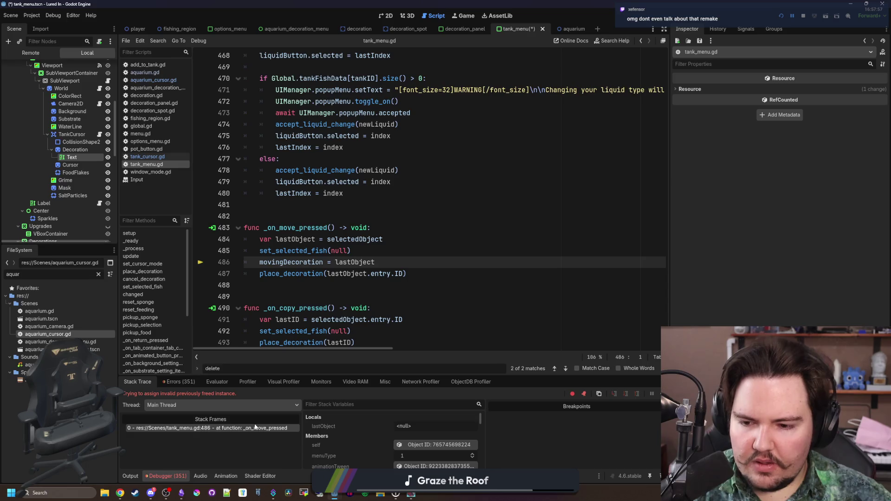
click(357, 281)
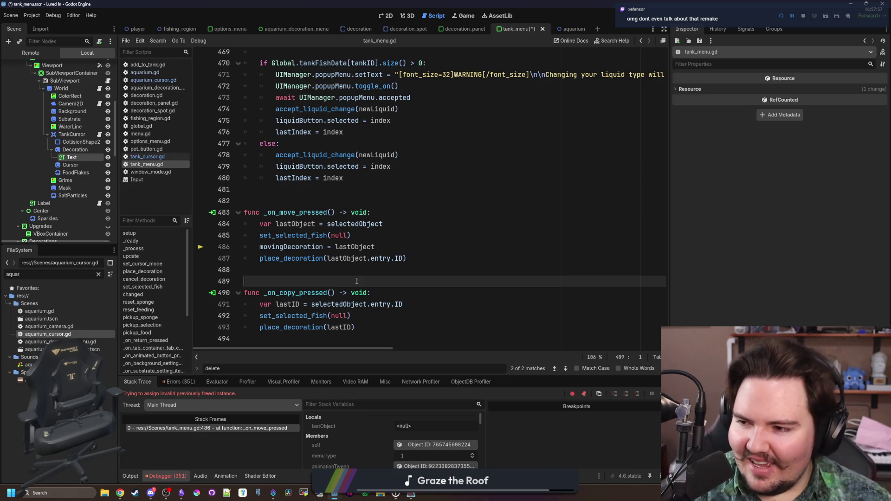
Scroll the code view sideways, then launch Steam from the taskbar.
scroll(357, 280, right, 2)
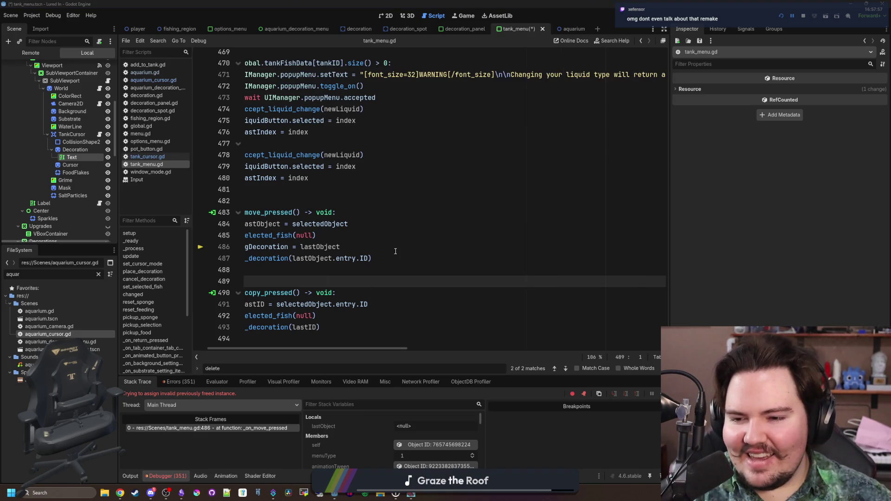
scroll(338, 240, left, 2)
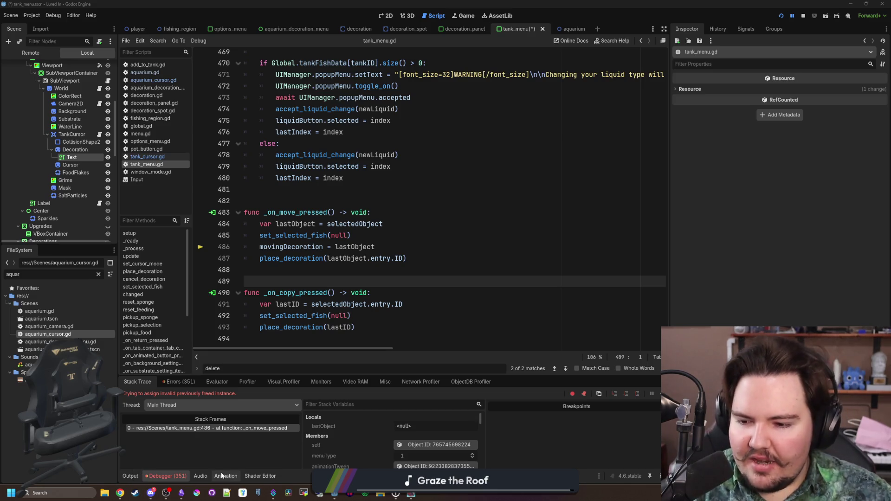
click(135, 493)
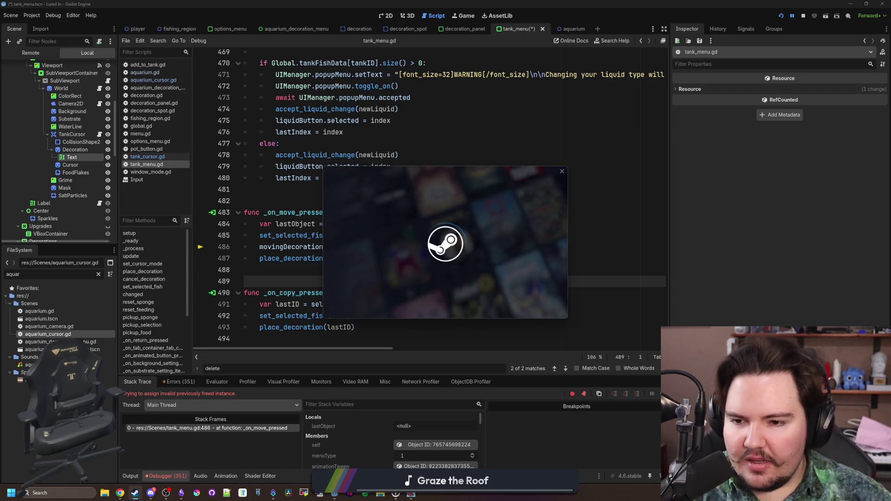
Log in with the user profile, advance the promo carousel, and open the Vampire Crawlers page.
click(402, 250)
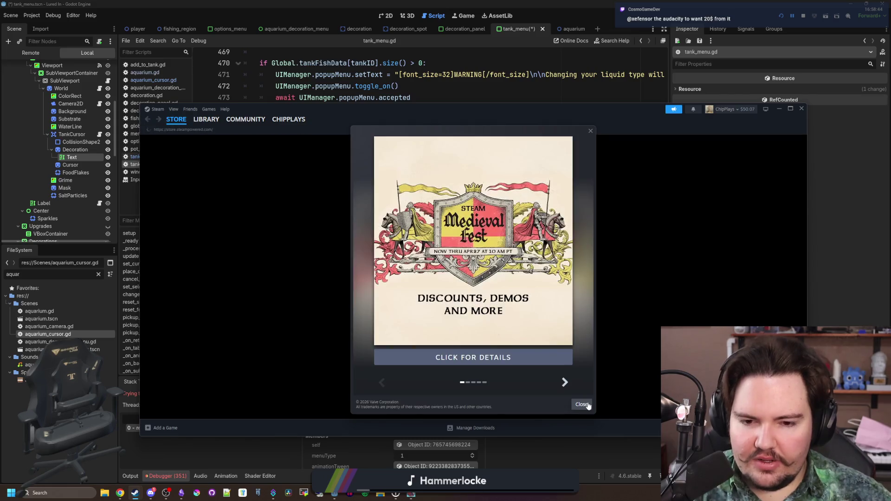
click(565, 382)
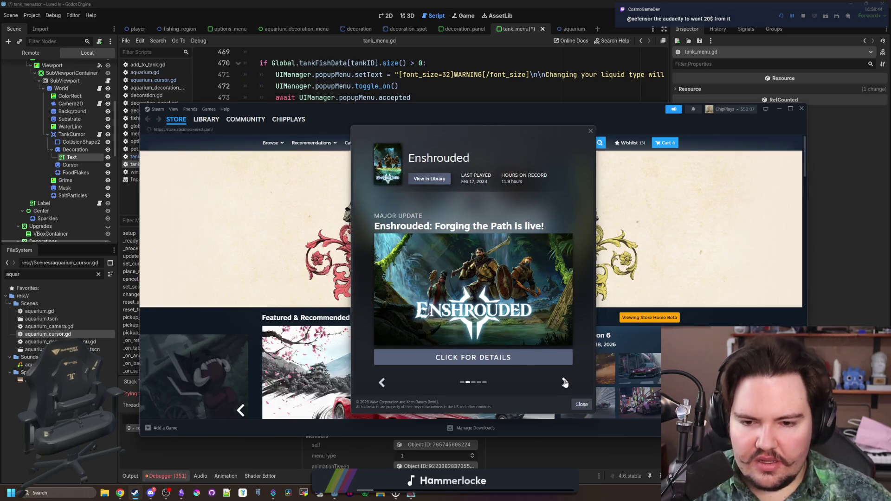
click(565, 382)
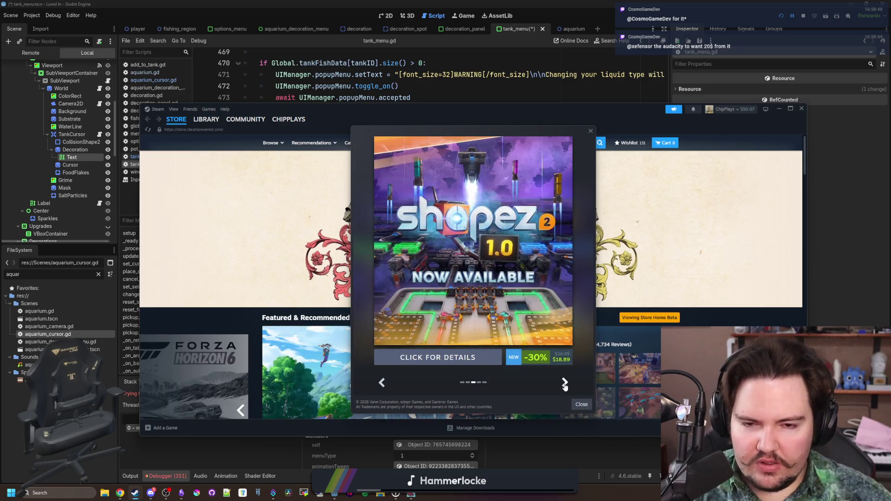
click(565, 383)
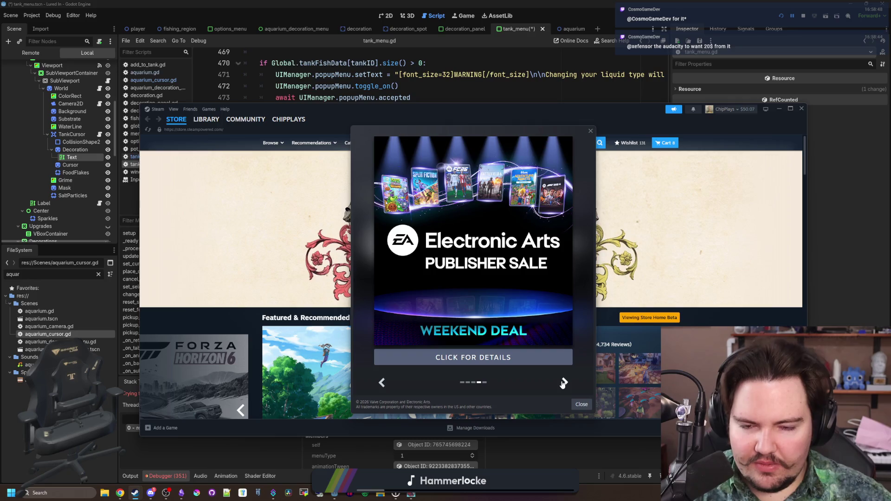
click(564, 383)
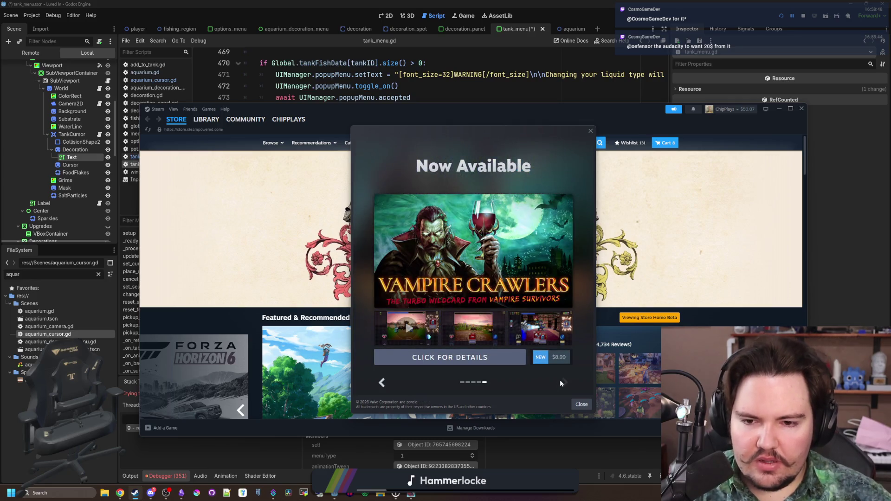
click(474, 281)
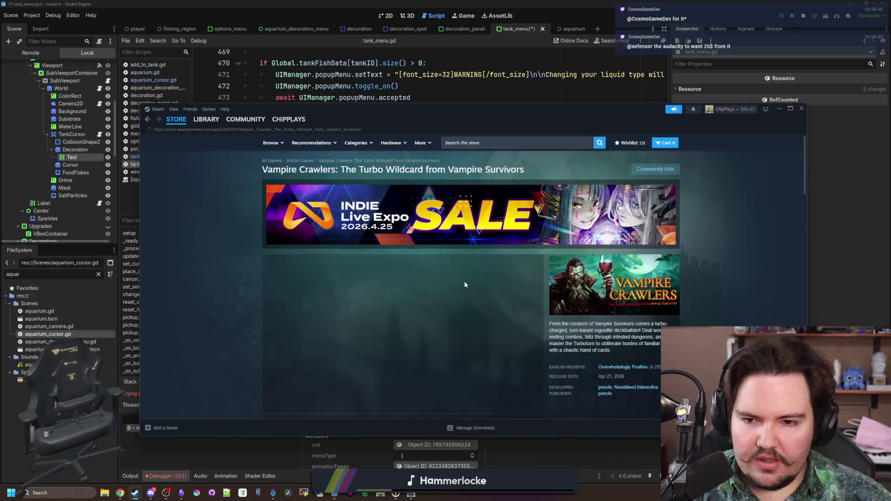
Browse Vampire Crawlers screenshots in the enlarged viewer up to 11 of 14, then go to the library.
scroll(418, 297, down, 2)
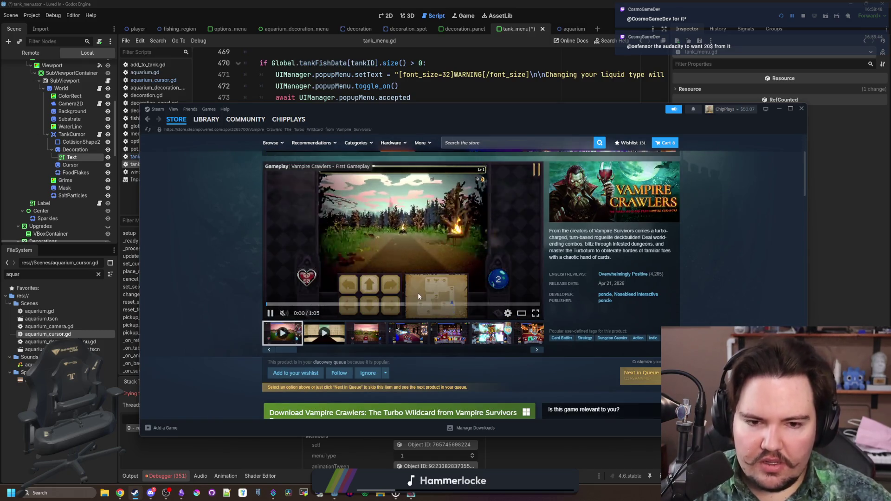
click(372, 332)
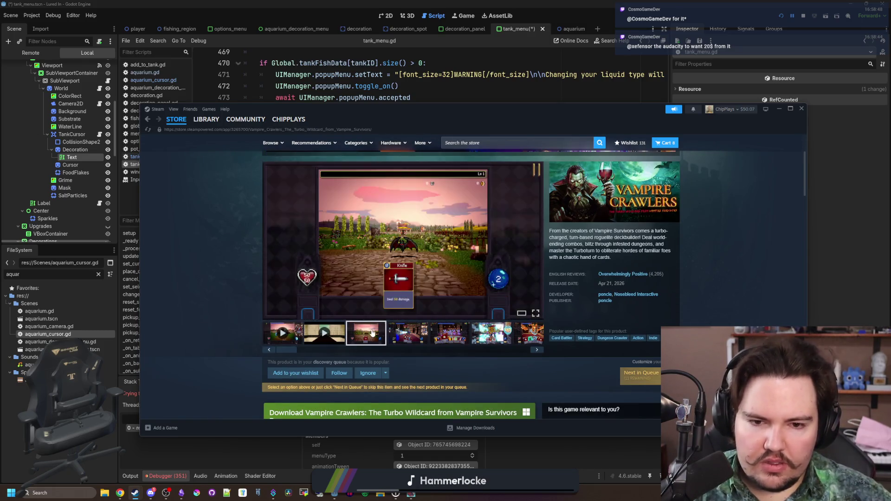
click(395, 272)
click(683, 283)
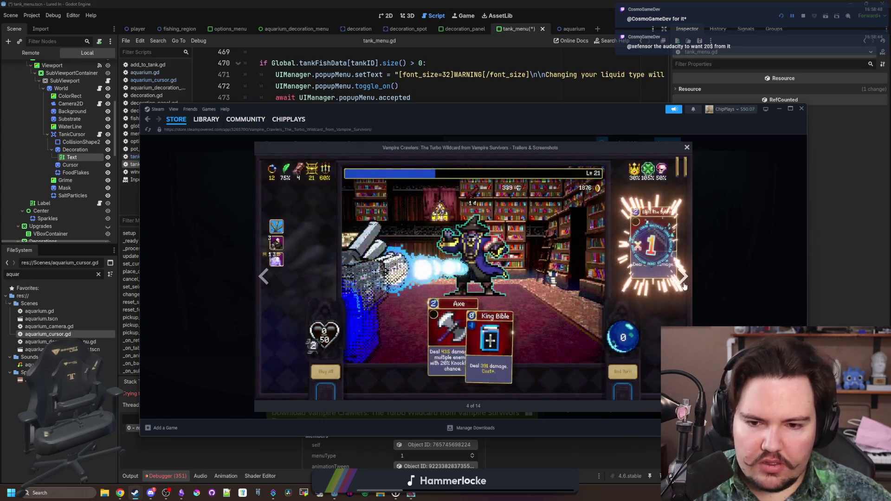
click(683, 283)
click(684, 283)
click(683, 283)
click(683, 284)
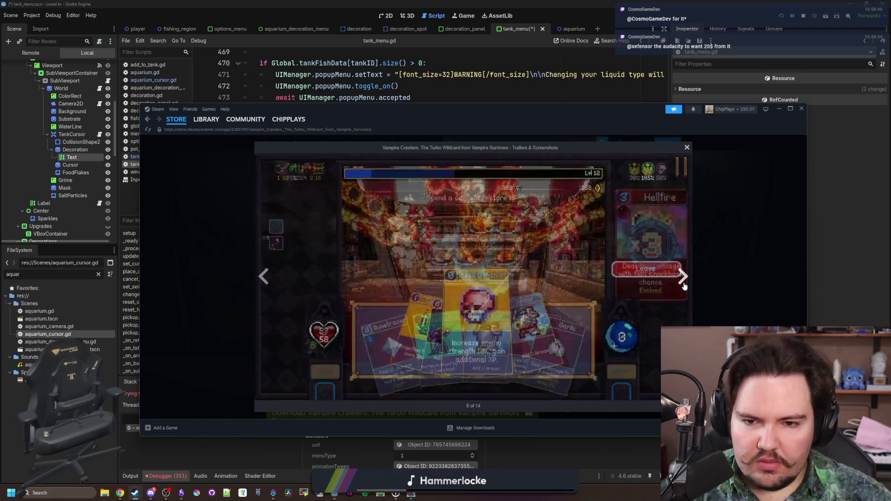
click(683, 283)
click(682, 282)
click(681, 282)
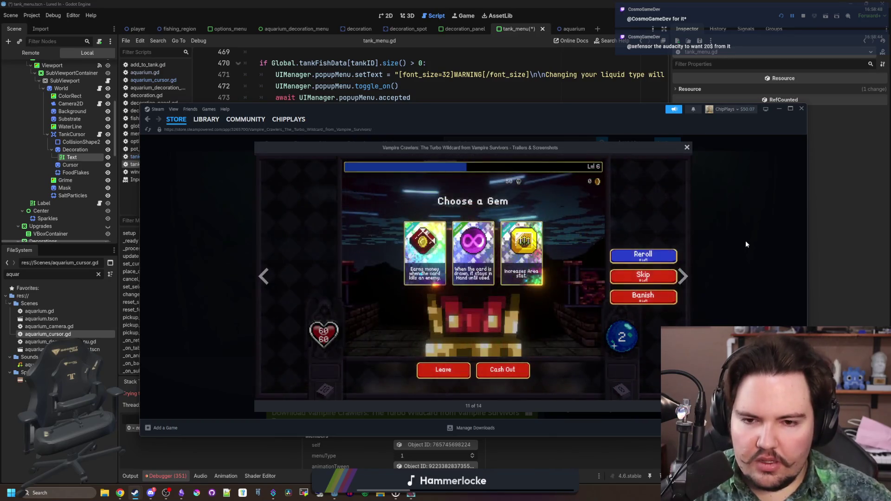
click(746, 240)
scroll(194, 224, up, 2)
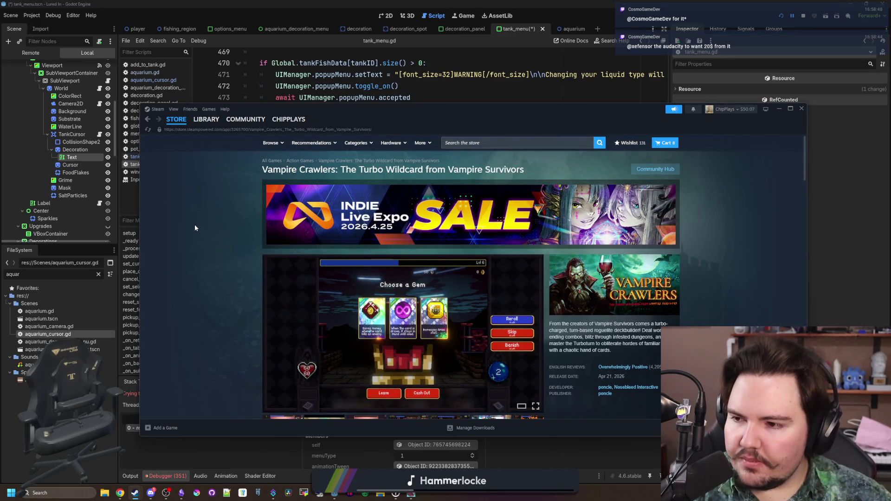
click(206, 119)
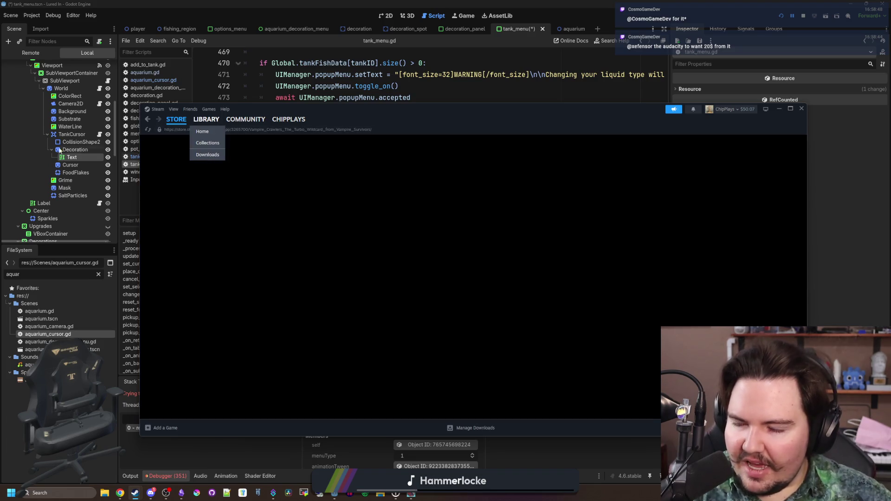
Open the Wing Haven store page and view its Collection, Shop and flock-of-birds screenshots.
click(336, 181)
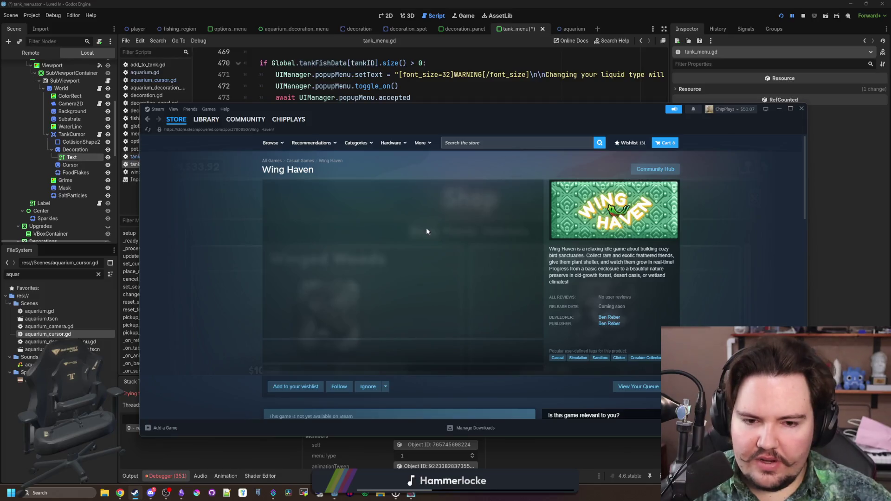
scroll(423, 237, down, 4)
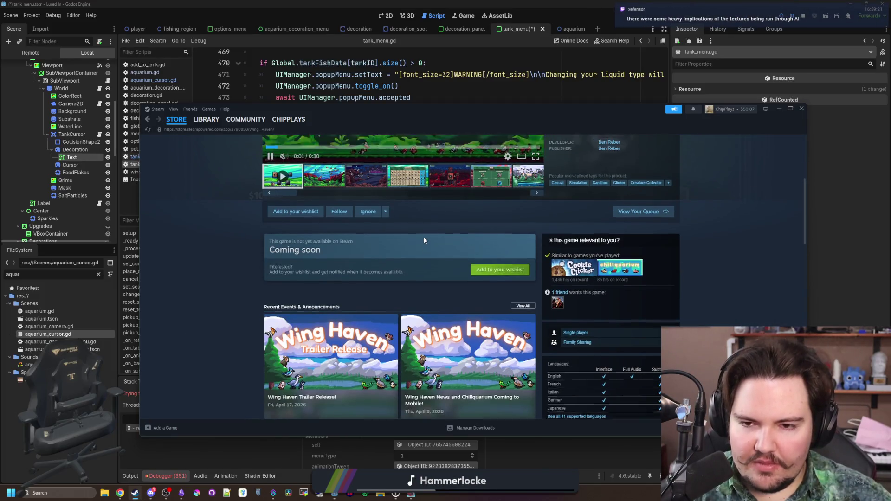
scroll(423, 240, up, 4)
click(355, 354)
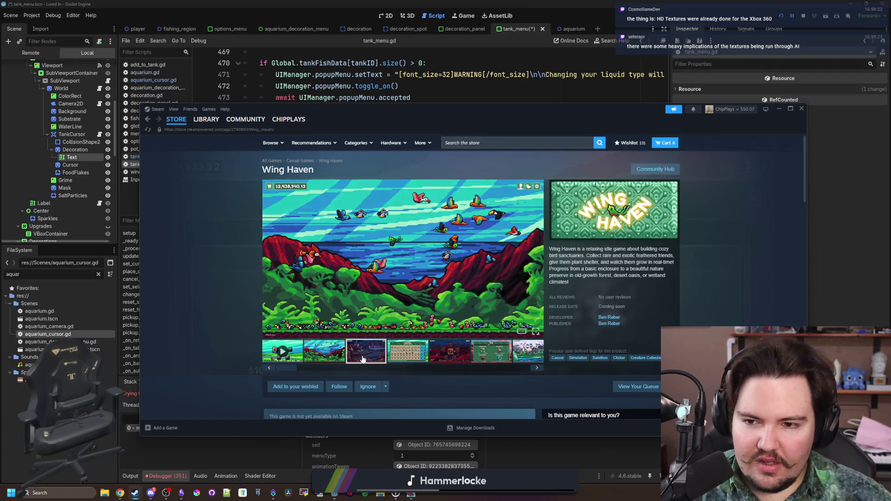
click(409, 352)
click(437, 352)
click(487, 354)
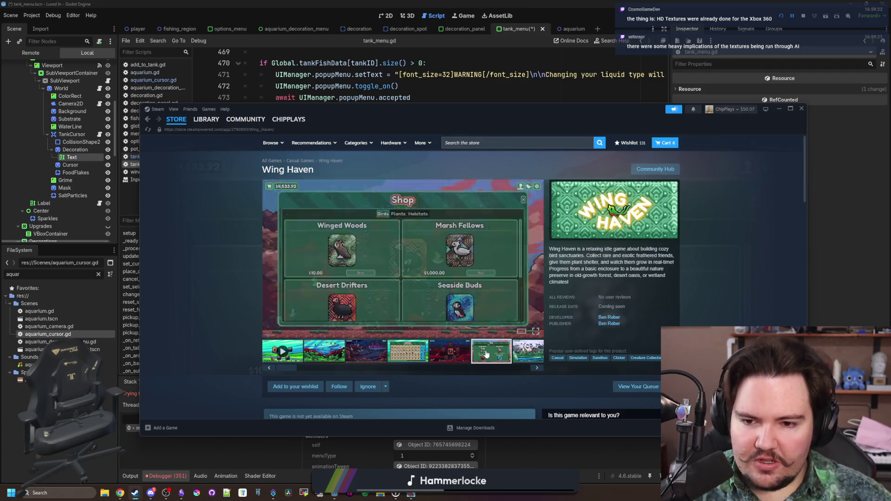
click(529, 349)
click(542, 368)
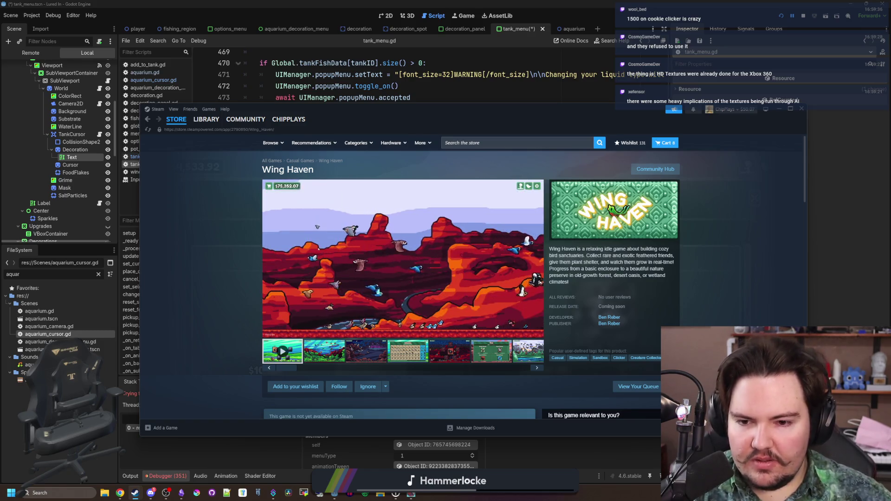
Play the Wing Haven trailer and skip ahead, scroll the page, then return to the library.
scroll(406, 295, down, 2)
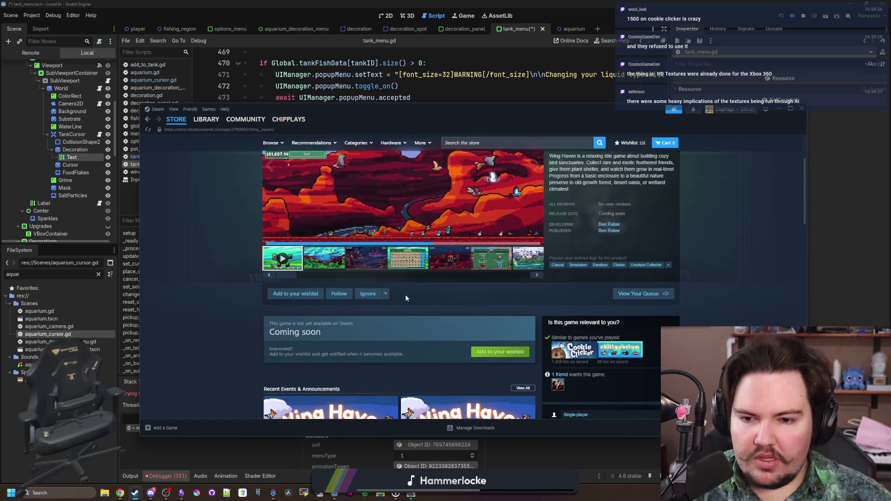
click(414, 274)
scroll(415, 272, up, 2)
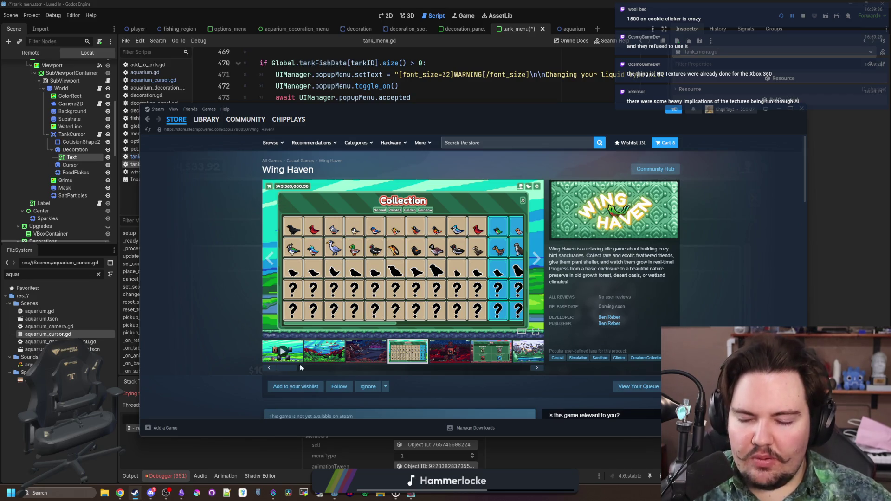
click(283, 351)
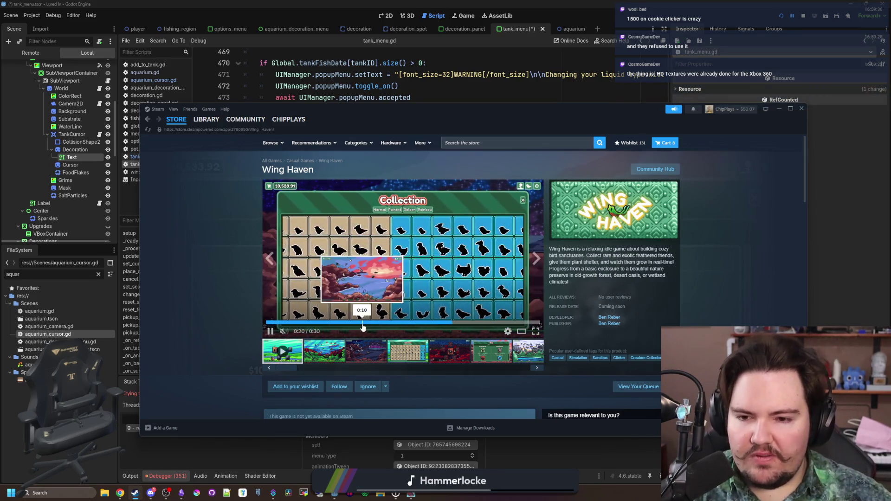
click(487, 321)
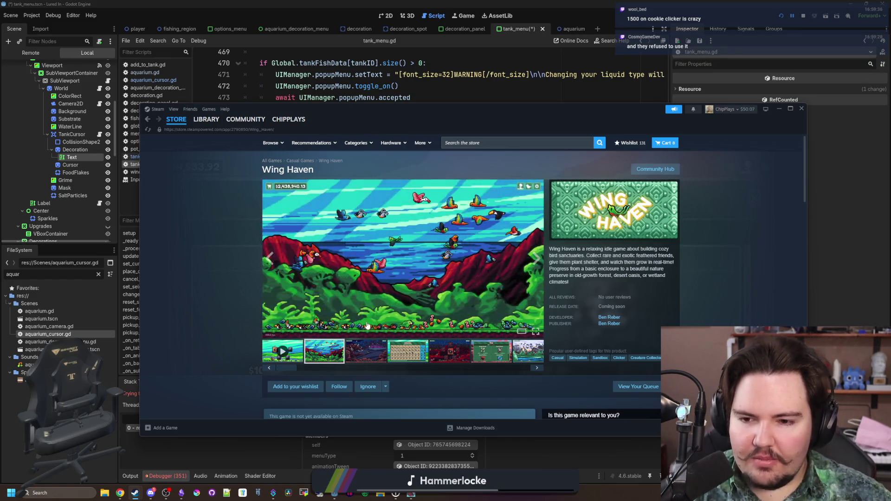
scroll(384, 327, down, 10)
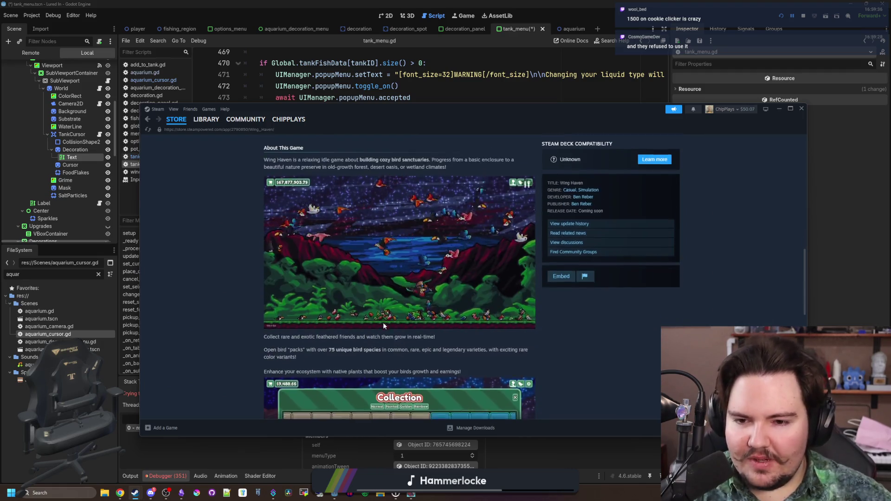
scroll(384, 327, down, 10)
scroll(383, 326, down, 5)
scroll(349, 302, up, 20)
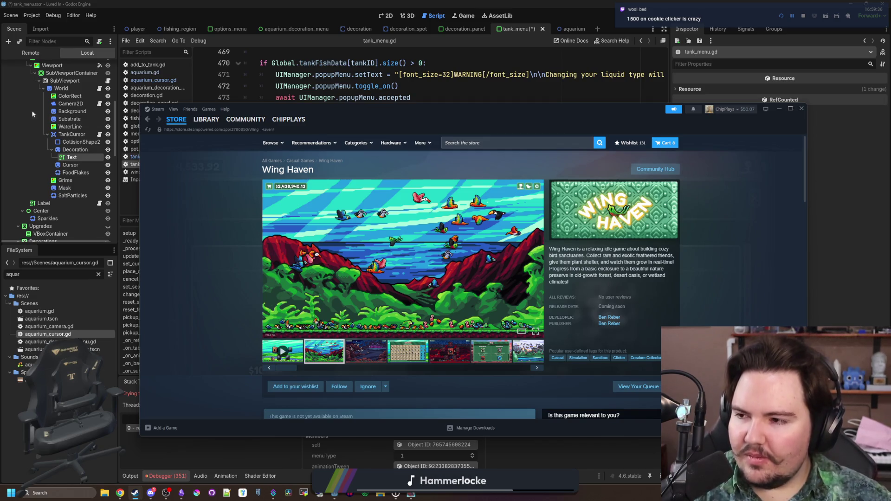
click(207, 119)
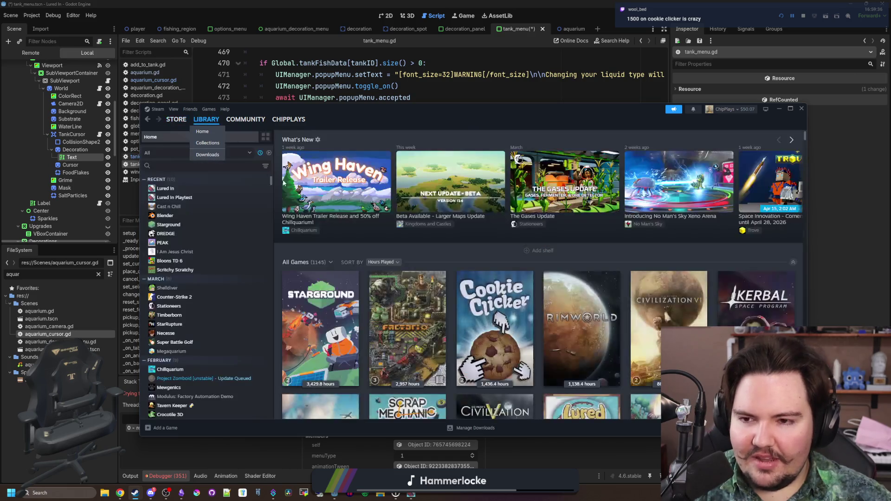
Search the library for 'pv', open Plants vs. Zombies: Replanted, and read the V1.5.1 patch notes.
text(pv)
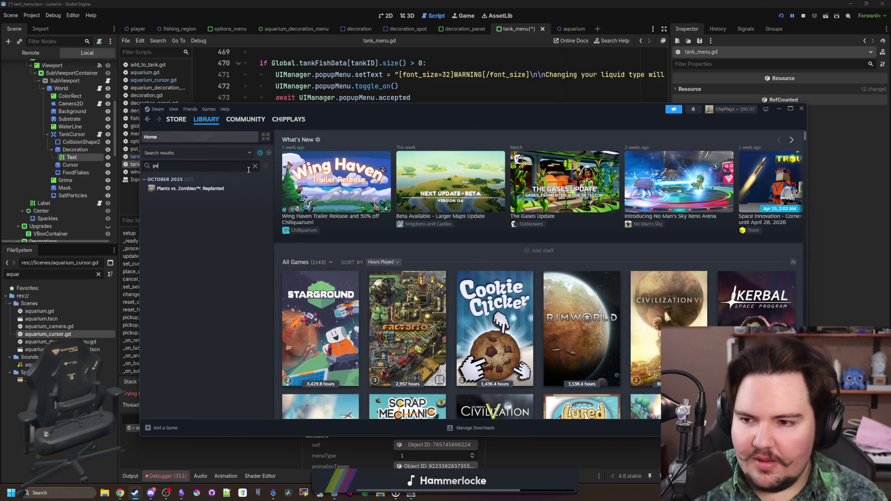
click(209, 189)
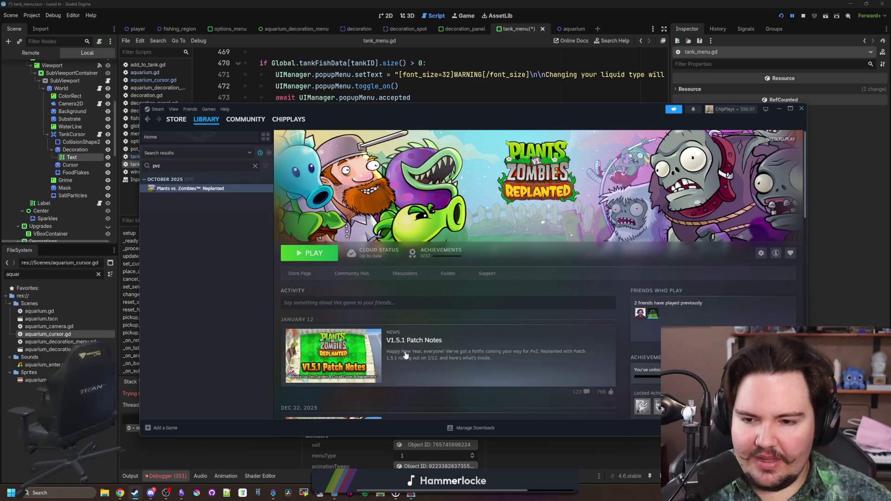
click(414, 344)
scroll(464, 299, down, 3)
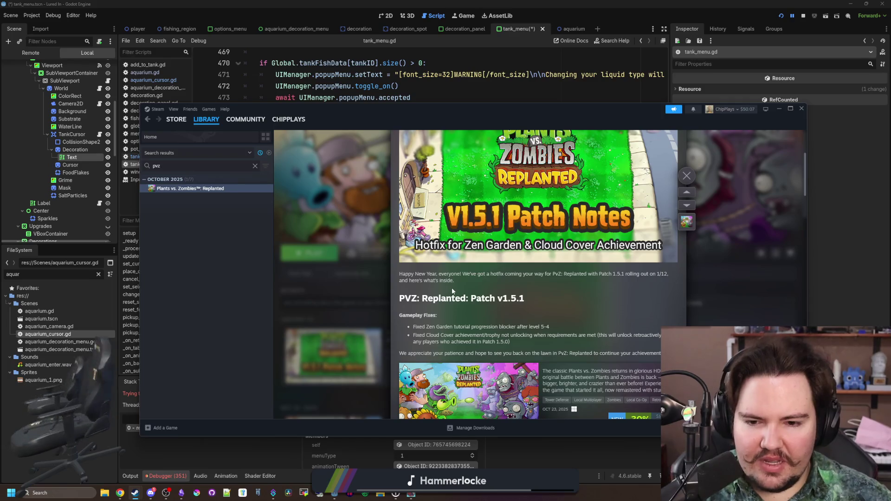
scroll(465, 300, down, 5)
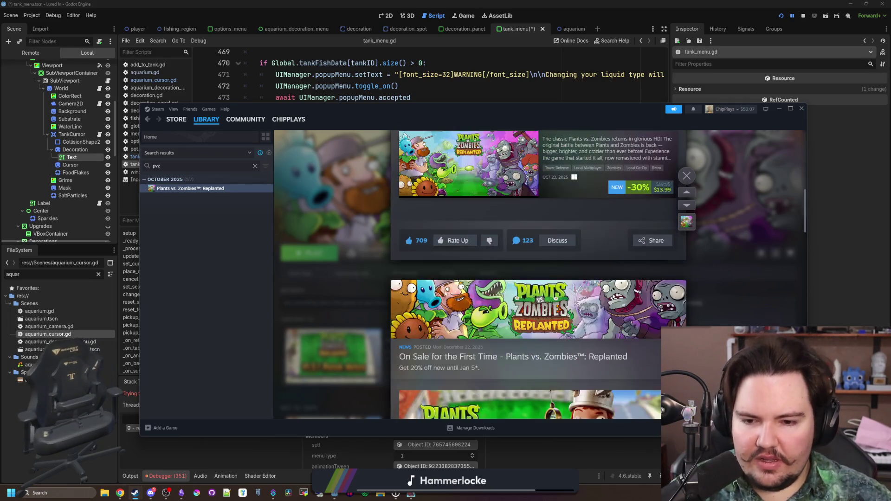
scroll(429, 275, down, 4)
click(325, 277)
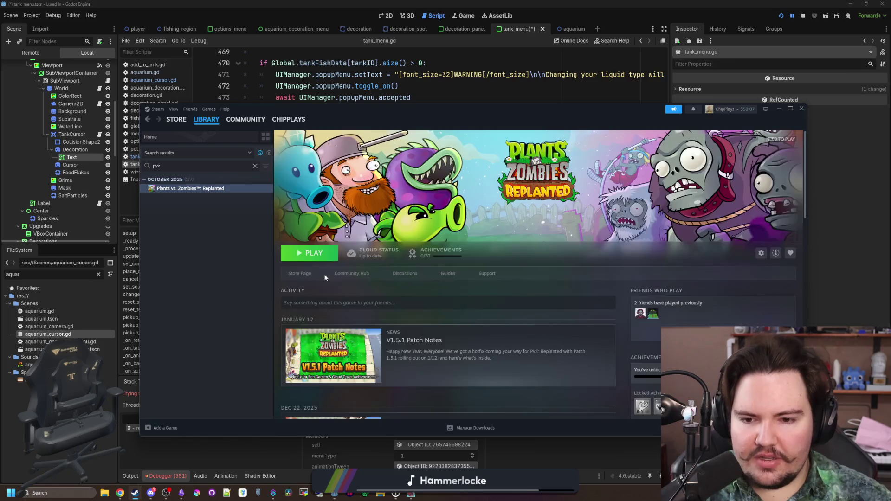
Read the Patch v1.5.0 notes for Plants vs. Zombies: Replanted.
scroll(325, 277, down, 10)
click(432, 322)
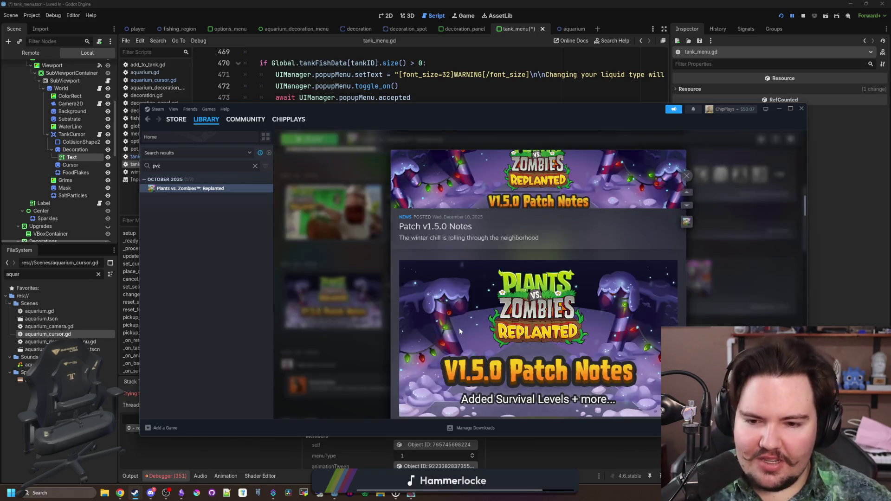
scroll(515, 333, down, 3)
scroll(446, 288, down, 3)
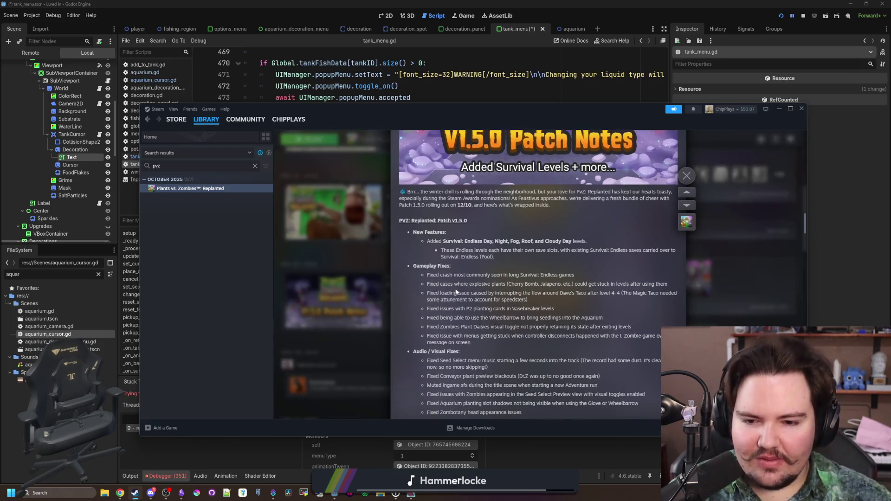
click(357, 268)
scroll(313, 265, down, 3)
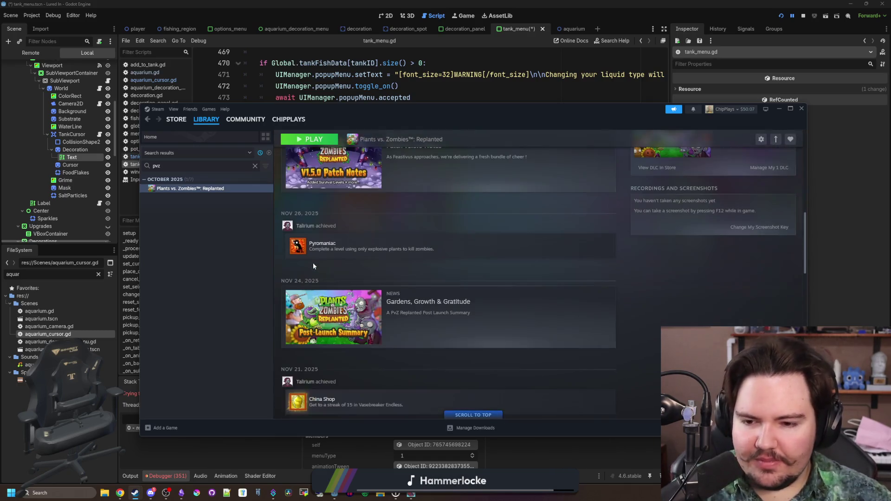
scroll(312, 264, down, 5)
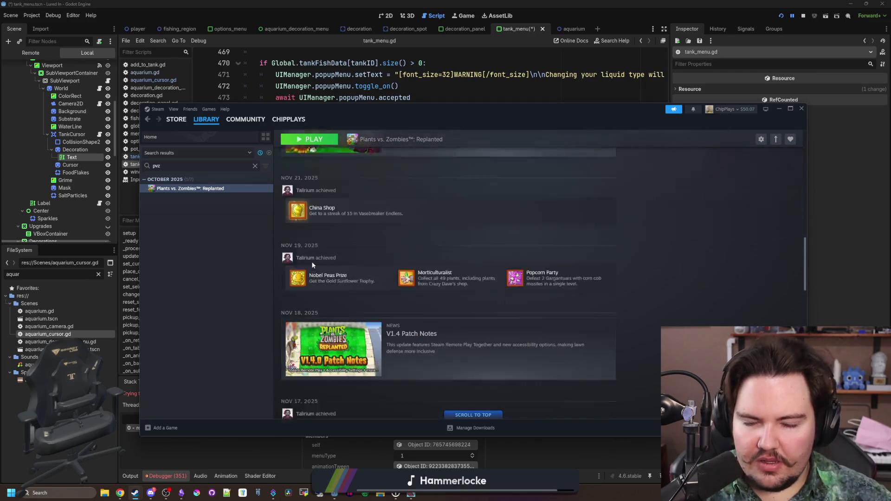
Read the V1.4 patch notes, then go to the game's store page.
click(459, 312)
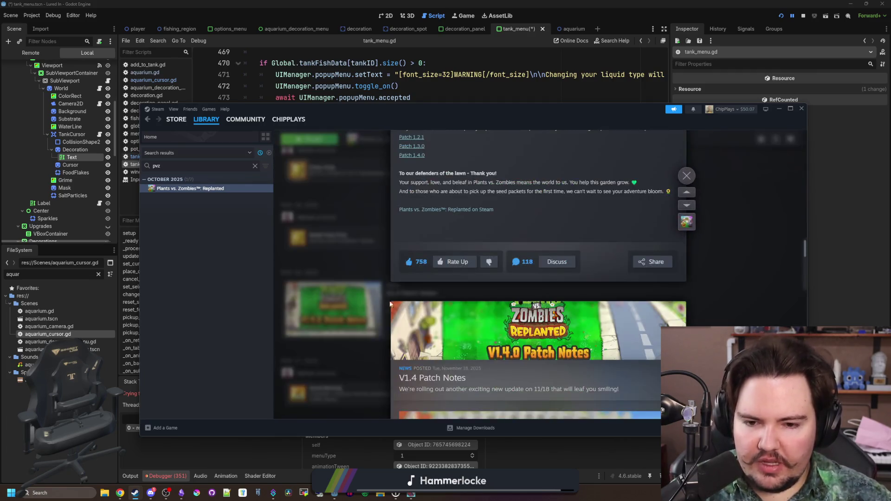
scroll(459, 312, down, 5)
click(350, 302)
scroll(350, 301, down, 10)
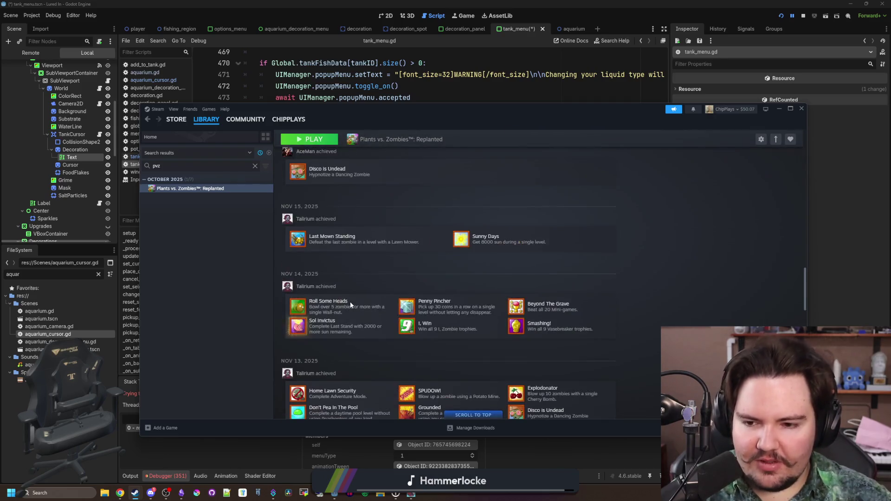
scroll(338, 295, down, 6)
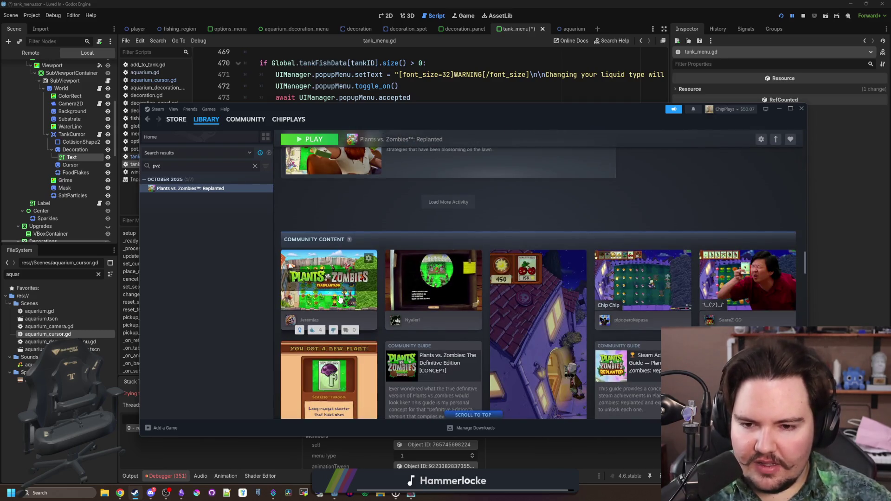
scroll(362, 293, up, 15)
click(291, 275)
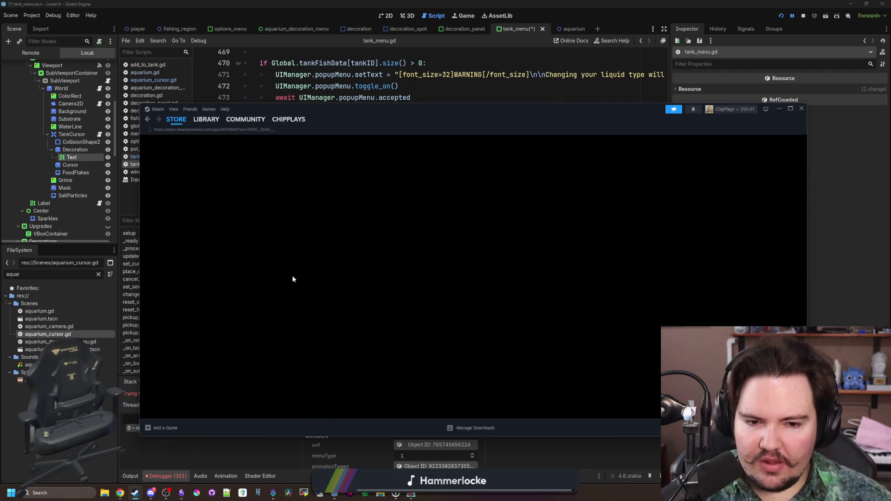
Pause the launch trailer and expand What's new to read the Replanted features table.
scroll(298, 284, down, 2)
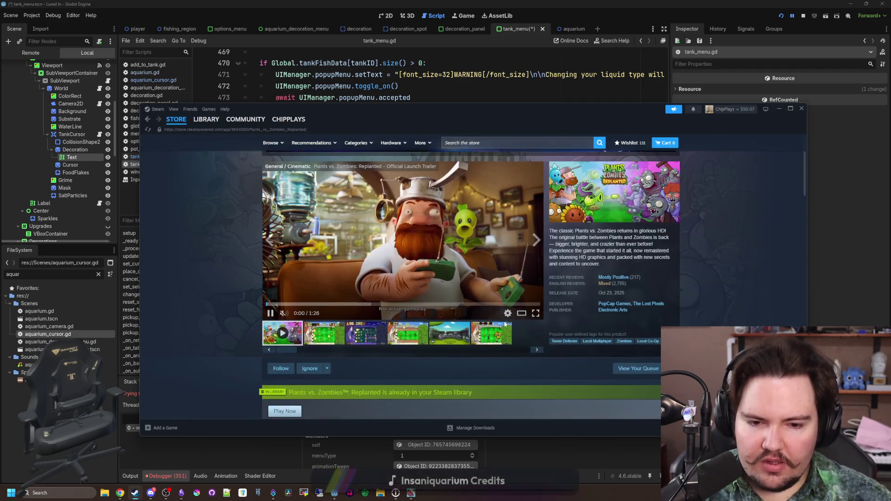
click(302, 296)
mouse_move(607, 288)
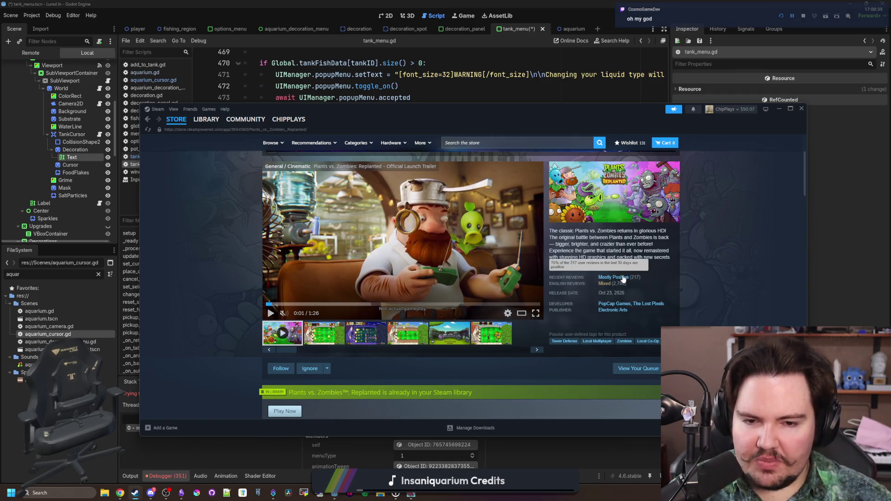
scroll(430, 240, down, 3)
scroll(430, 237, down, 7)
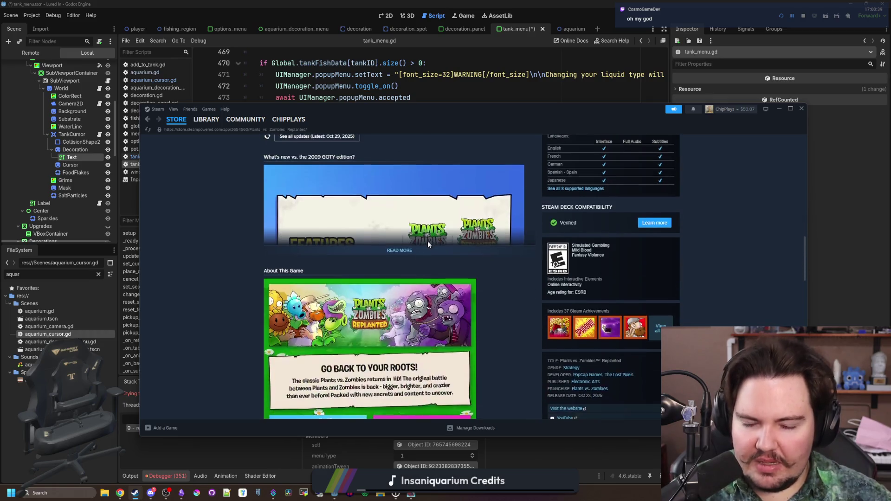
click(405, 255)
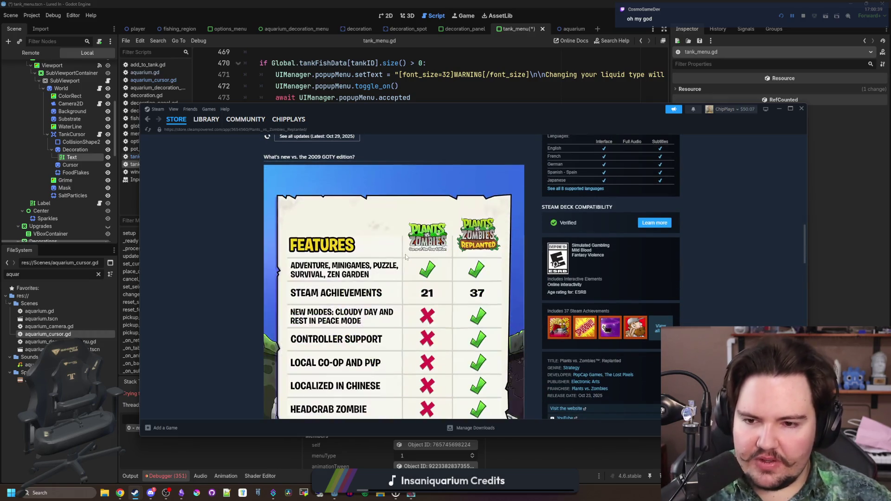
scroll(406, 257, down, 1)
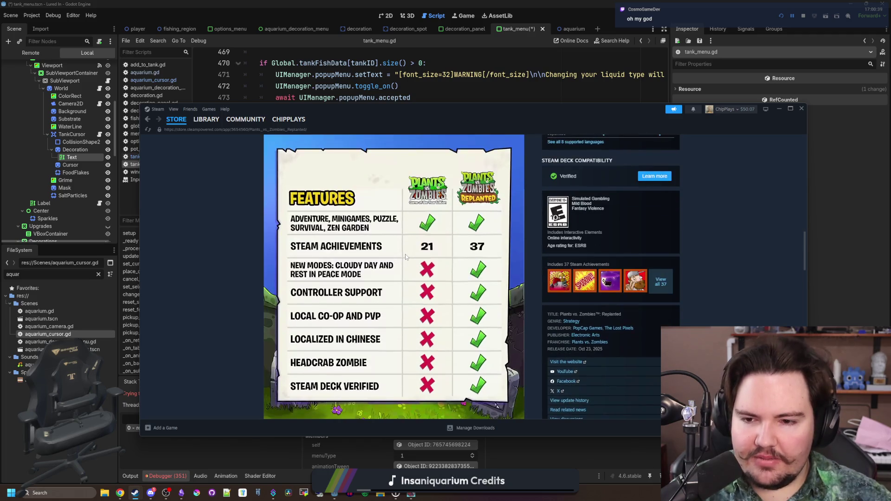
scroll(406, 257, down, 15)
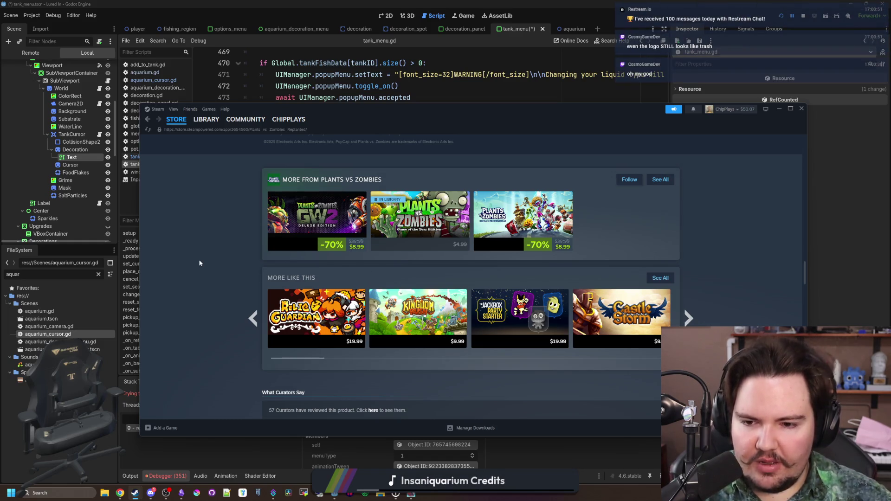
mouse_move(291, 315)
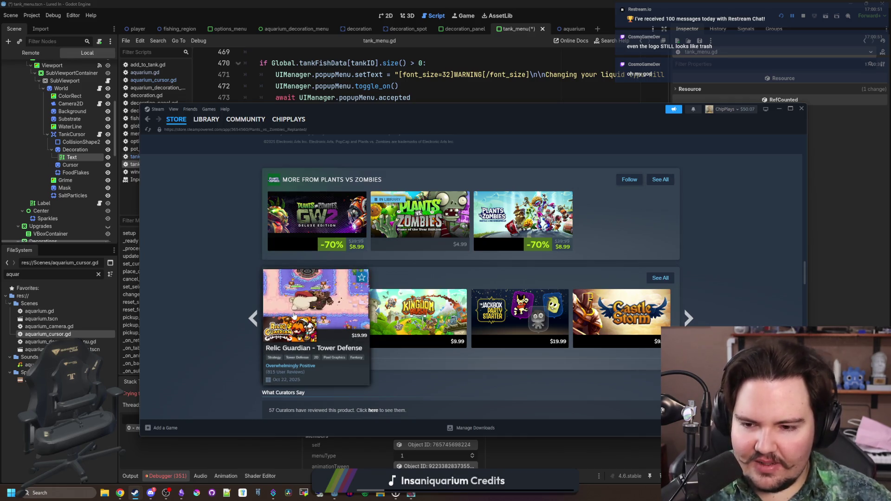
scroll(259, 307, down, 3)
scroll(255, 299, up, 15)
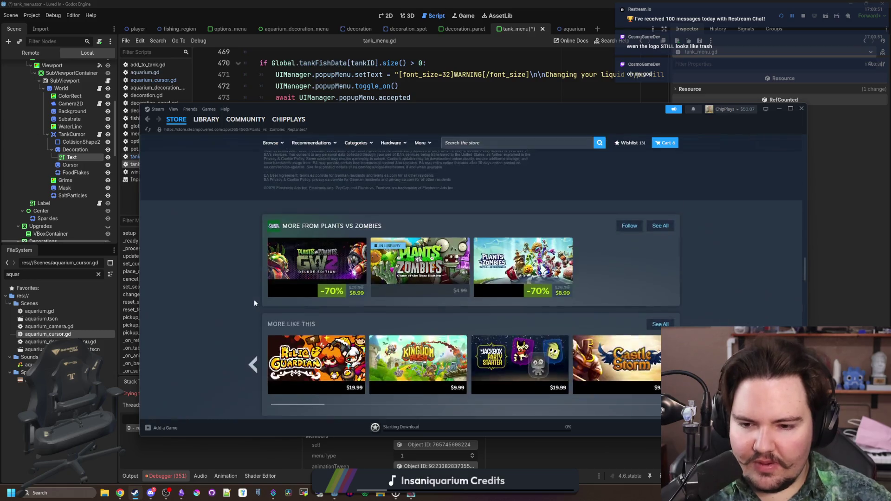
Go back to the library, minimize Steam, and dismiss the Vampire Crawlers announcement.
key(alt+Left)
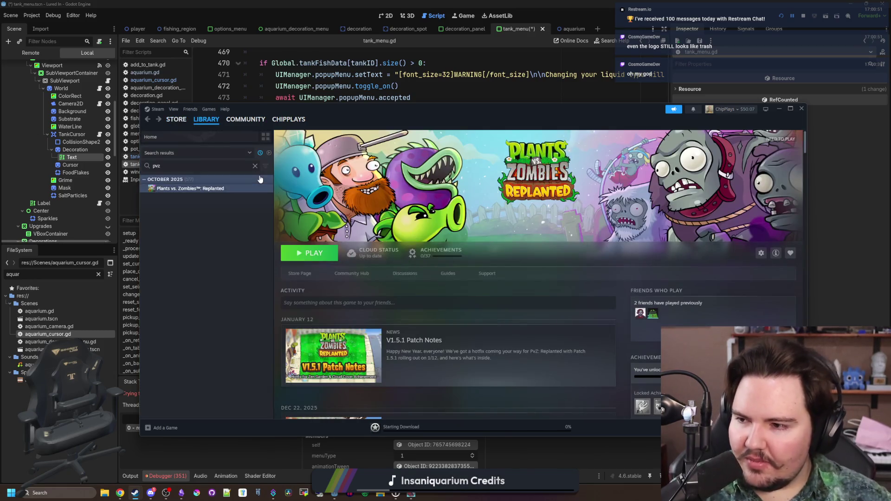
click(780, 110)
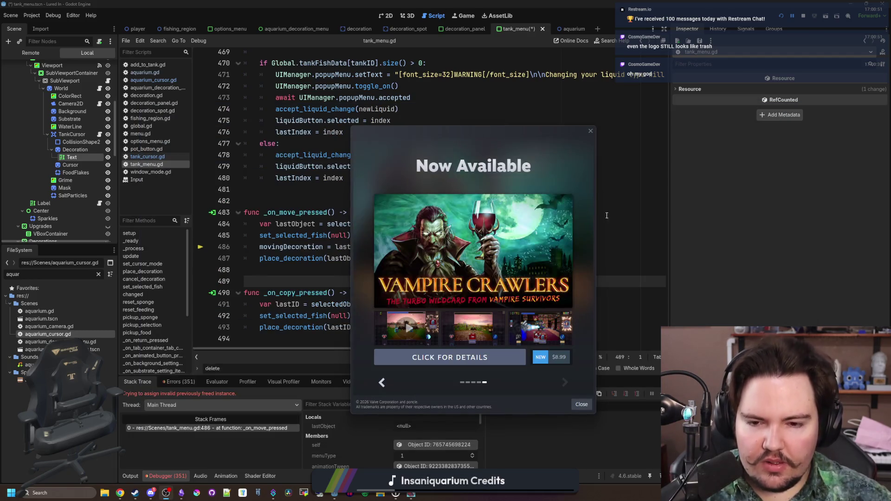
click(584, 405)
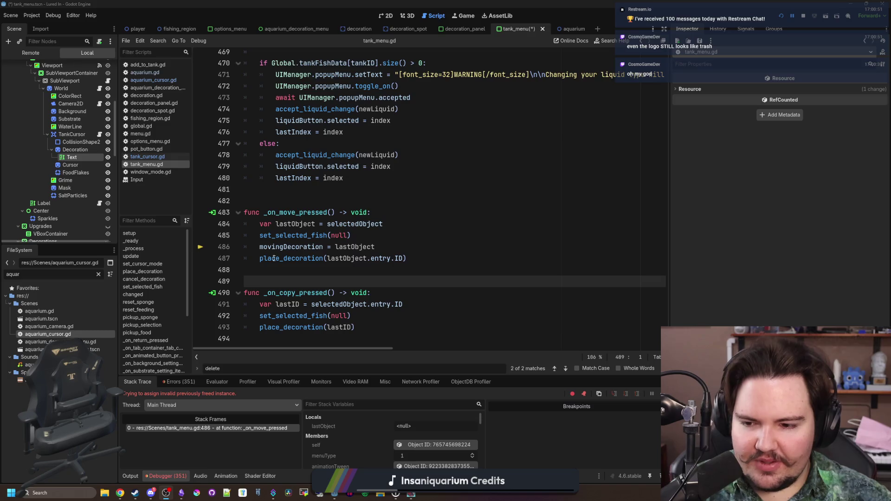
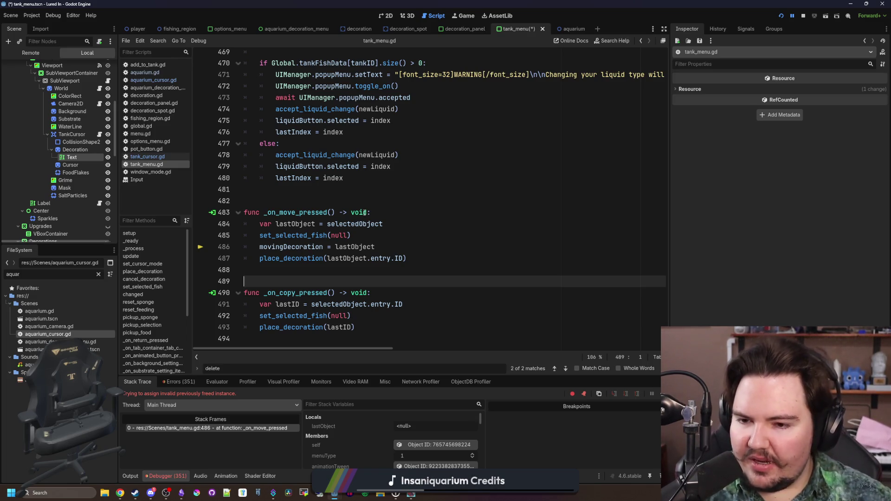
Check the running Lured In game, then return to line 489 of the script.
key(Up)
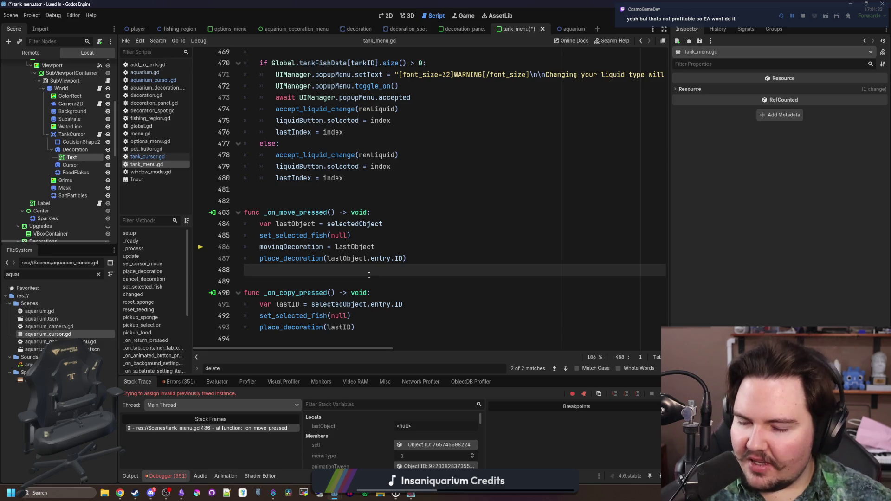
click(418, 494)
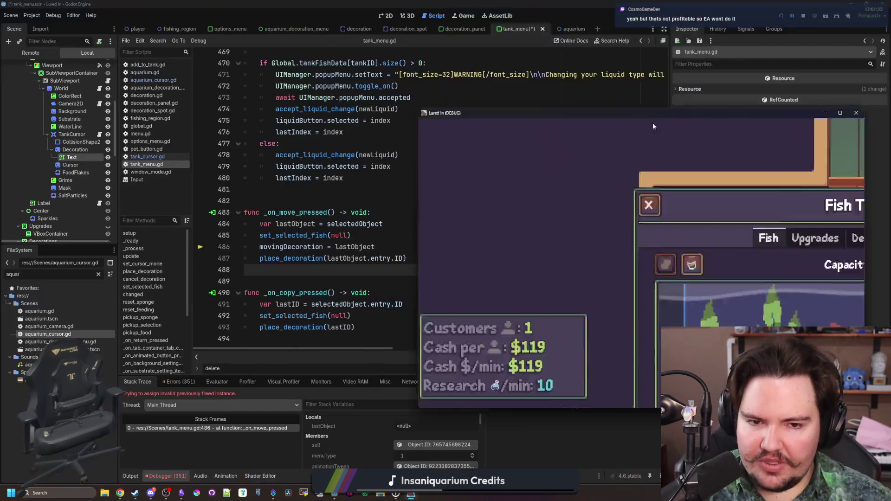
click(359, 283)
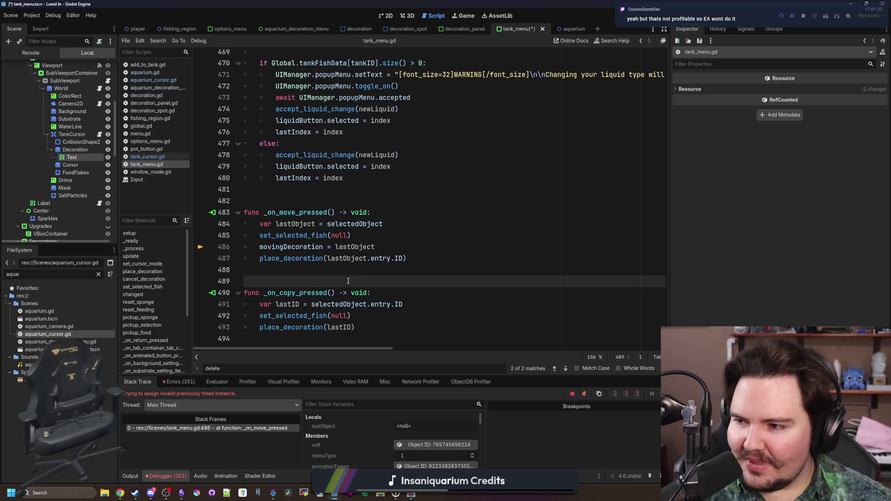
scroll(348, 281, up, 1)
mouse_move(333, 265)
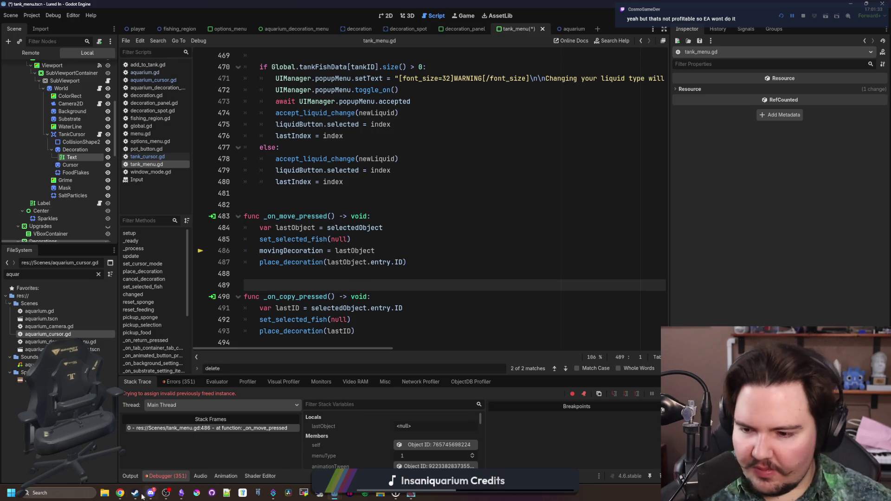
In Steam, search the store for 'cookie clic' and view Cookie Clicker's screenshots.
mouse_move(136, 495)
click(143, 465)
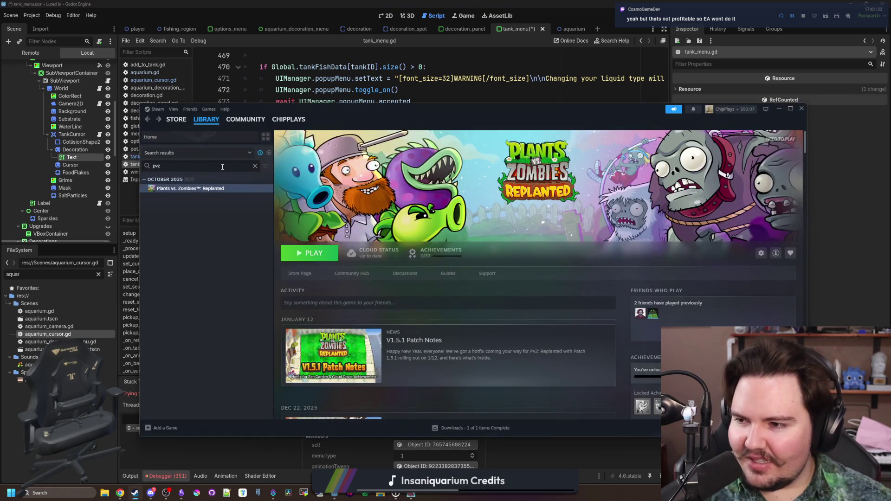
click(177, 120)
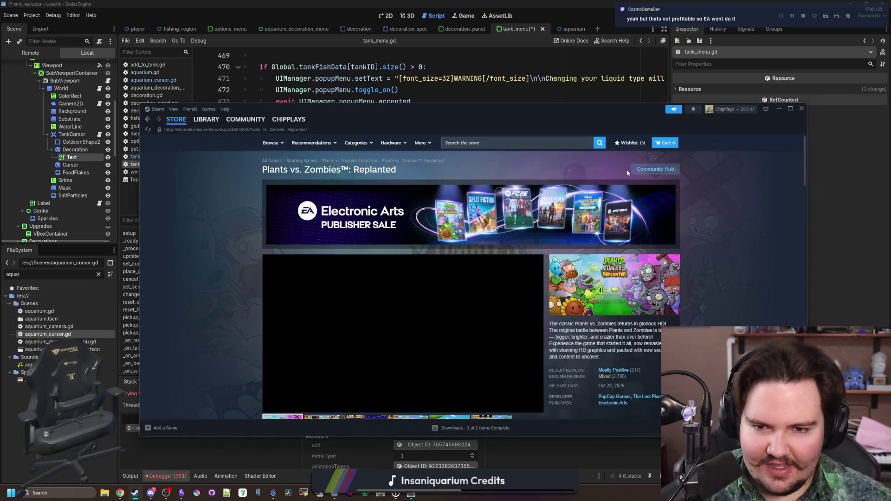
click(580, 144)
text(coo)
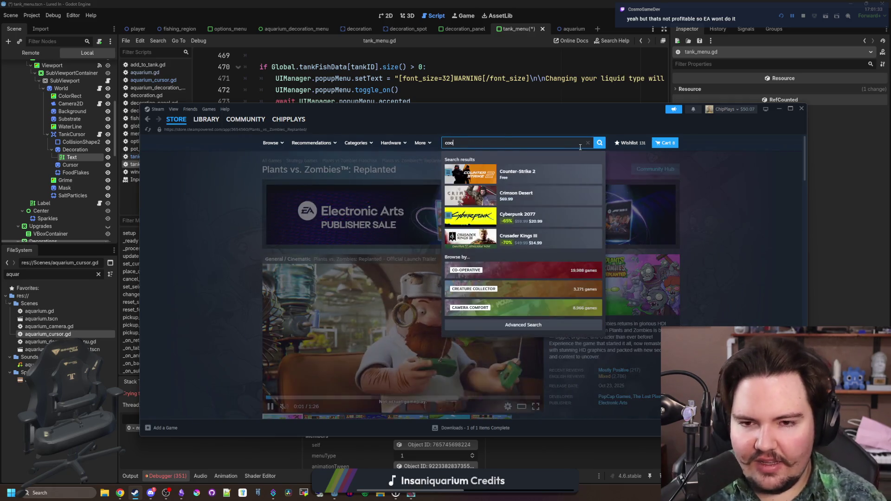
text(kie clic)
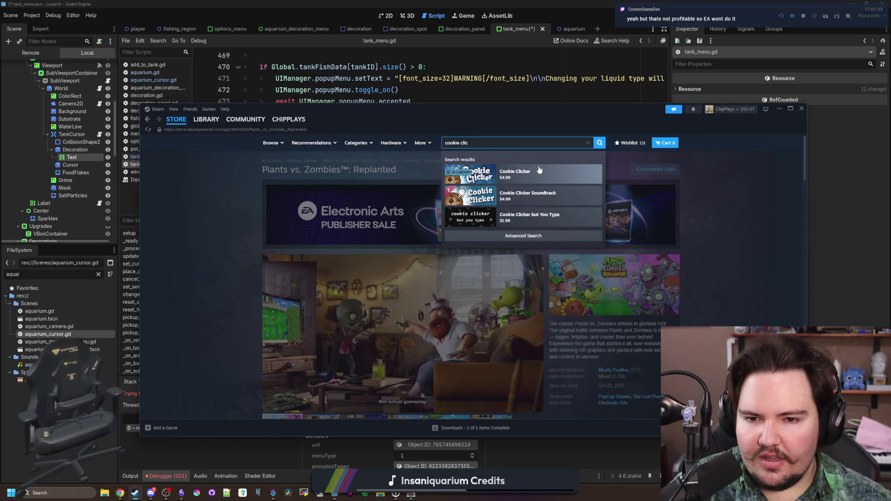
click(539, 171)
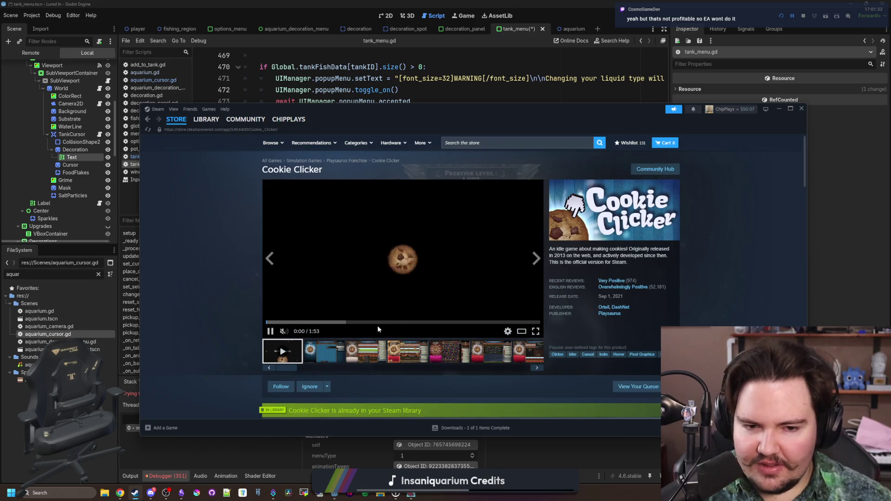
click(324, 351)
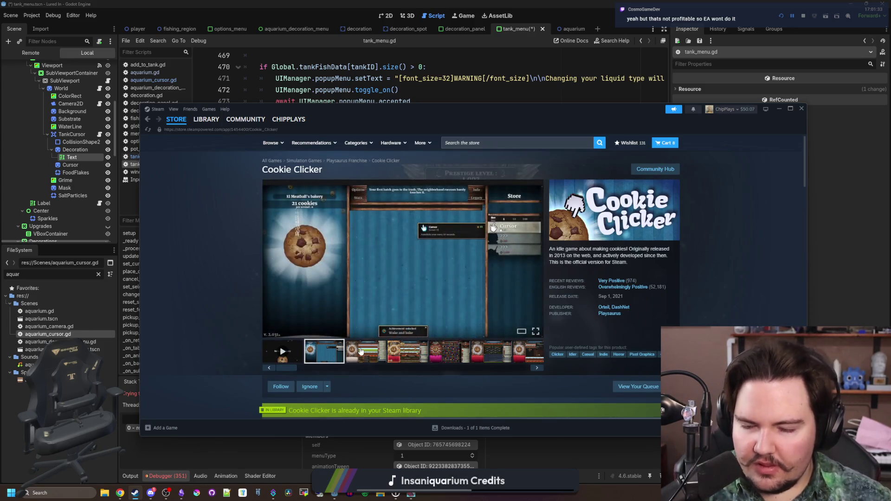
Filter the Steam library by 'cook' and open Cookie Clicker.
click(206, 119)
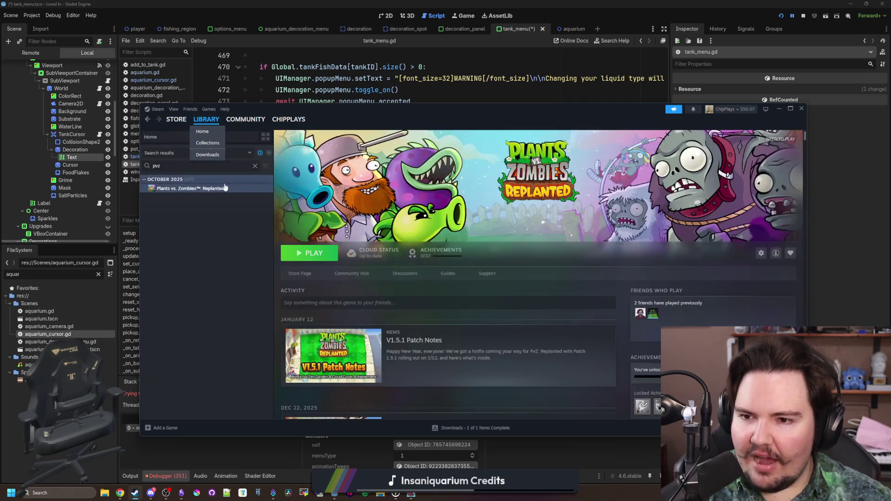
click(232, 167)
text(cook)
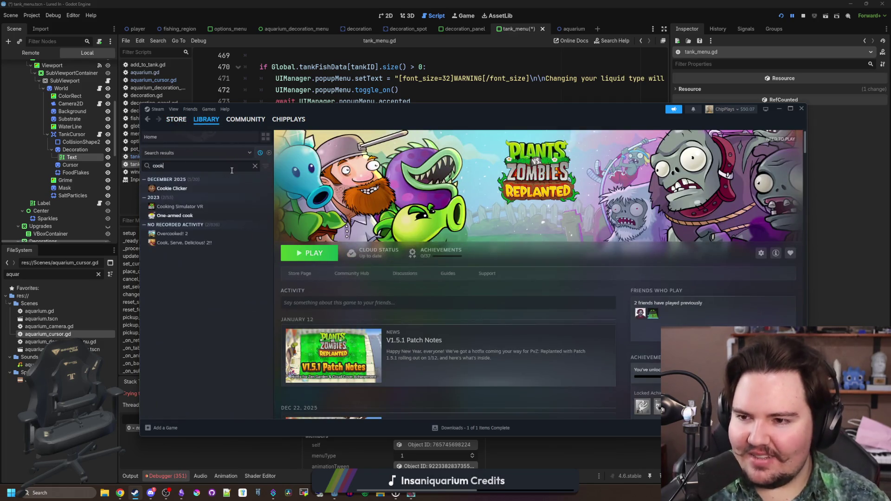
click(195, 189)
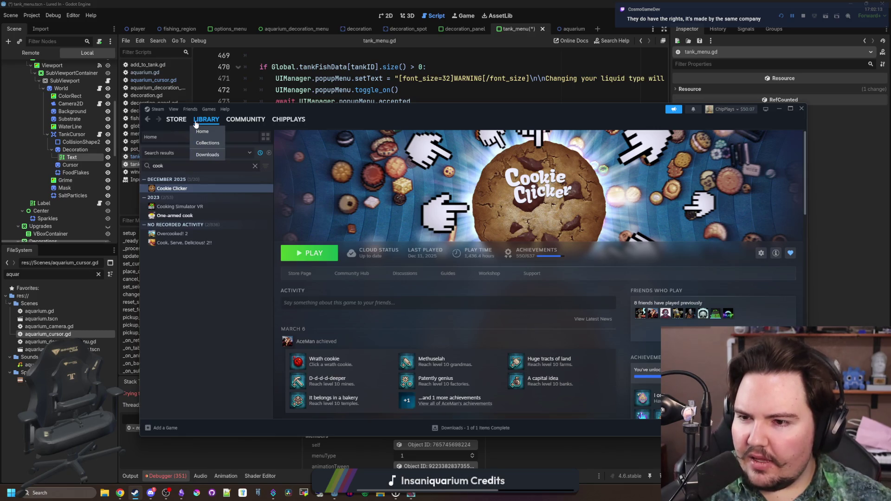
Search the store for 'pvz', open Replanted, and briefly visit the Electronic Arts publisher page.
click(176, 121)
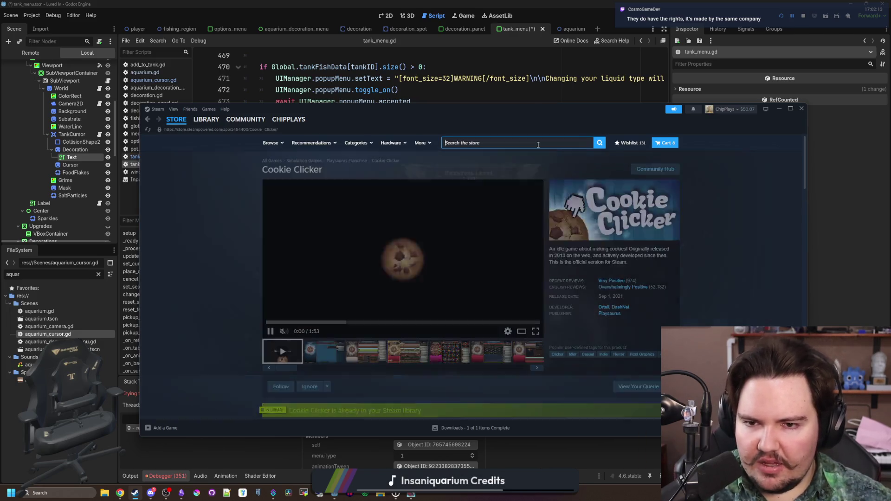
click(538, 144)
text(pvz)
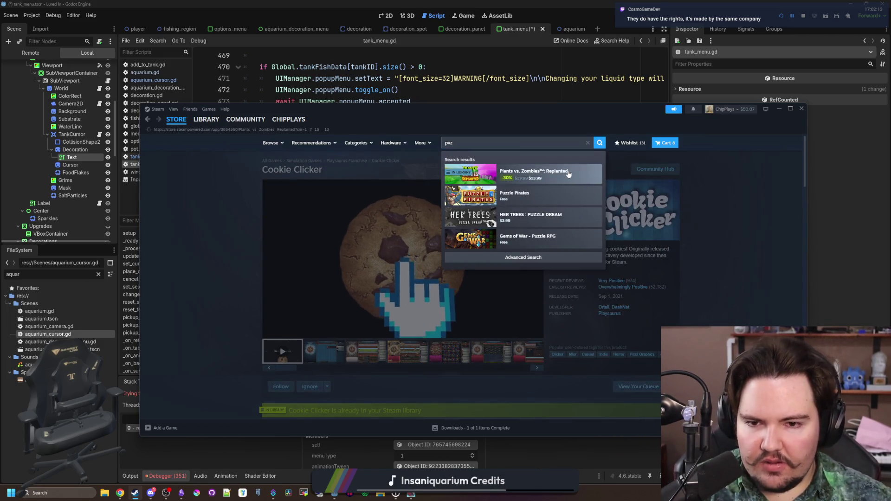
click(569, 174)
scroll(630, 352, down, 1)
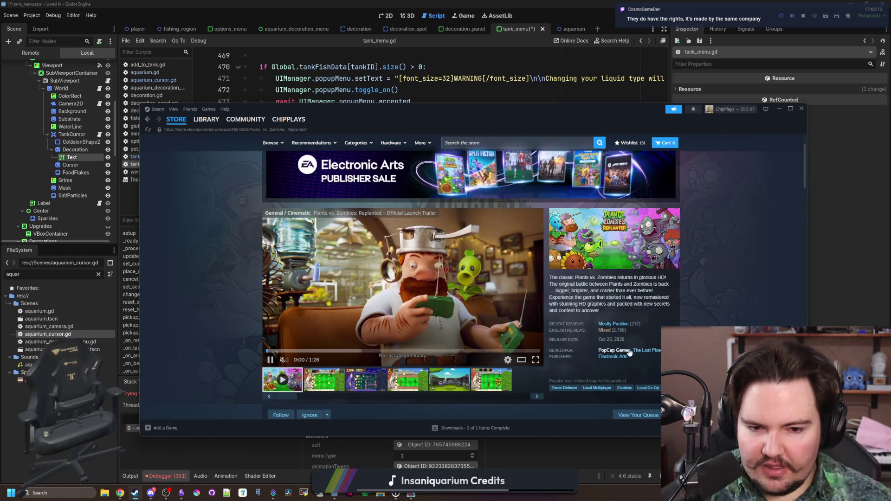
click(616, 357)
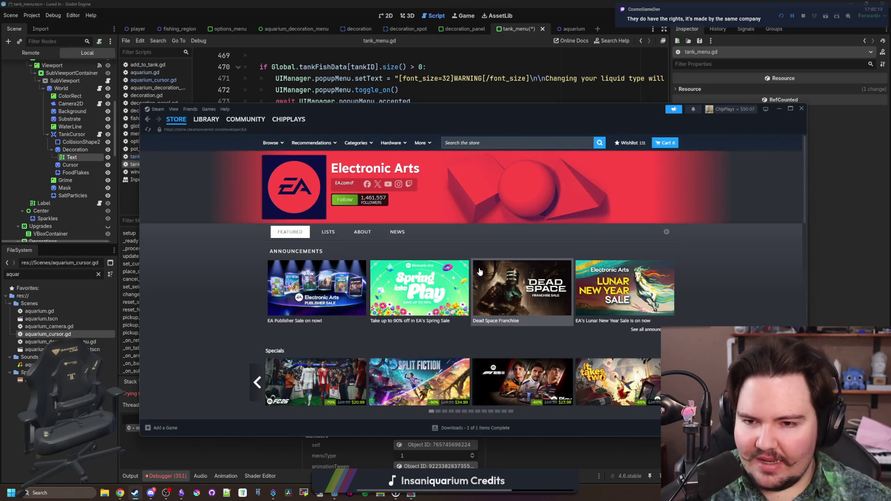
key(alt+Left)
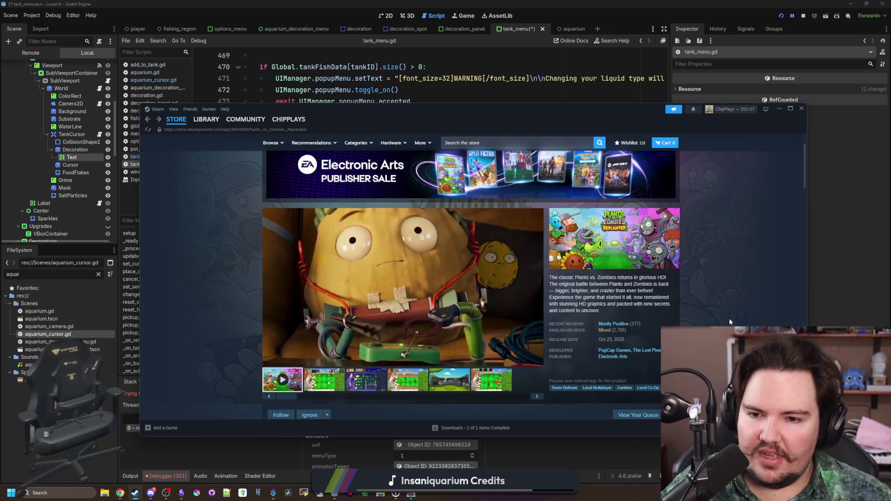
Flip through the Replanted screenshot thumbnails, then go back to the trailer.
scroll(375, 318, down, 1)
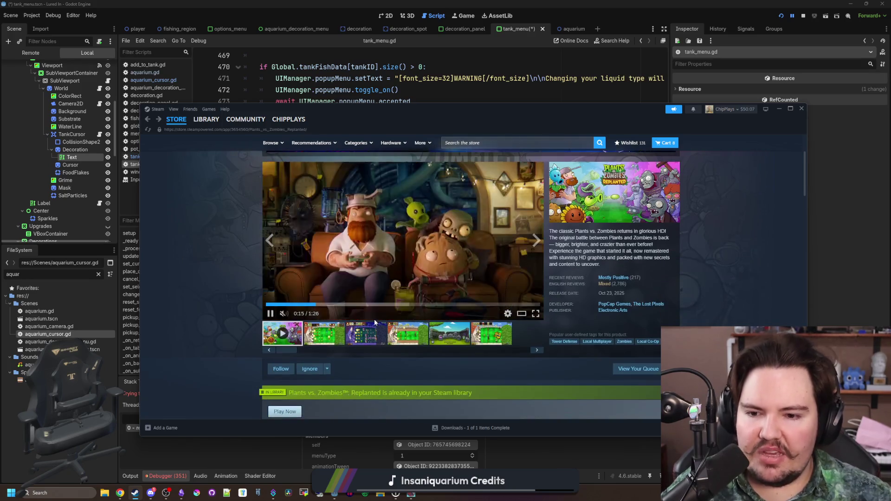
click(324, 333)
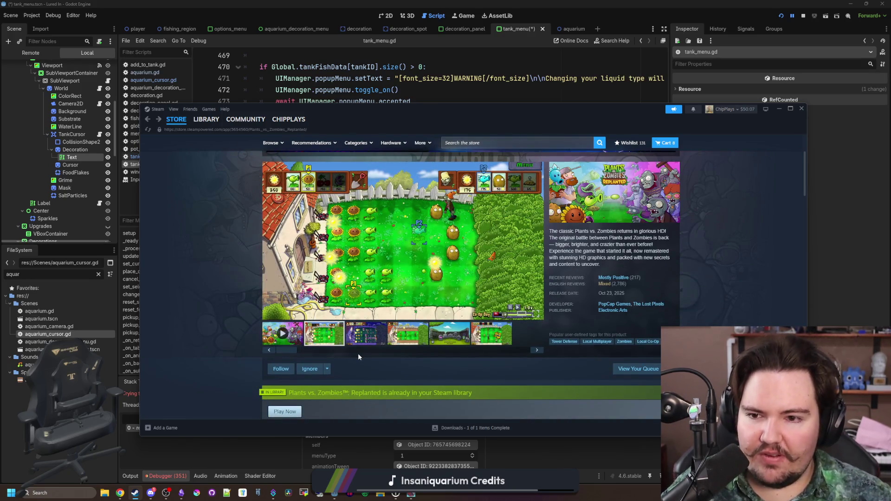
click(385, 328)
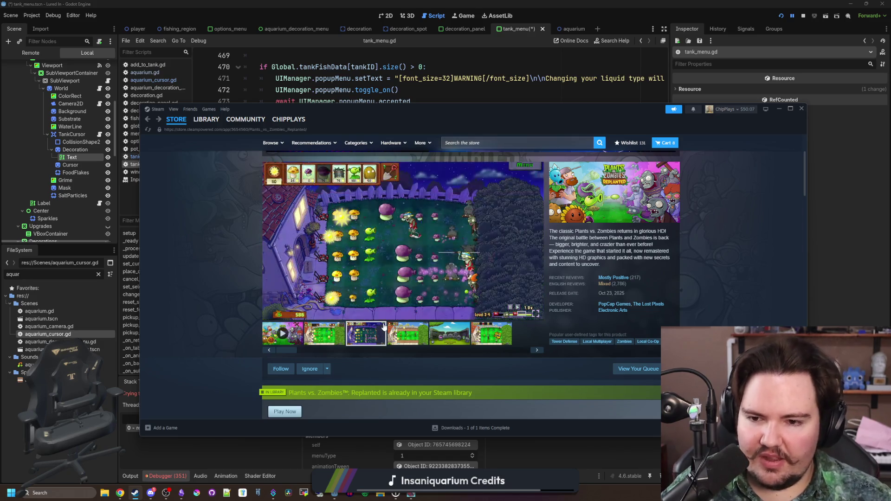
click(423, 330)
click(470, 330)
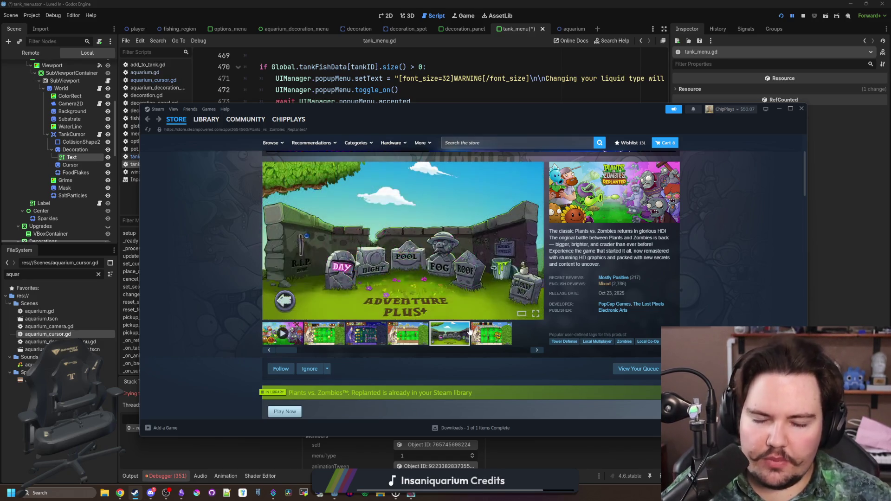
click(491, 333)
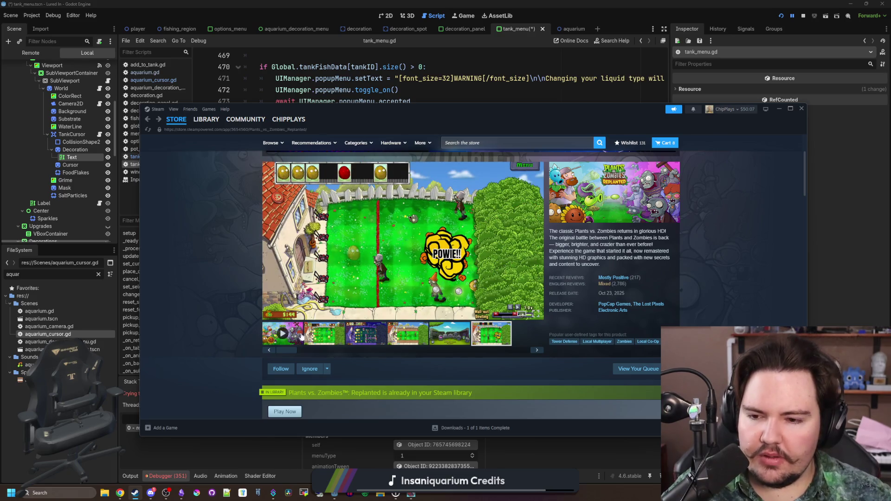
click(302, 338)
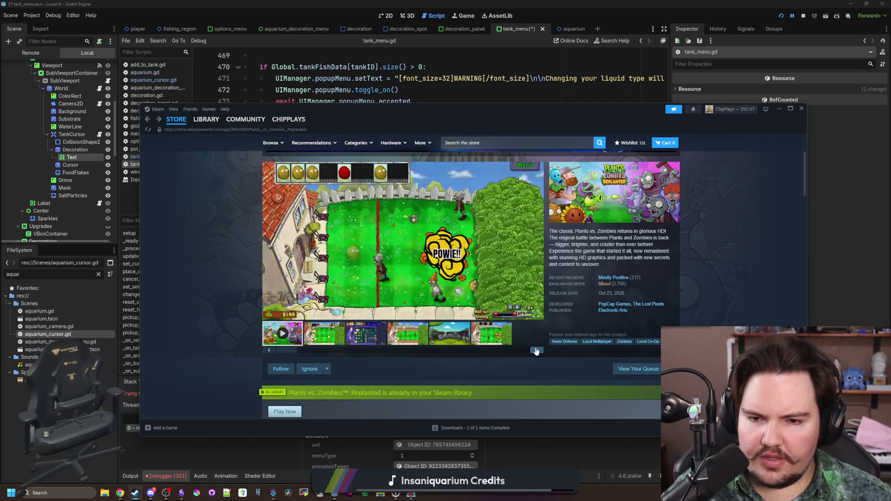
Expand the full About This Game description and enlarge the night-level screenshot.
scroll(561, 319, down, 10)
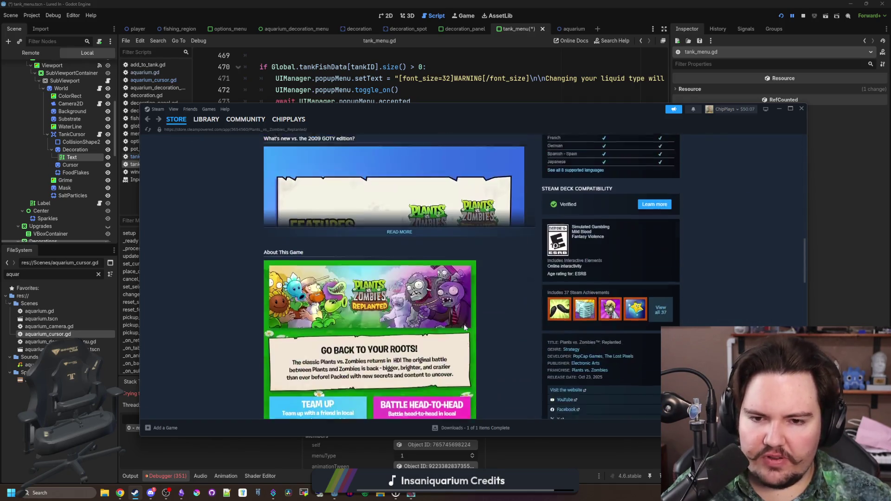
scroll(464, 327, down, 3)
scroll(465, 328, down, 5)
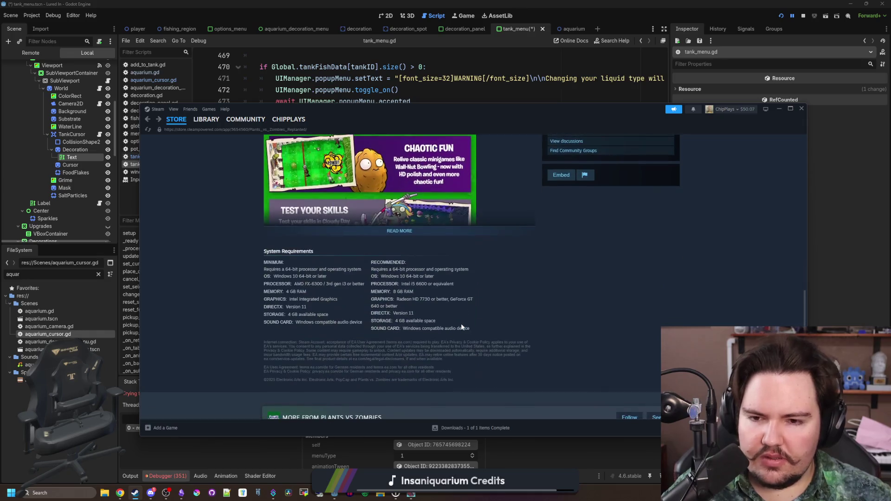
click(398, 233)
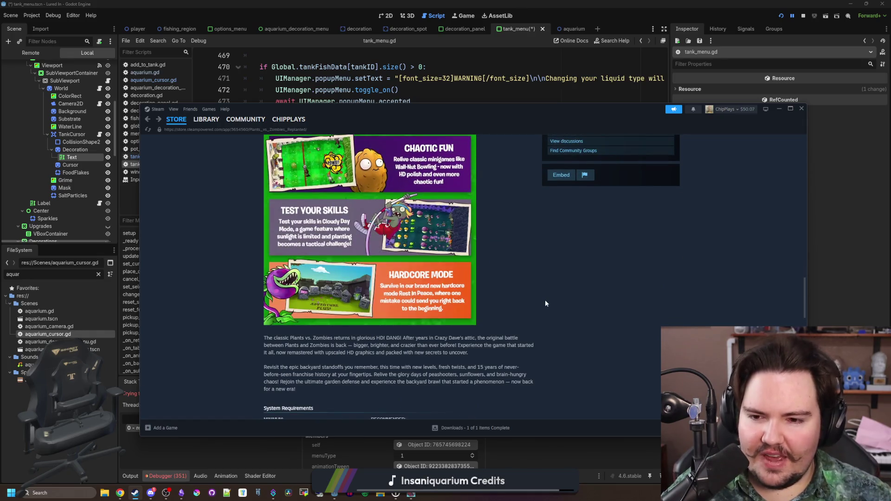
scroll(545, 300, up, 20)
scroll(377, 310, down, 3)
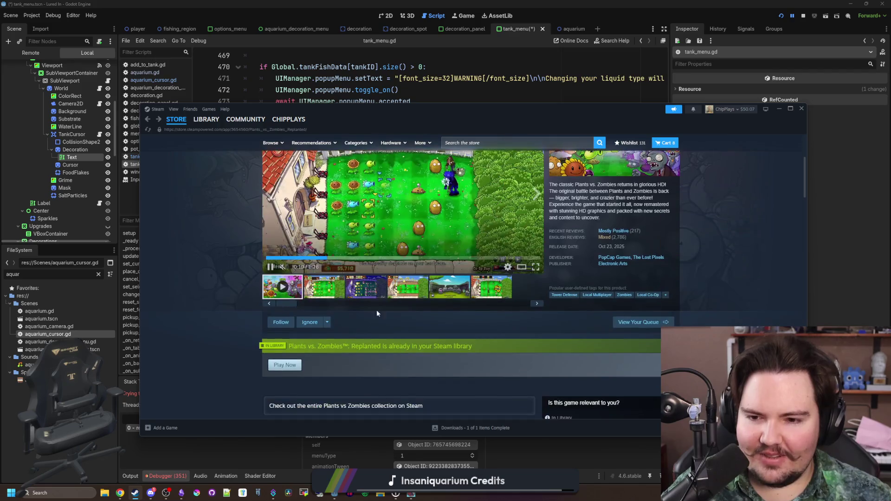
click(367, 287)
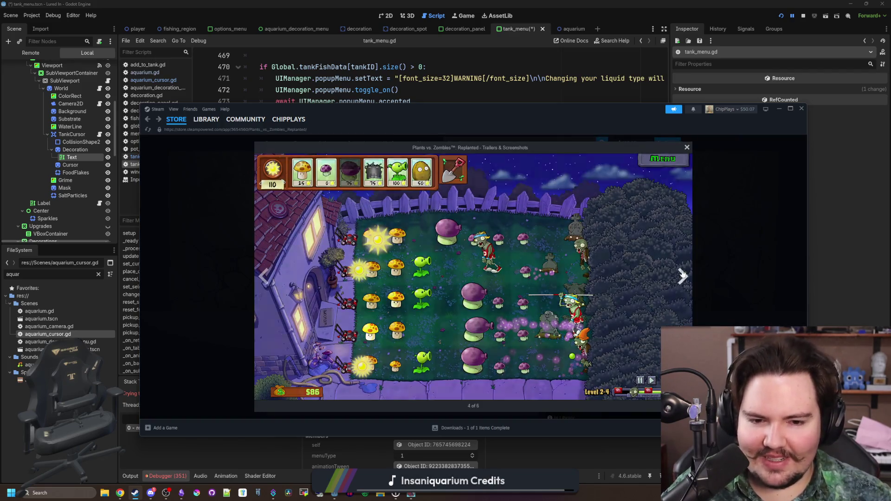
Cycle forward through the enlarged screenshots up to Wall-nut Bowling.
click(683, 276)
click(683, 276)
click(683, 276)
click(683, 276)
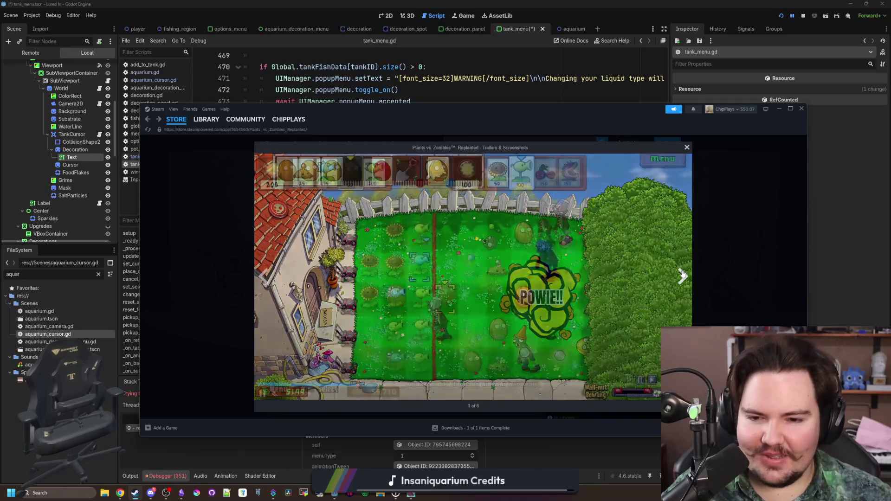
click(683, 277)
click(683, 276)
click(683, 277)
click(683, 276)
click(683, 277)
click(683, 277)
click(683, 276)
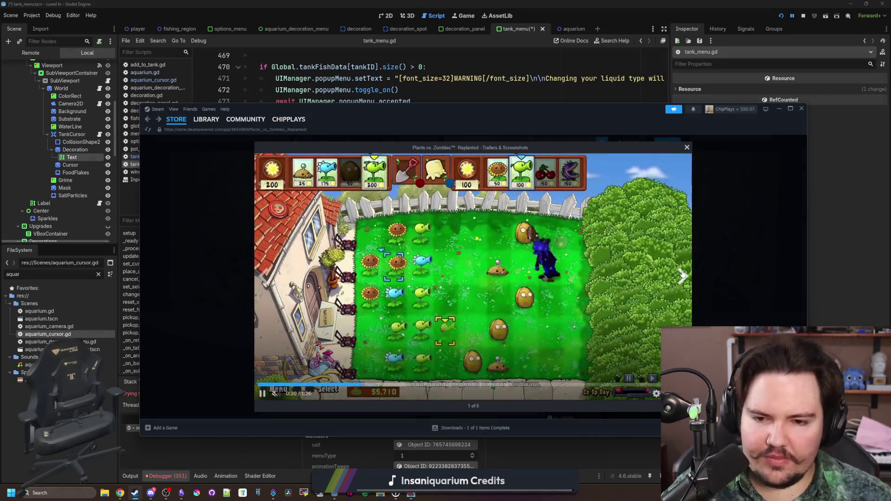
click(683, 276)
click(683, 276)
click(683, 277)
click(683, 277)
click(682, 275)
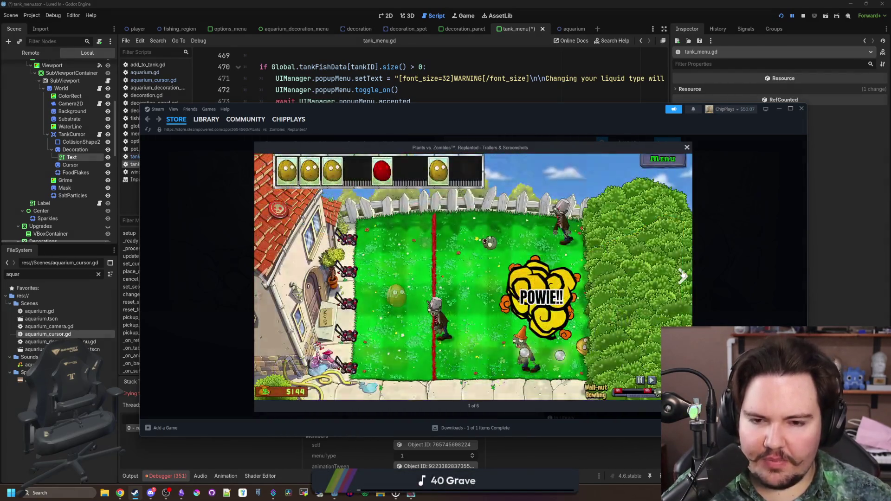
click(682, 275)
click(683, 275)
click(683, 275)
click(682, 275)
click(683, 274)
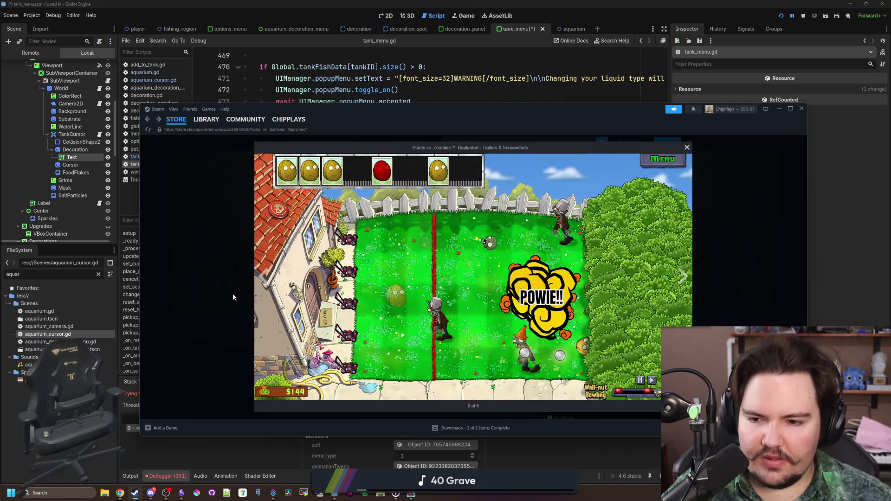
Step back to the Adventure Plus menu shot, cycle to the last screenshot, and close the viewer.
click(263, 278)
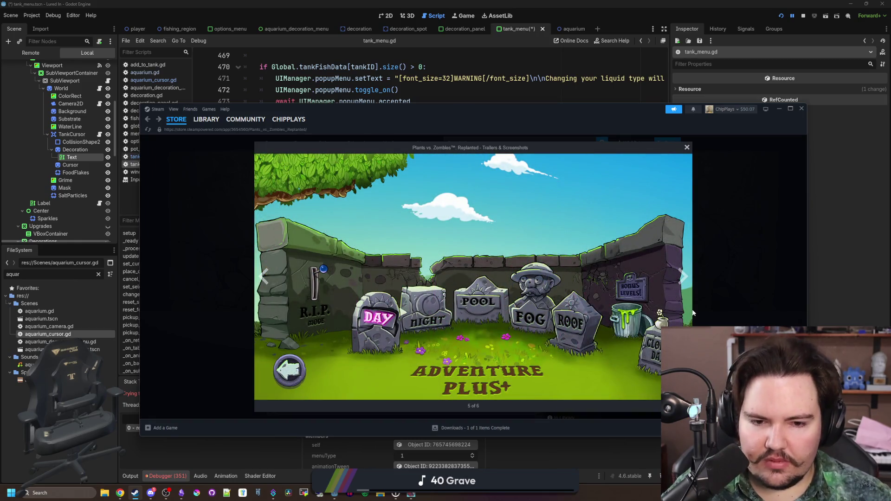
click(683, 278)
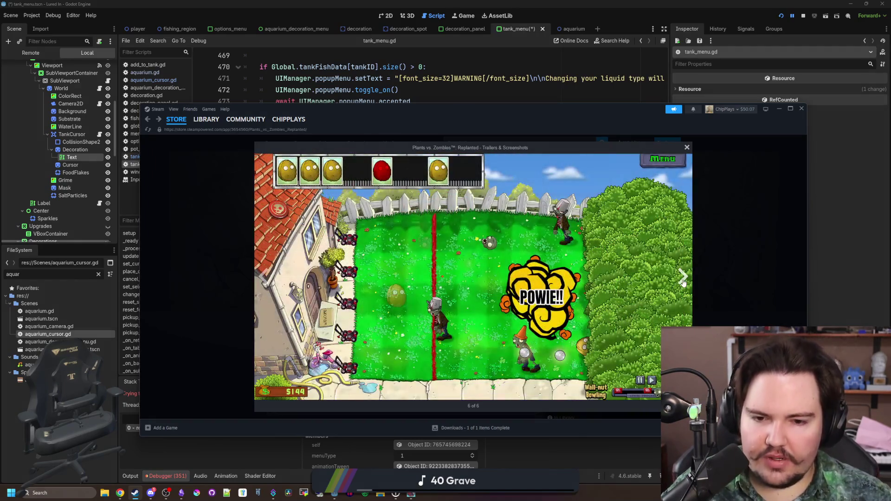
click(683, 279)
click(683, 279)
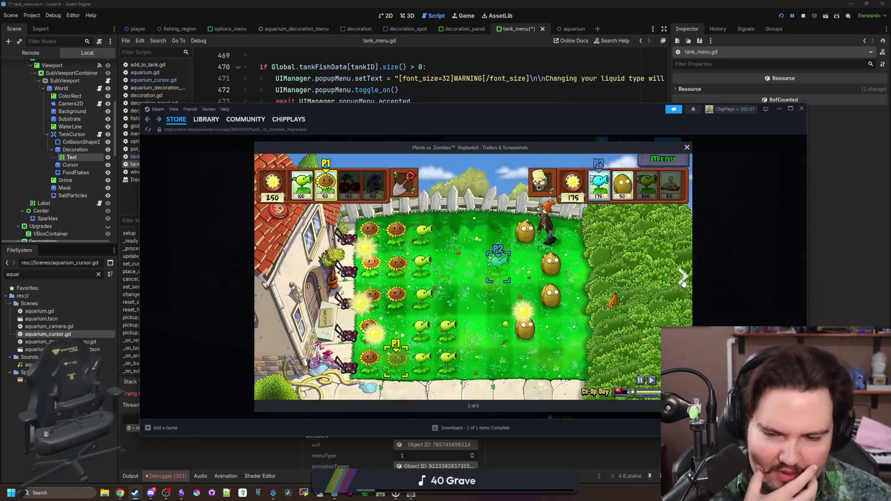
click(683, 279)
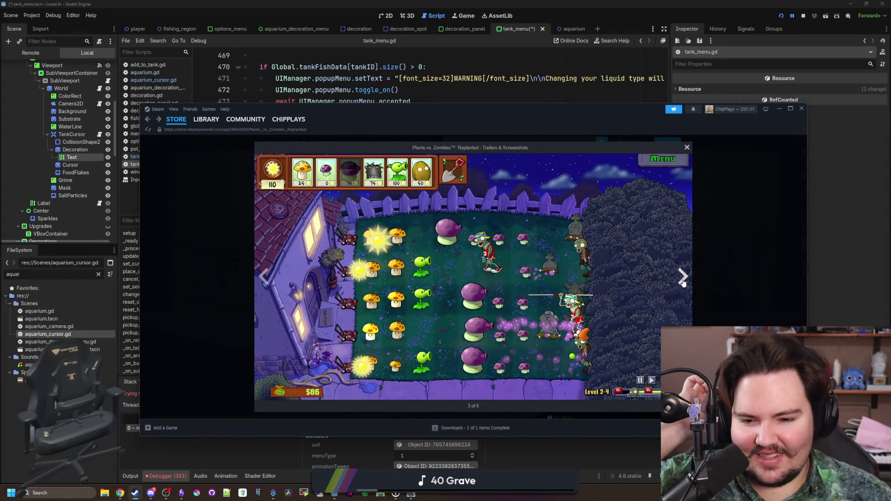
click(683, 278)
click(683, 278)
click(683, 279)
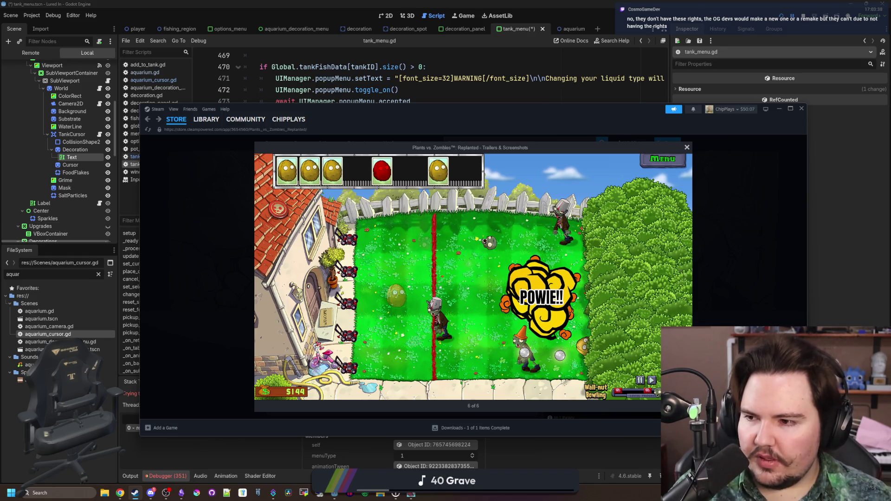
click(253, 299)
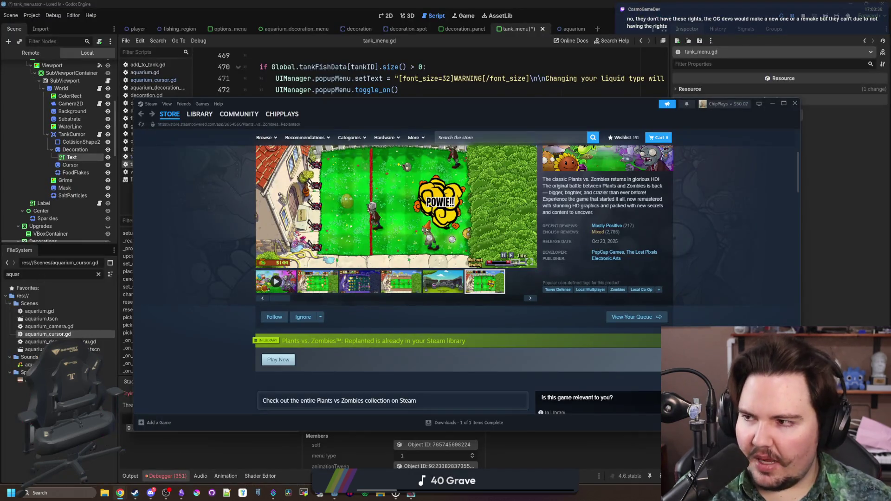
click(120, 493)
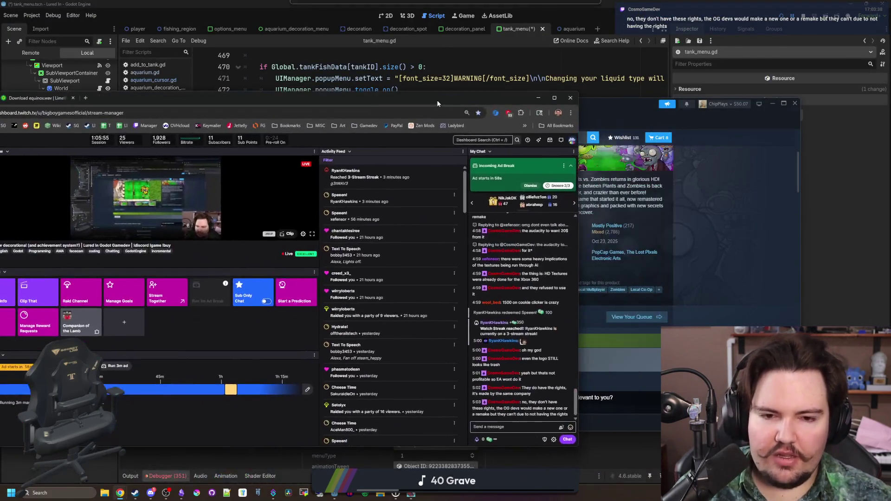
Move the Chrome window, search Google for 'pvz xbox 360' in a new tab, and scroll the results.
drag(526, 155, 606, 98)
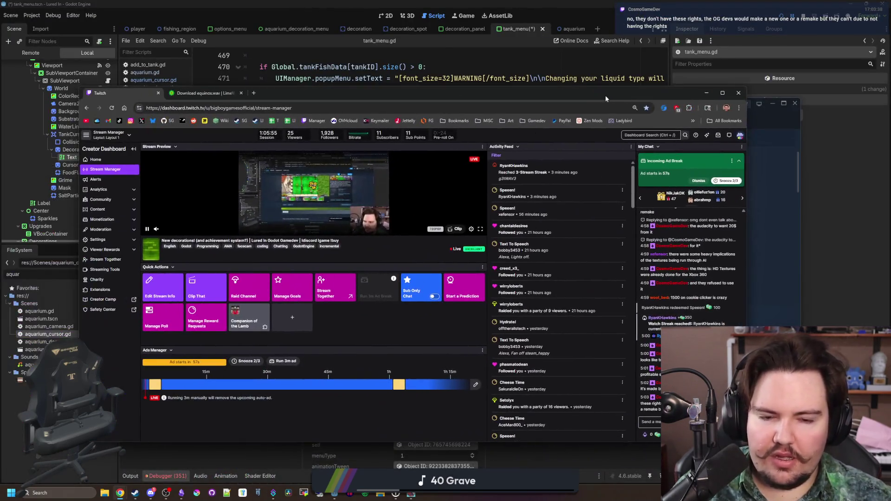
click(254, 93)
text(pvz xbox 3)
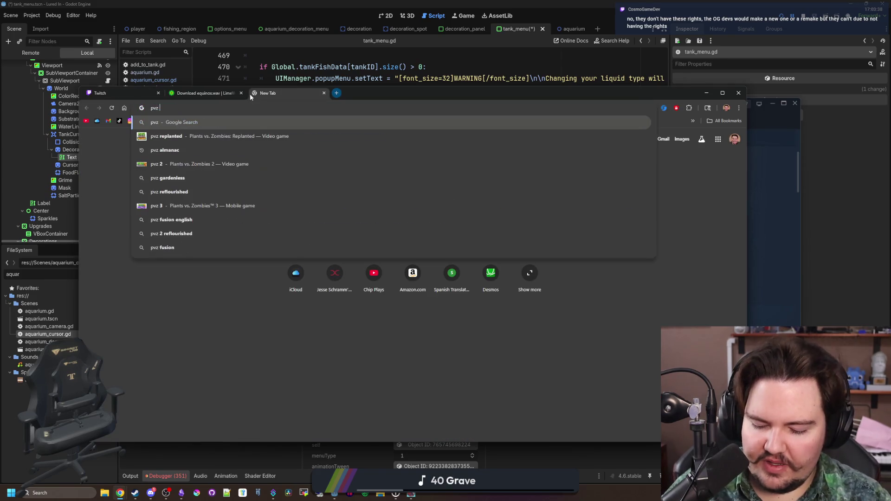
text(60)
key(Return)
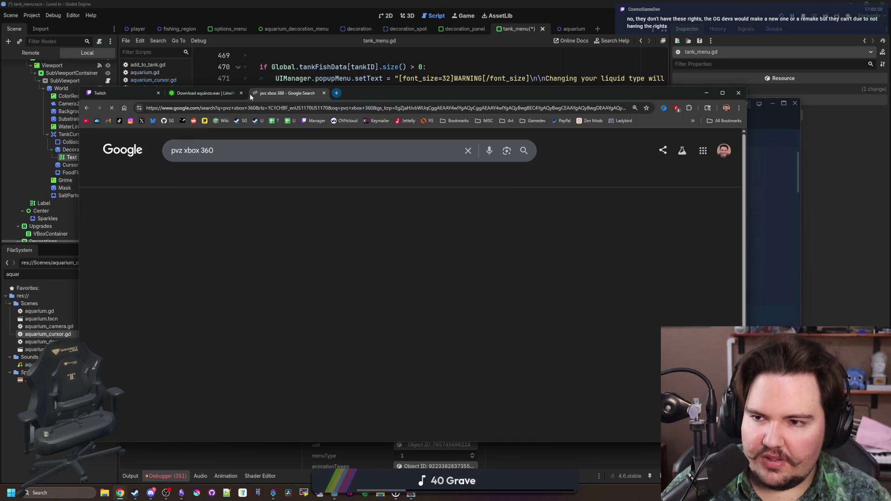
scroll(466, 320, down, 2)
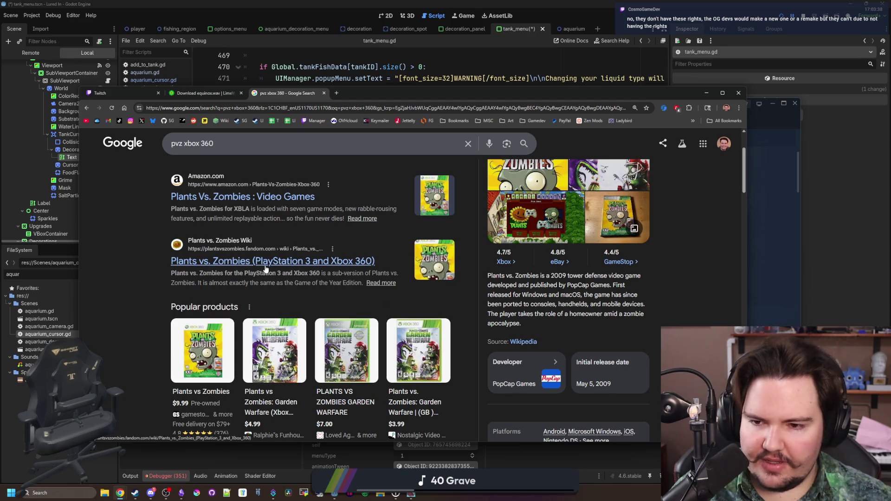
scroll(273, 269, down, 15)
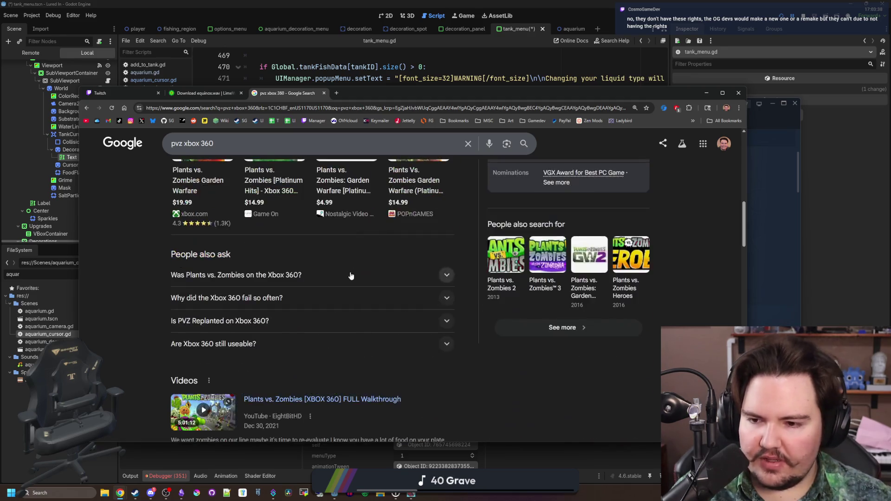
scroll(241, 247, up, 15)
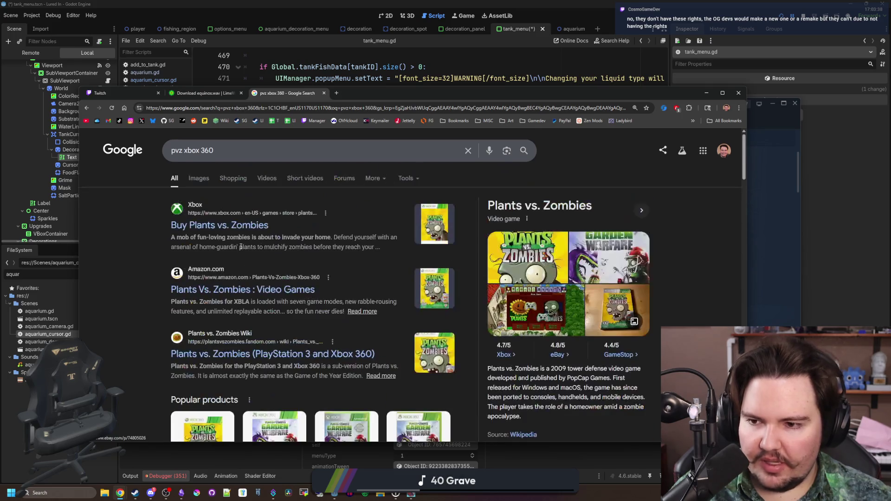
scroll(223, 227, down, 15)
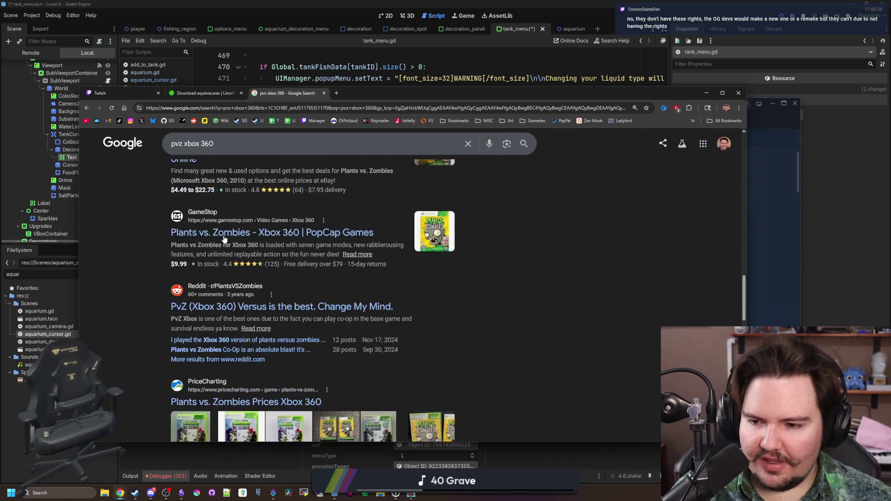
scroll(224, 236, down, 10)
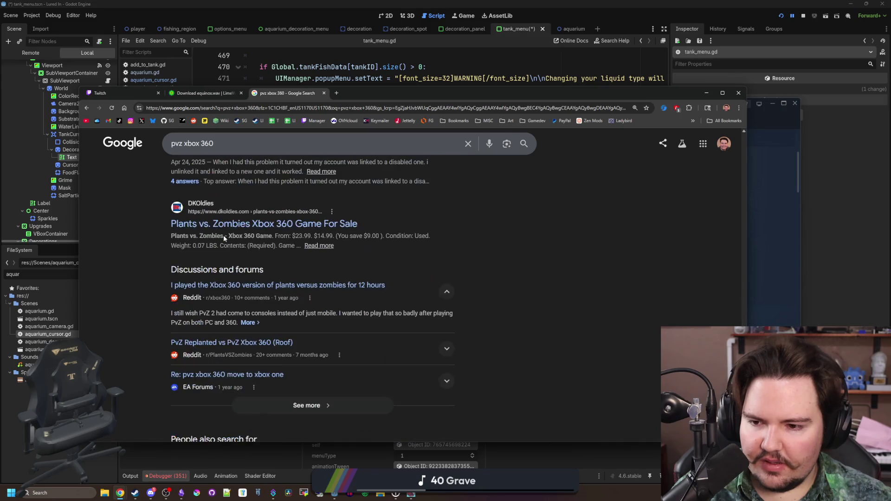
scroll(224, 236, up, 20)
Extend the Google query with 'porting house' and scroll through the results.
click(229, 147)
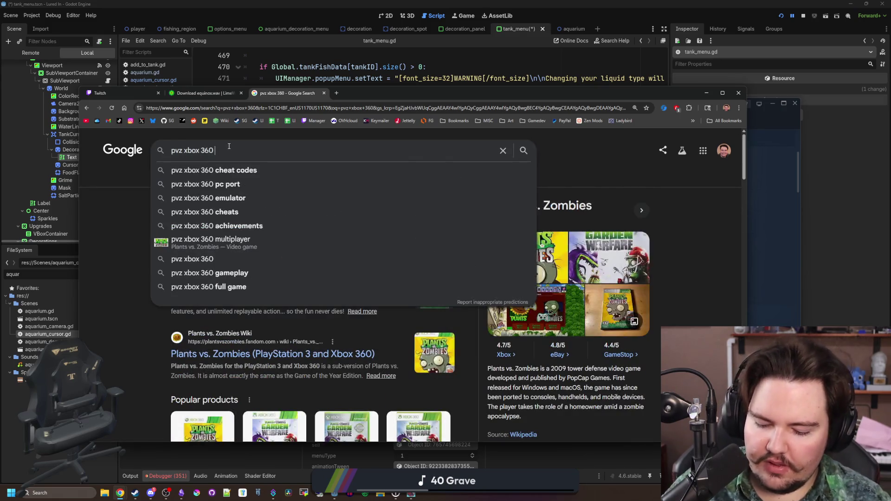
text(porting house)
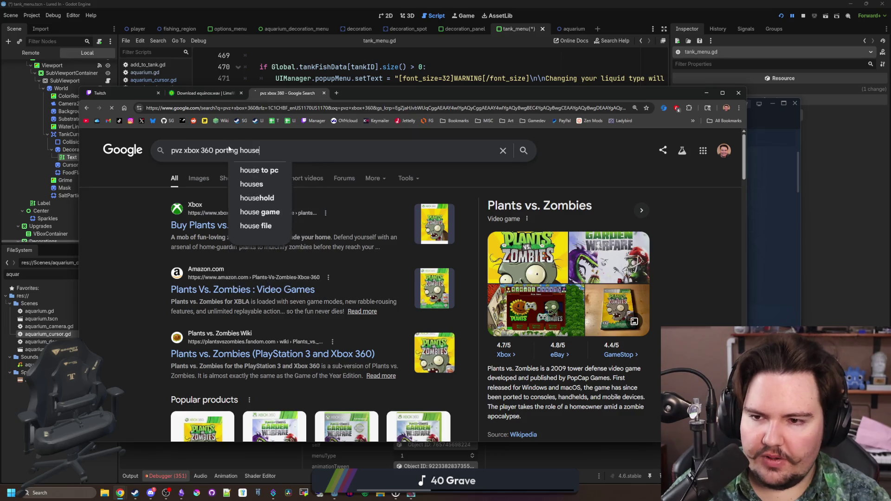
key(Return)
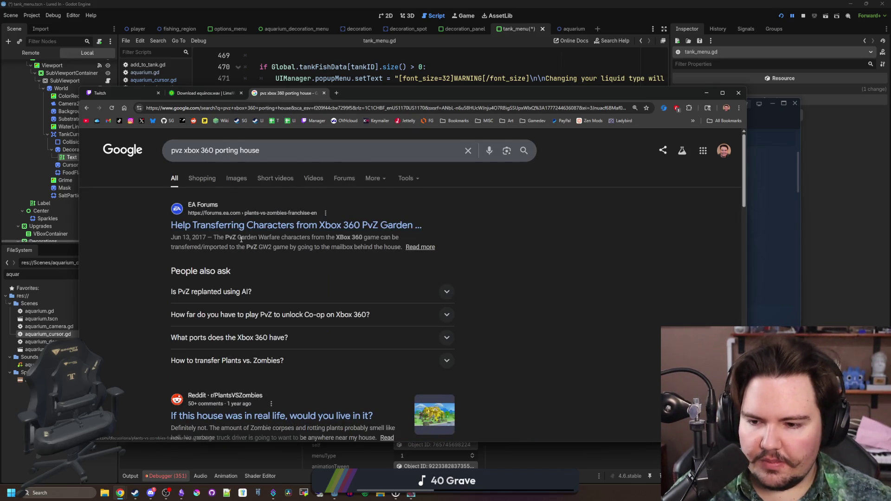
scroll(241, 239, down, 5)
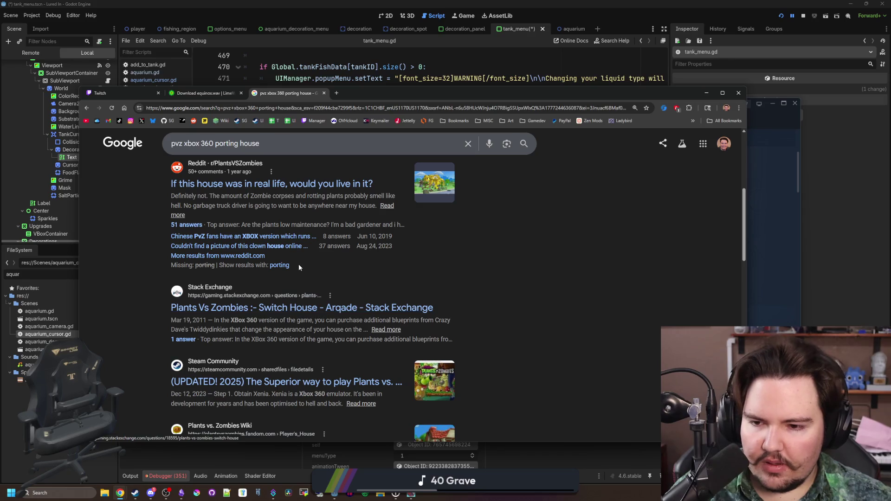
scroll(348, 302, down, 2)
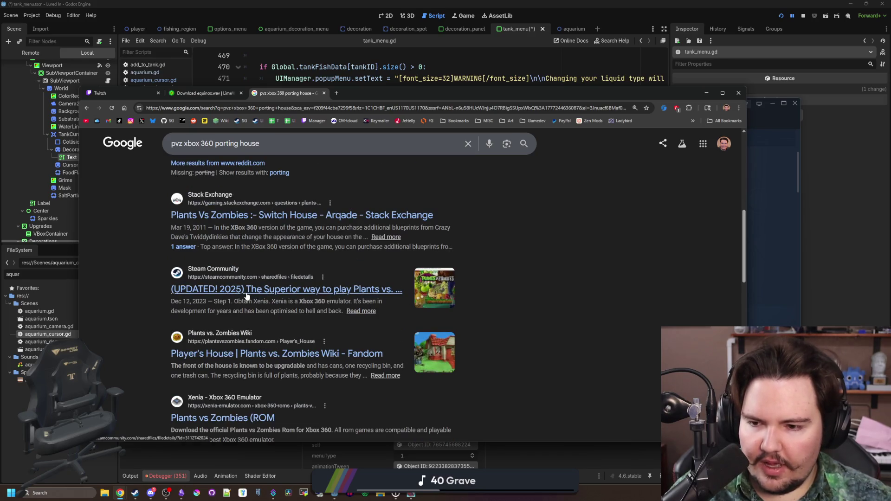
scroll(247, 296, down, 1)
scroll(337, 239, down, 4)
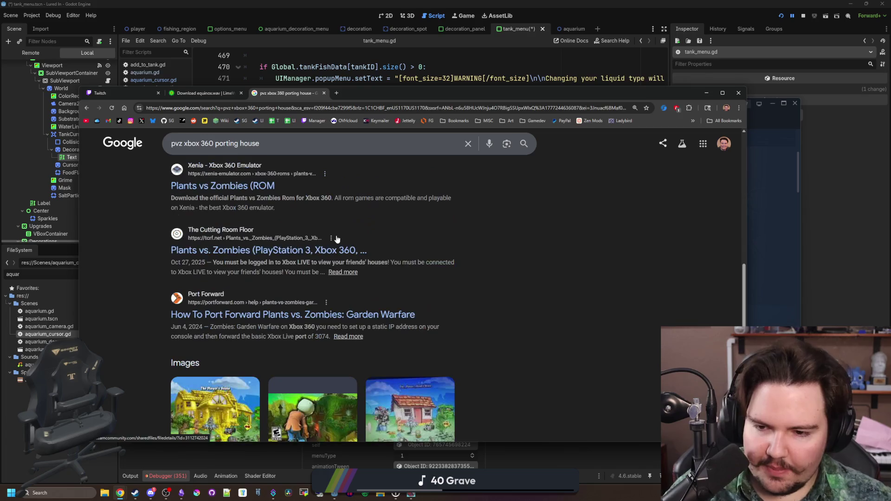
scroll(273, 191, up, 10)
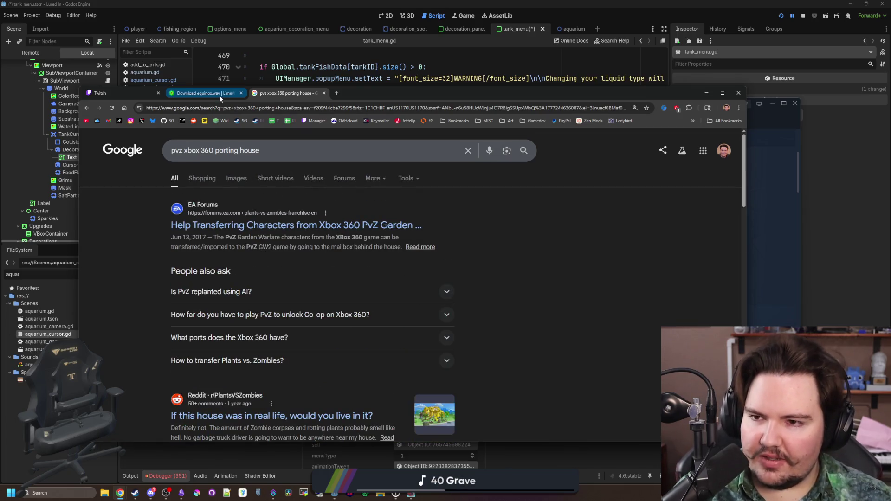
Glance at the LimeWire download tab, close the Twitch tab, and close the browser.
click(220, 95)
click(153, 91)
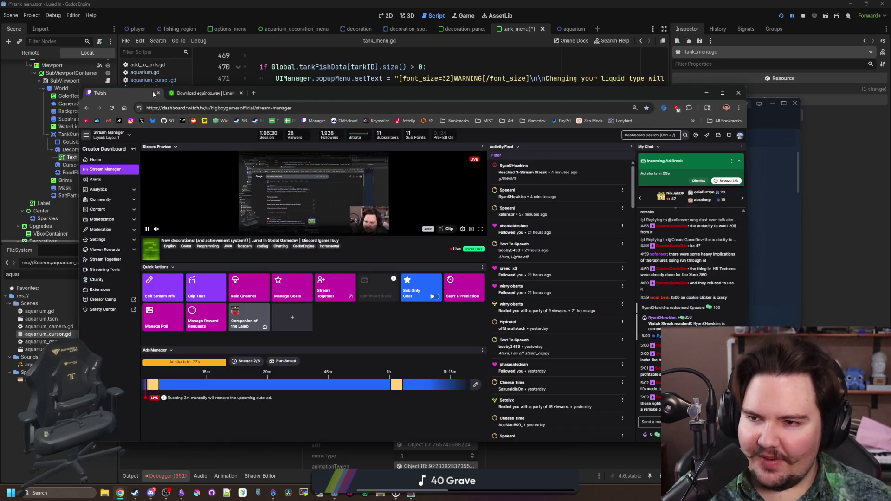
click(159, 93)
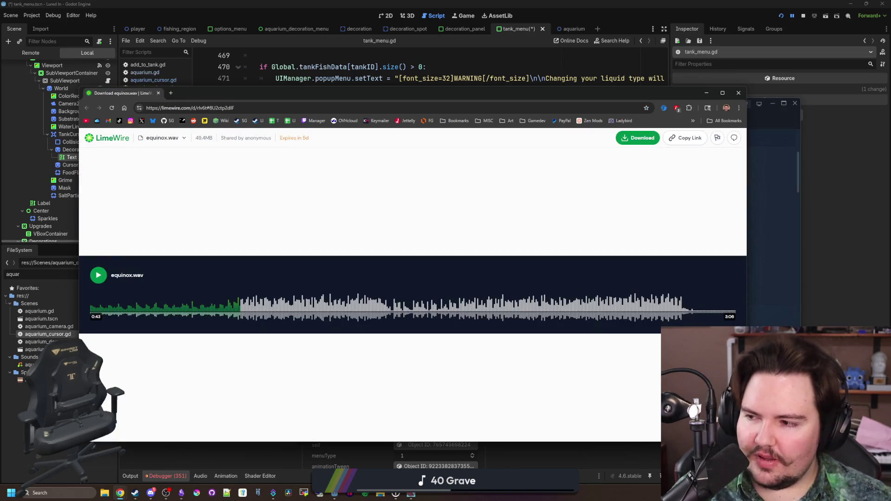
key(alt+Tab)
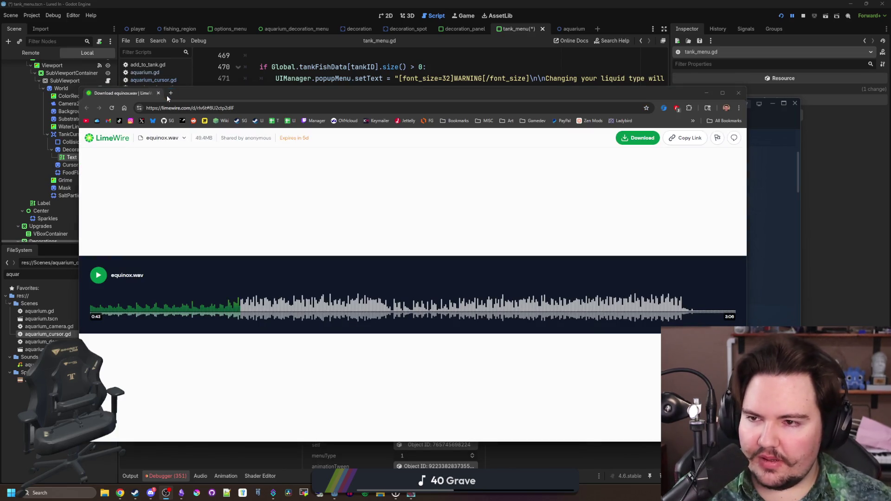
click(159, 93)
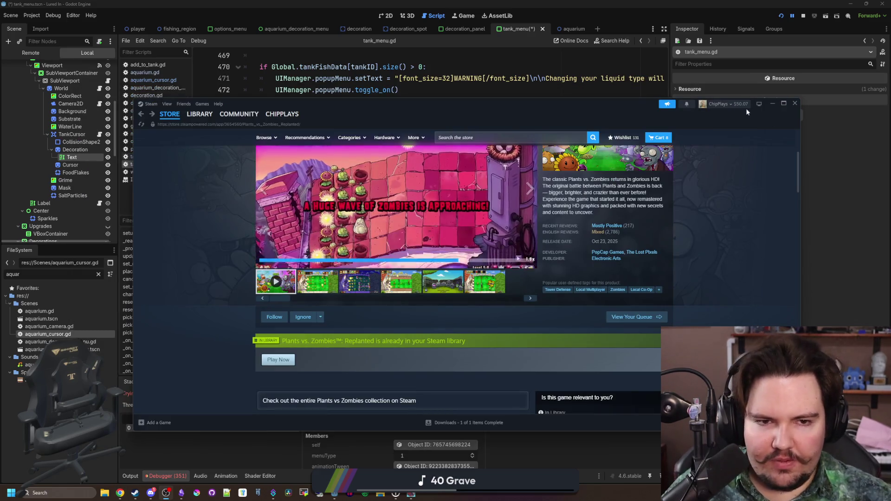
Search the Steam store for '2left' and open the 2 Left Thumbs publisher page.
scroll(506, 175, up, 3)
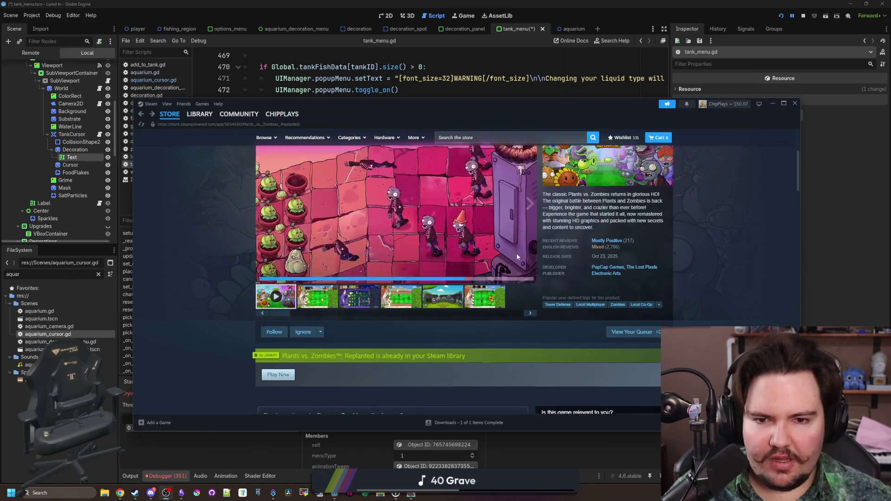
click(464, 137)
text(2le)
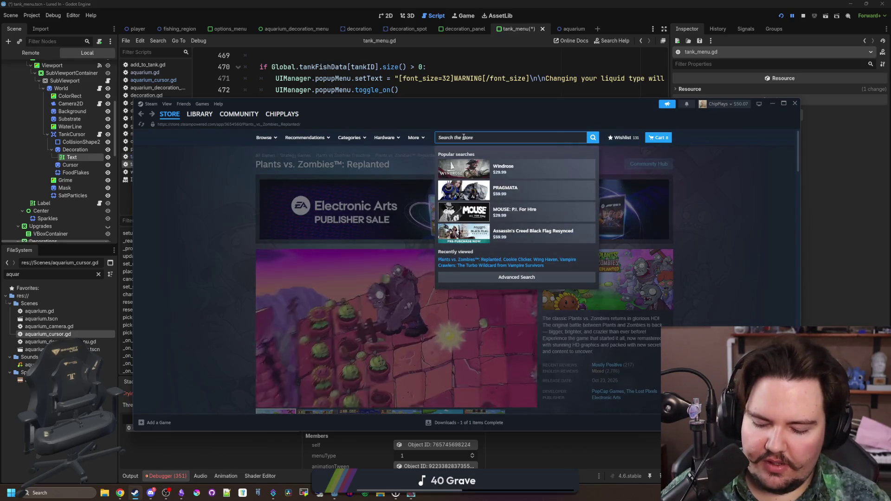
text(ft)
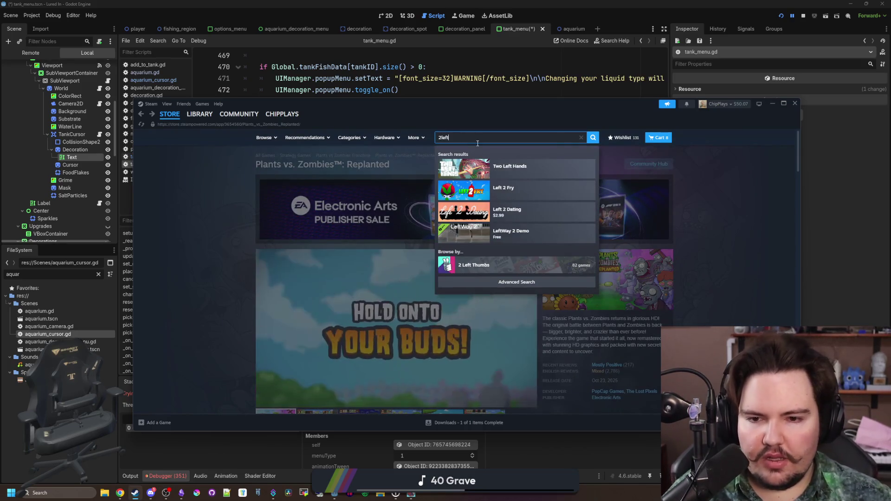
click(504, 266)
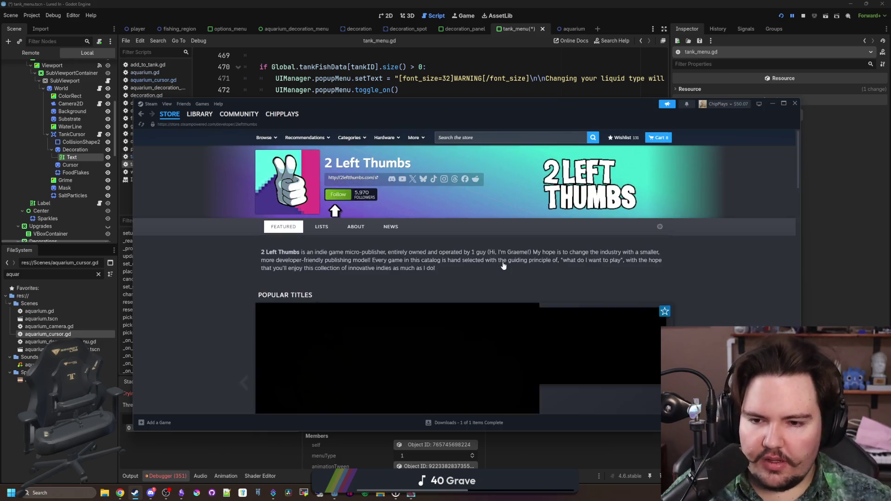
Scroll the 2 Left Thumbs page and page through its Upcoming games carousel.
scroll(318, 226, down, 4)
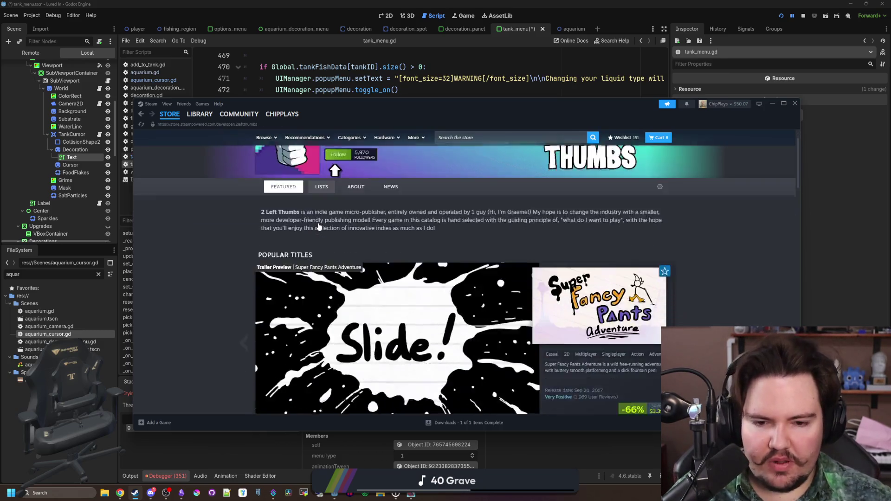
scroll(318, 227, down, 2)
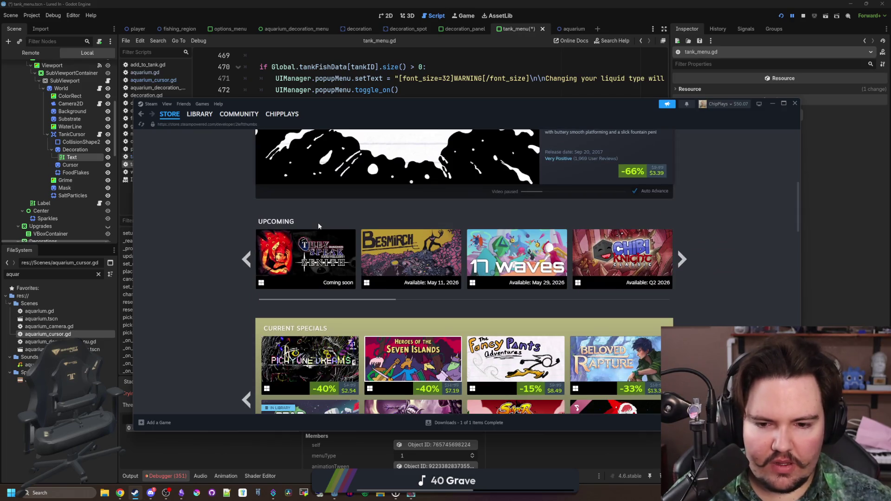
scroll(318, 222, down, 1)
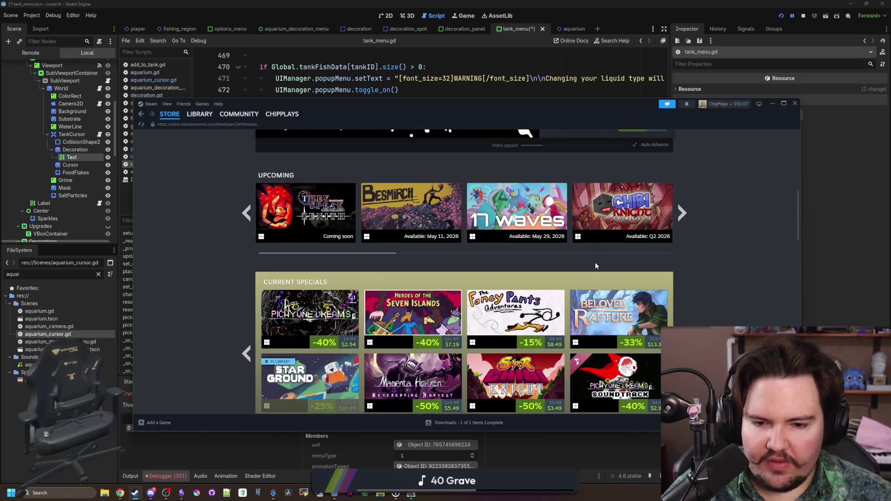
scroll(618, 307, up, 2)
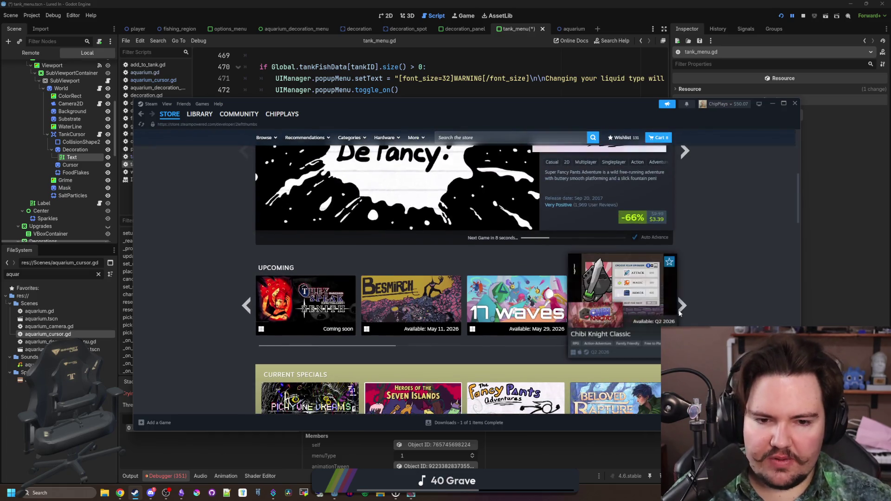
click(682, 305)
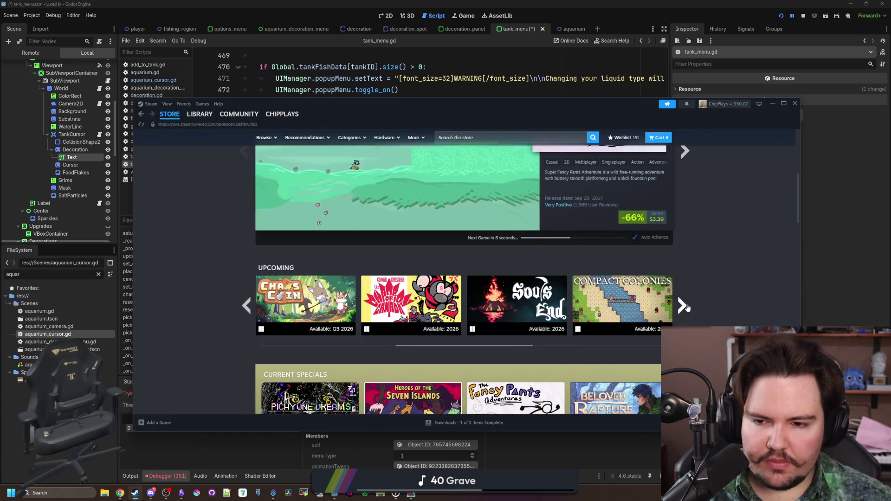
click(685, 307)
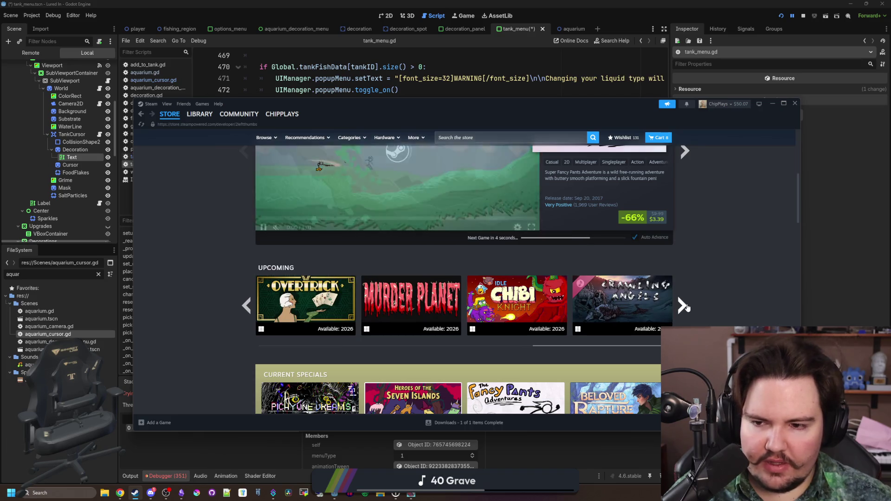
mouse_move(301, 302)
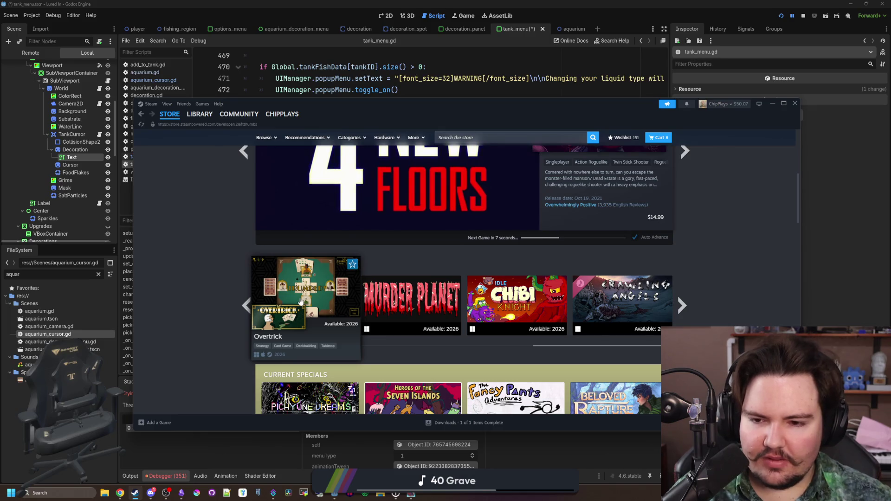
mouse_move(621, 322)
scroll(621, 321, down, 4)
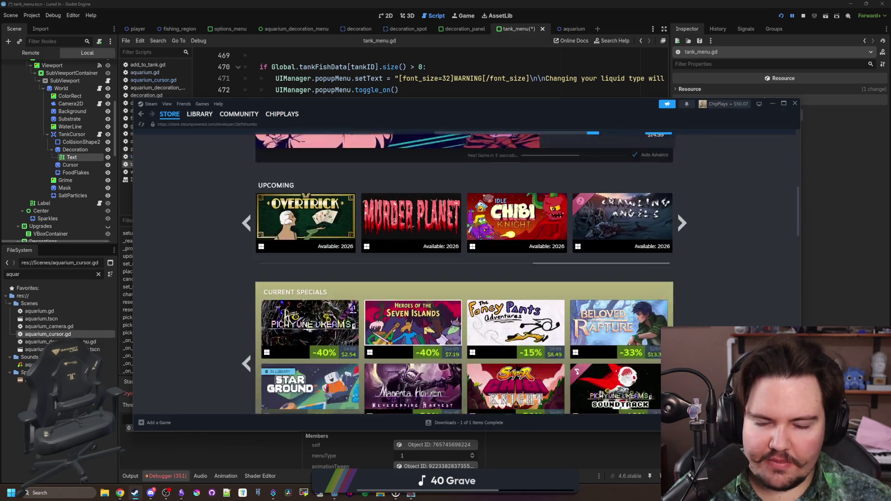
scroll(621, 321, down, 10)
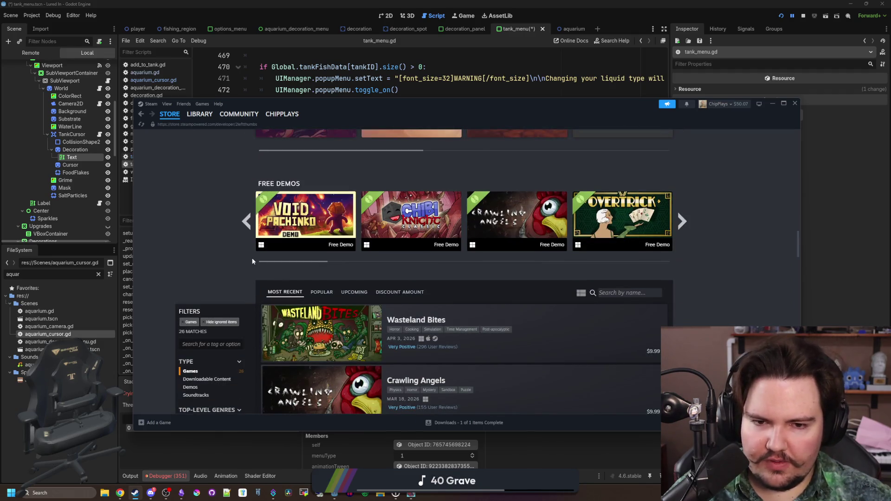
scroll(211, 261, down, 2)
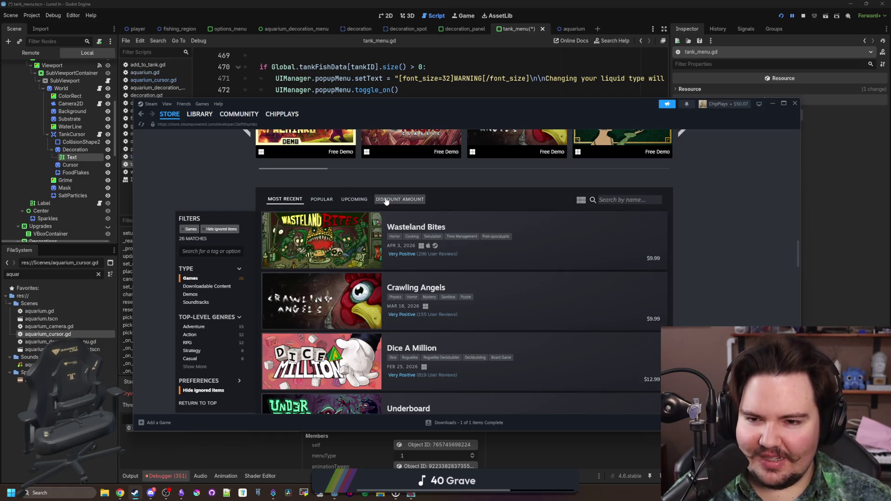
Show the Upcoming tab and scroll through its 34 upcoming games.
click(361, 205)
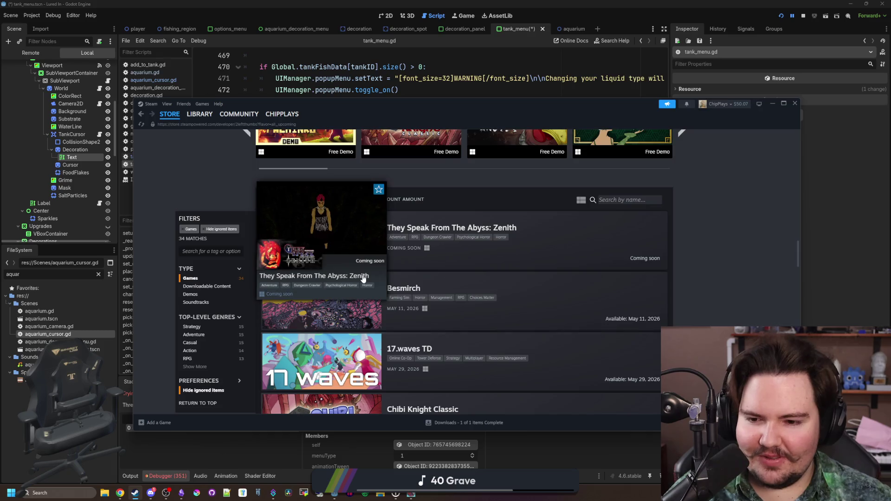
scroll(471, 265, down, 4)
scroll(471, 265, down, 8)
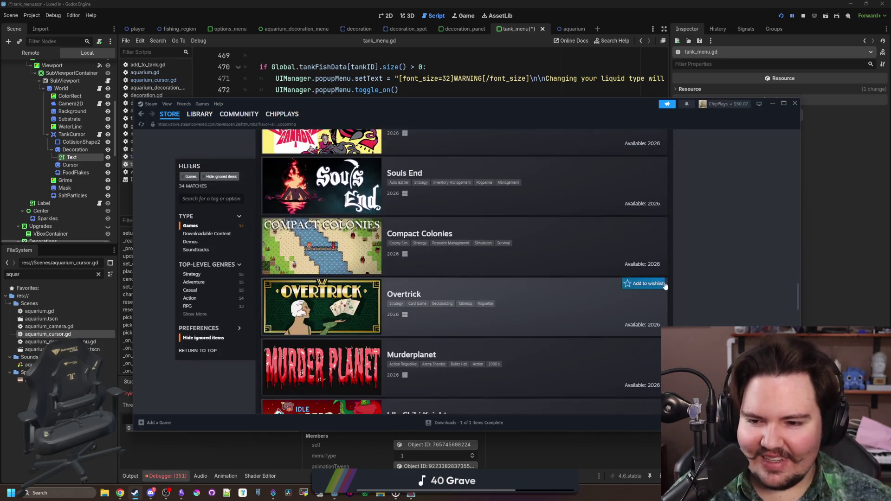
scroll(581, 279, down, 4)
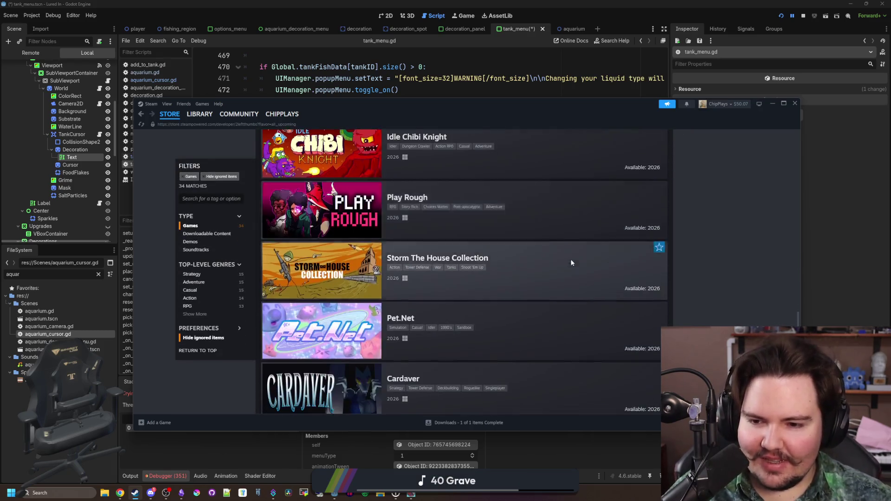
scroll(572, 263, down, 3)
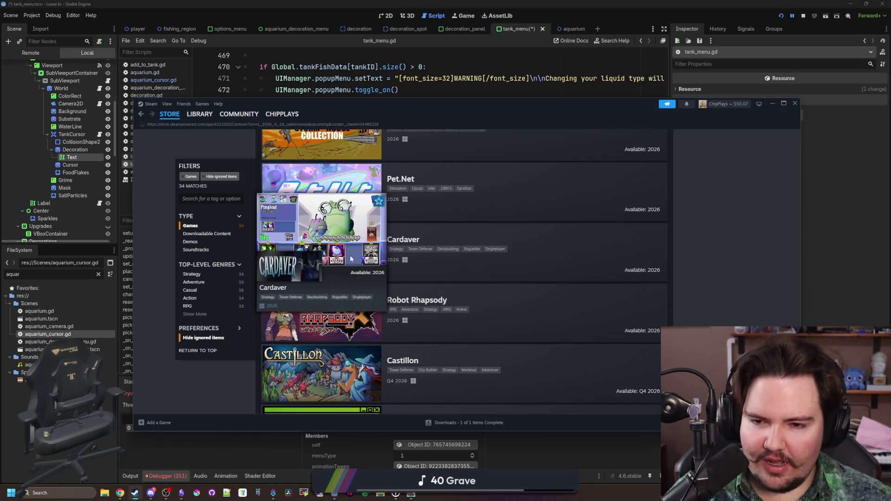
Open Cardaver's store page, view and enlarge its screenshots, then close Steam.
click(351, 259)
click(353, 355)
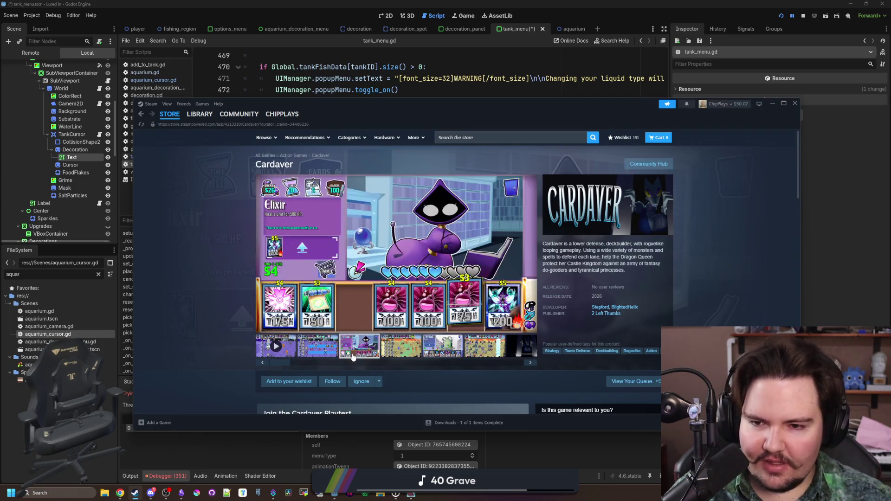
click(401, 353)
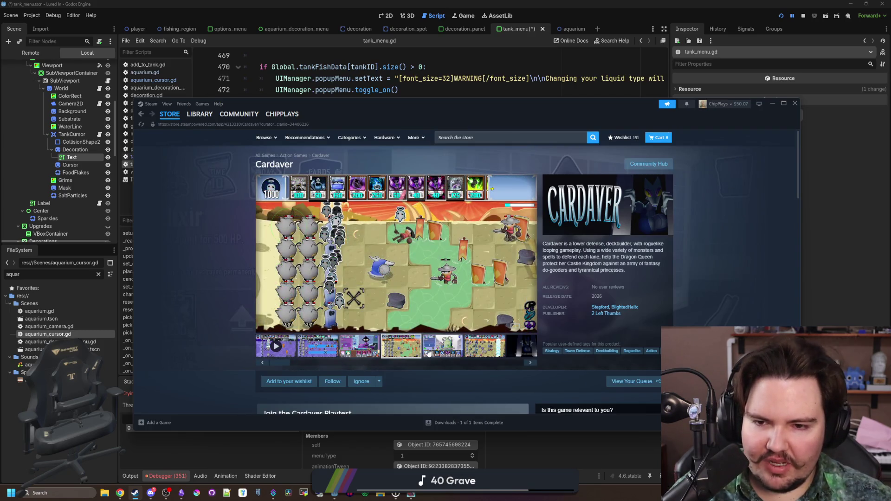
click(436, 271)
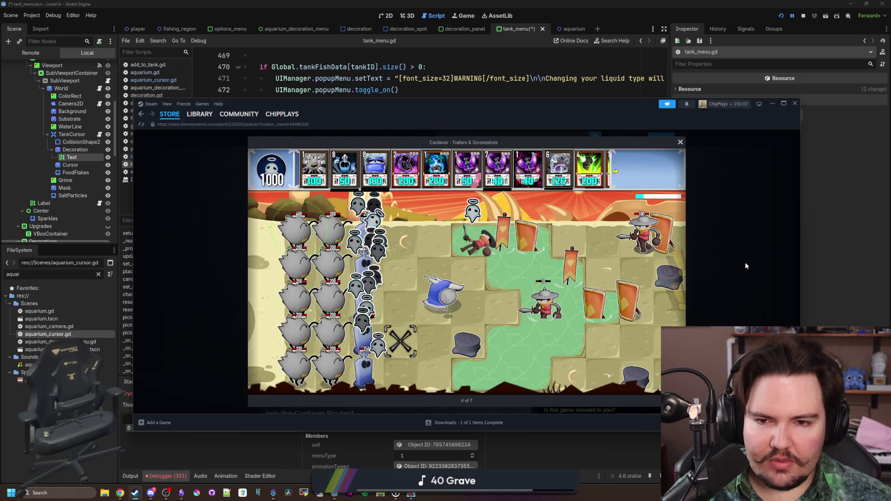
click(749, 192)
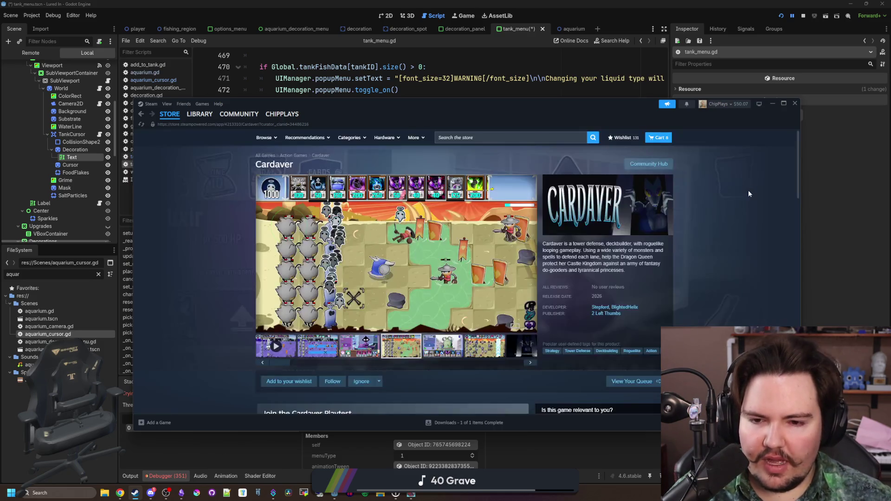
click(797, 103)
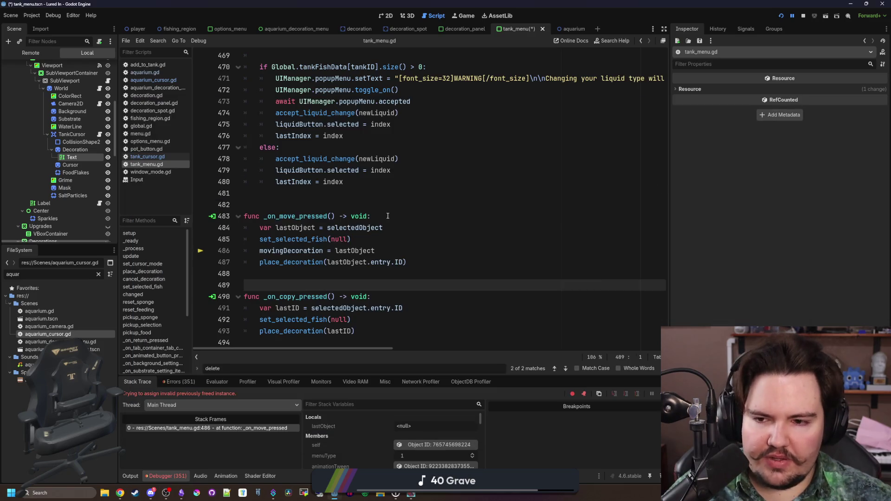
Save tank_menu.gd, review lines 485–486 from the stack trace, then resume the Lured In game.
click(371, 204)
key(ctrl+s)
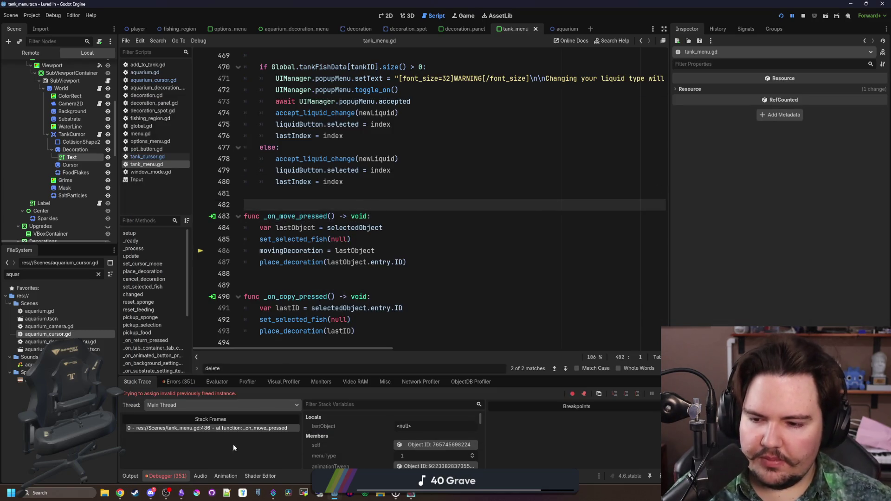
click(254, 428)
click(370, 238)
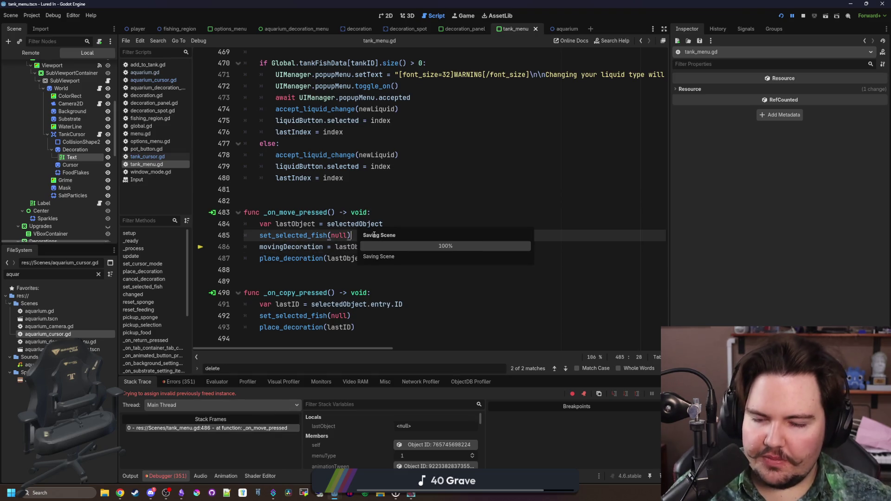
click(236, 429)
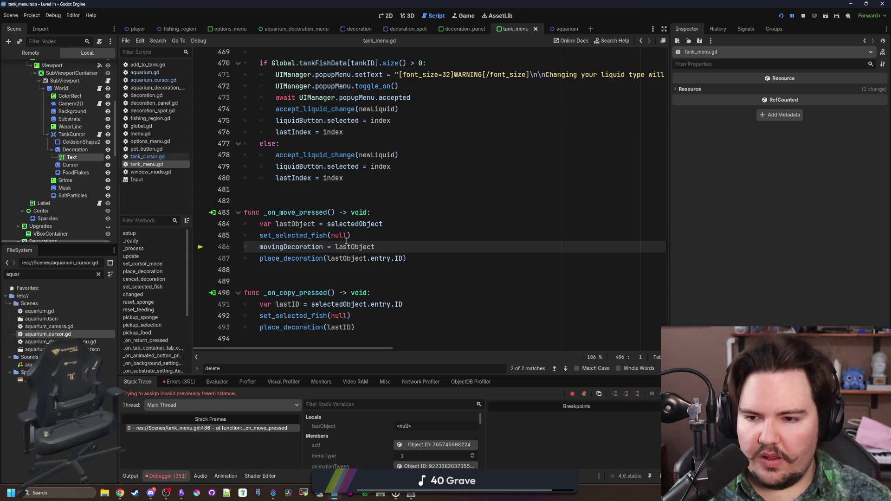
mouse_move(349, 242)
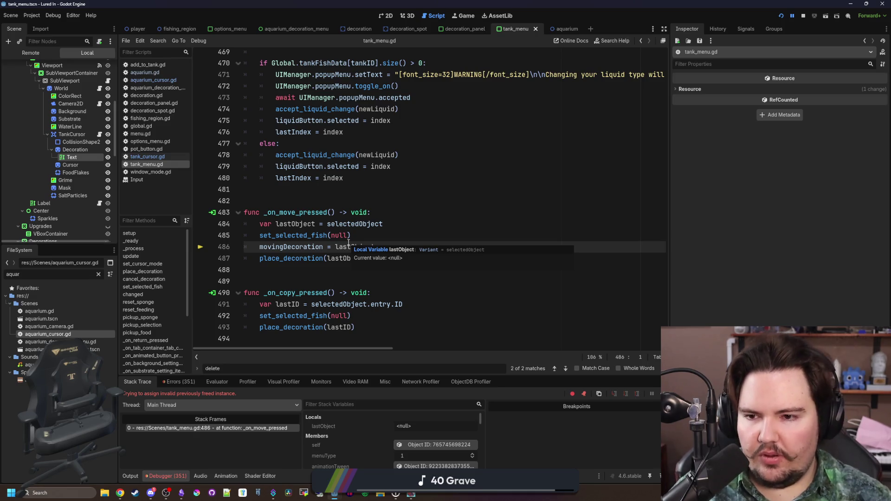
click(366, 239)
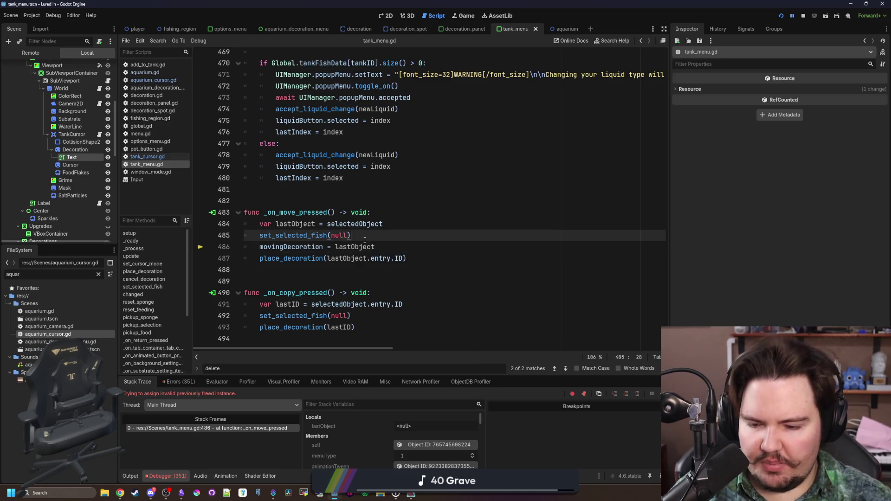
click(659, 393)
click(412, 495)
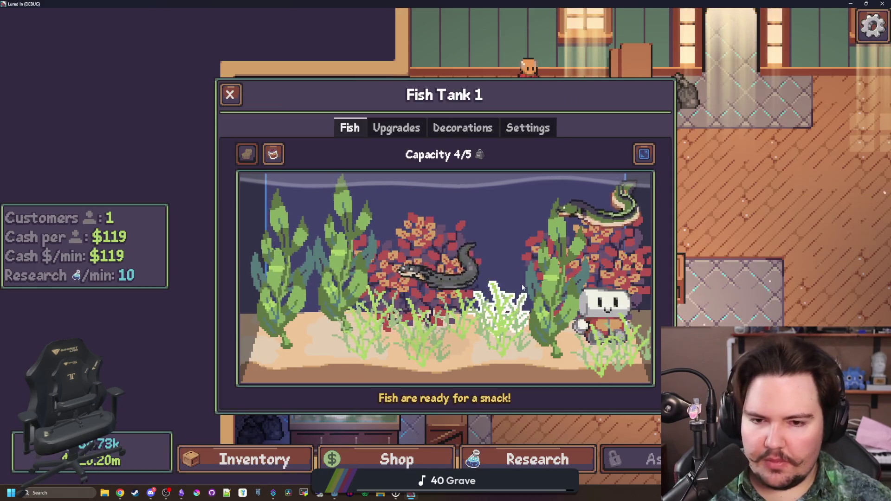
Select the seagrass, start moving it, and continue past the breakpoint.
click(564, 241)
click(745, 305)
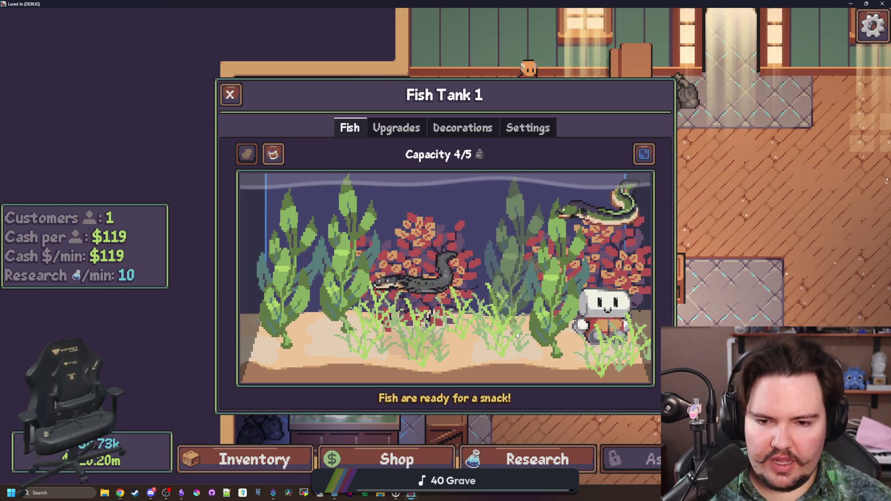
click(515, 327)
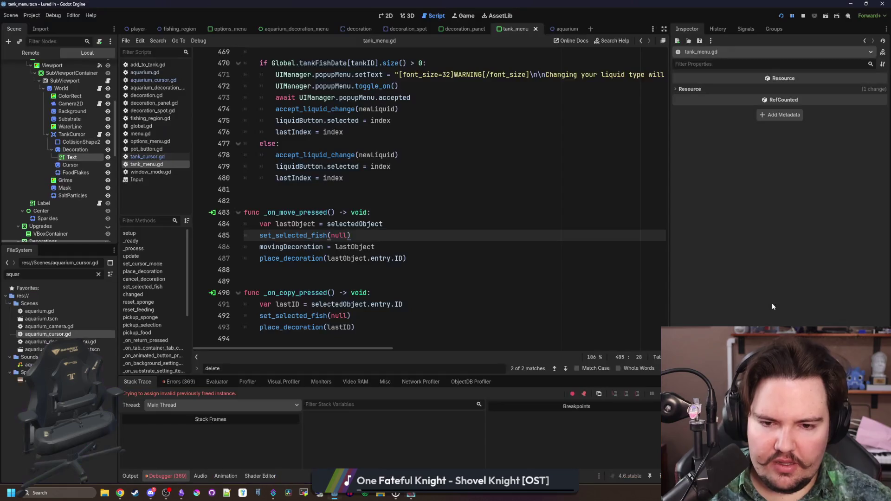
click(762, 304)
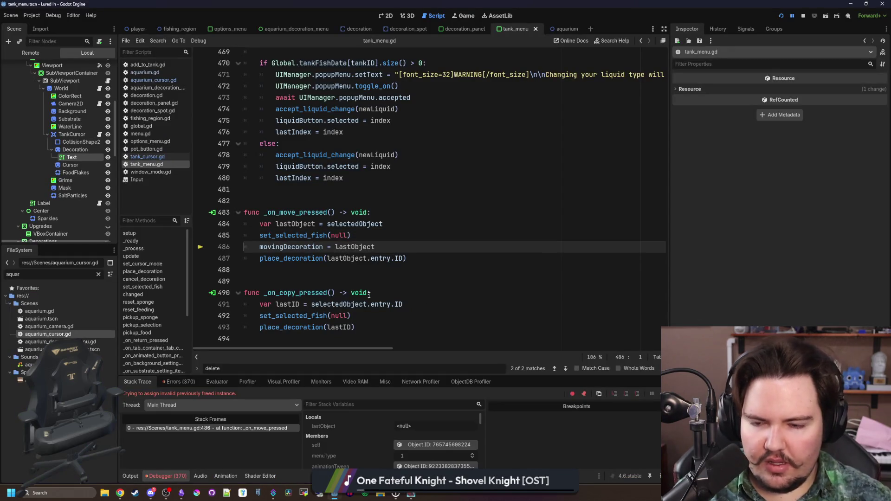
click(652, 394)
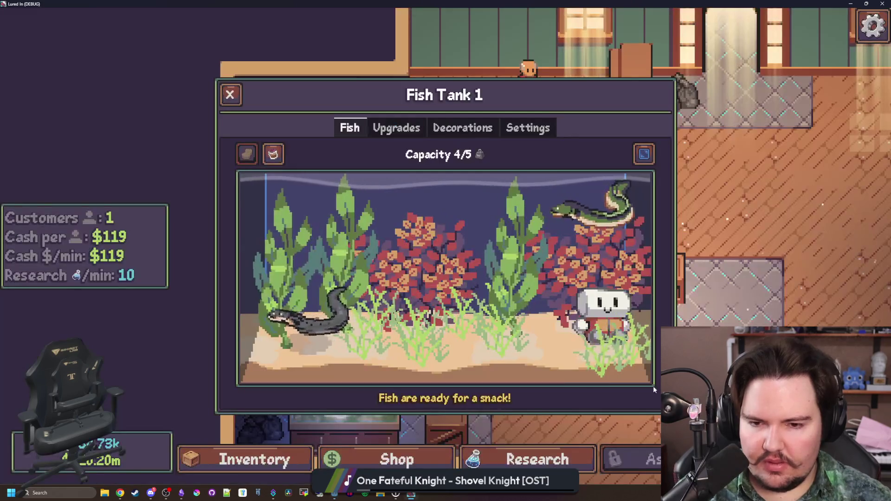
Place the middle kelp further right, reselect the seagrass, and switch back to Godot.
click(515, 297)
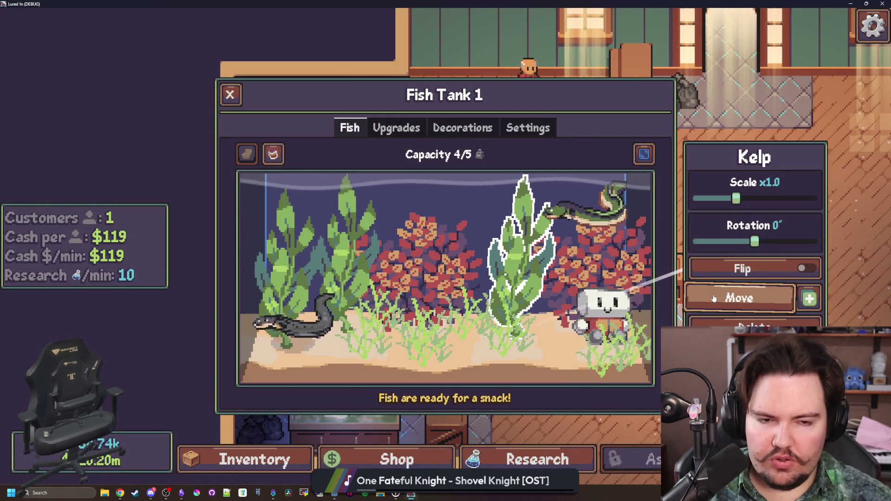
click(715, 299)
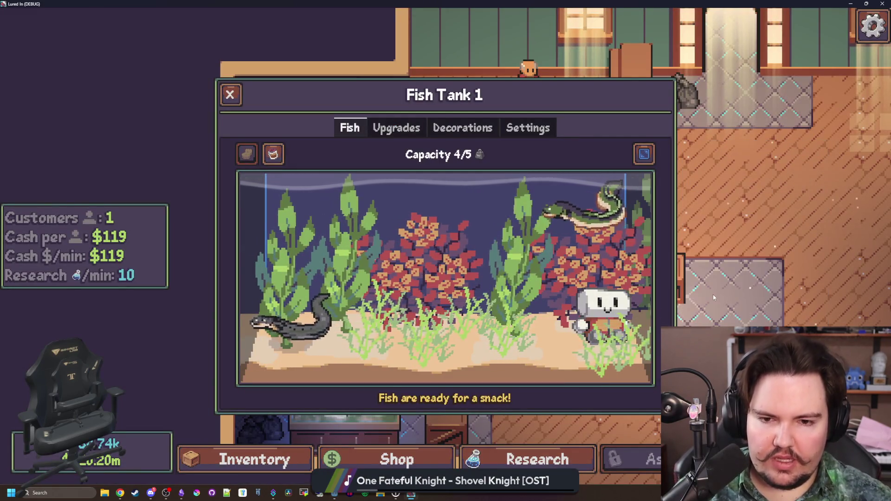
click(554, 365)
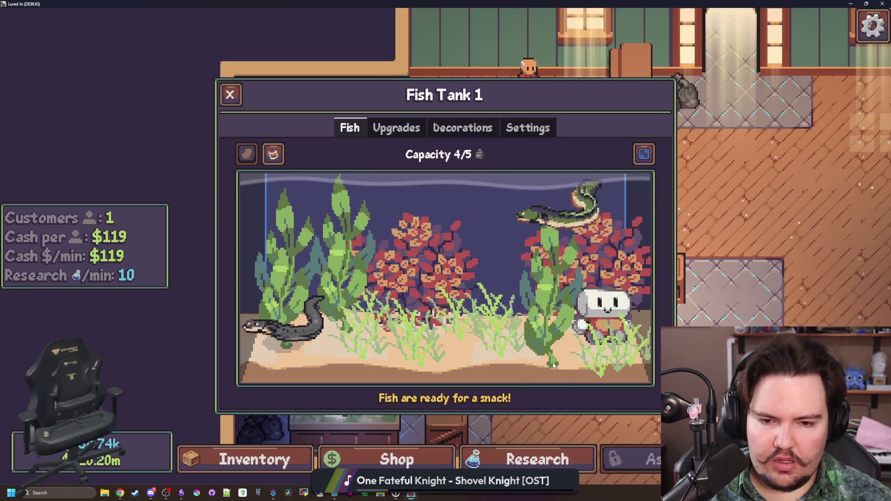
click(613, 346)
click(767, 304)
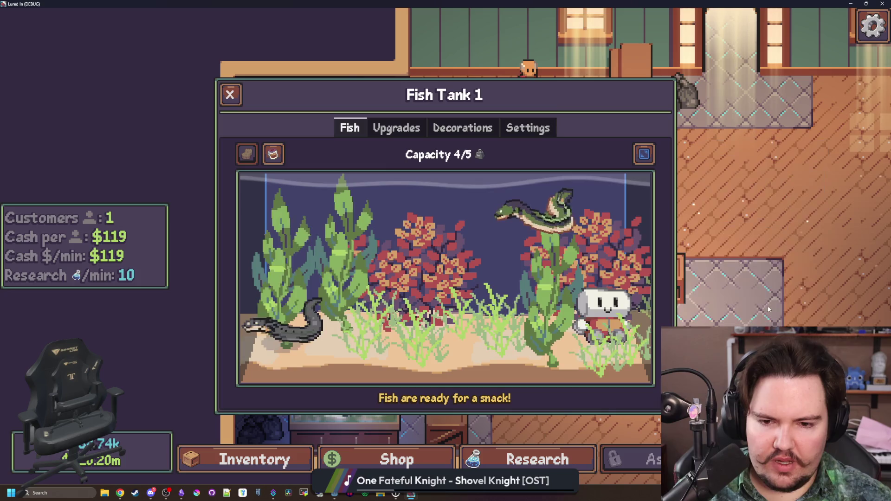
click(609, 344)
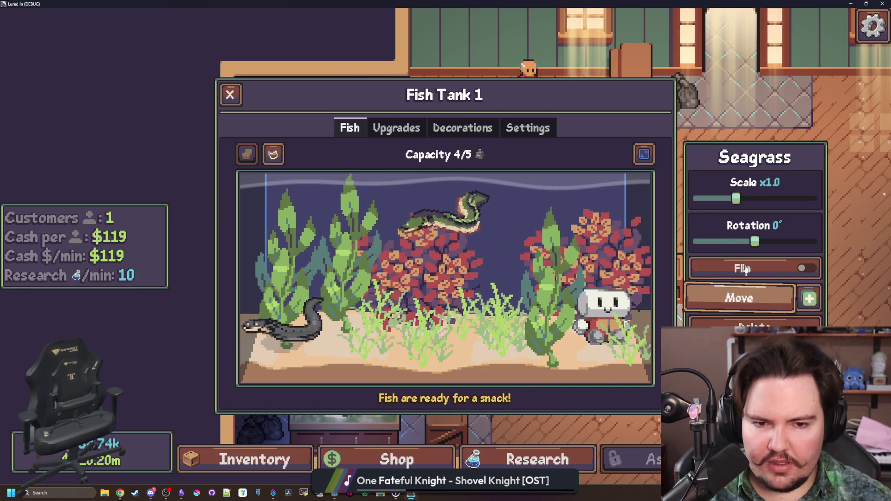
key(alt+Tab)
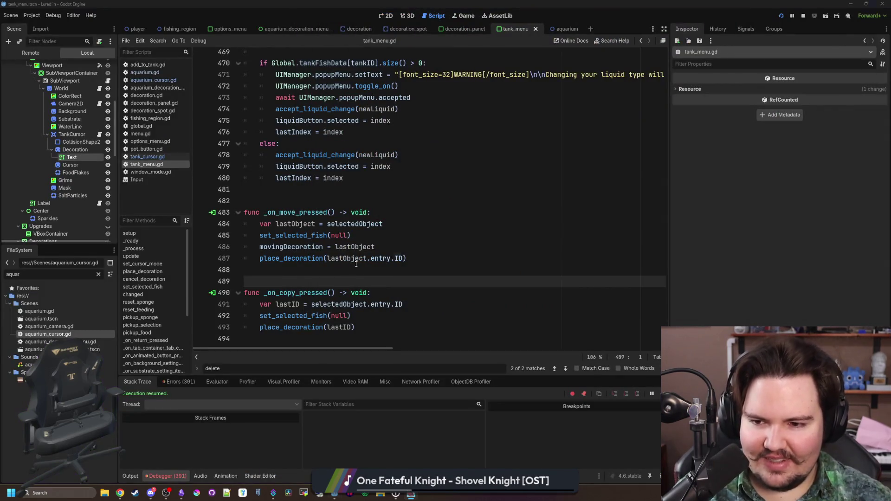
Look through aquarium_cursor.gd, then switch to tank_cursor.gd from the script list.
click(345, 273)
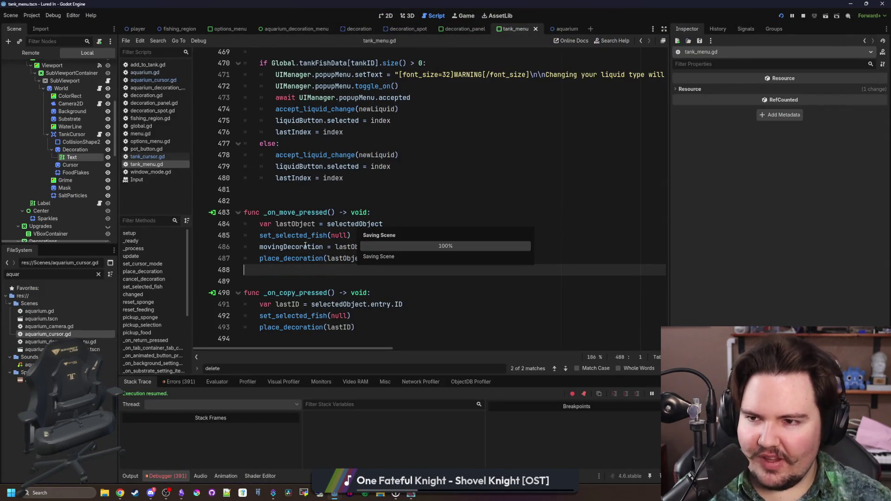
click(149, 85)
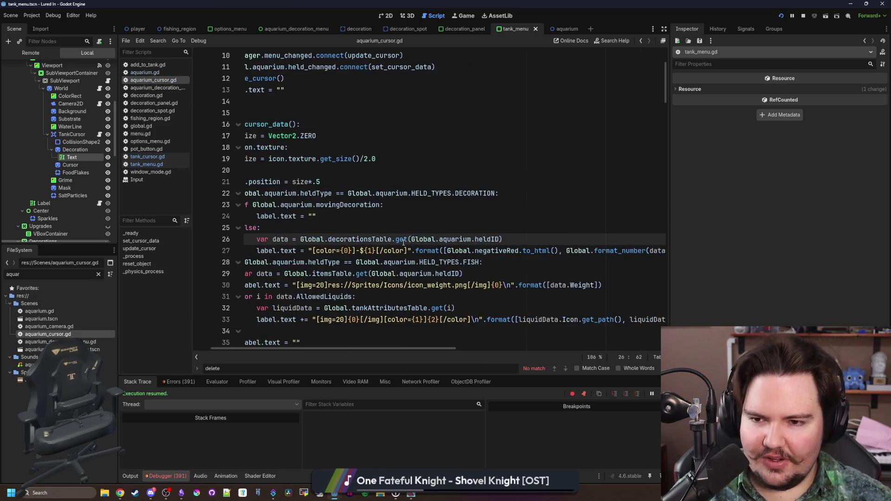
scroll(400, 221, up, 3)
scroll(400, 221, down, 8)
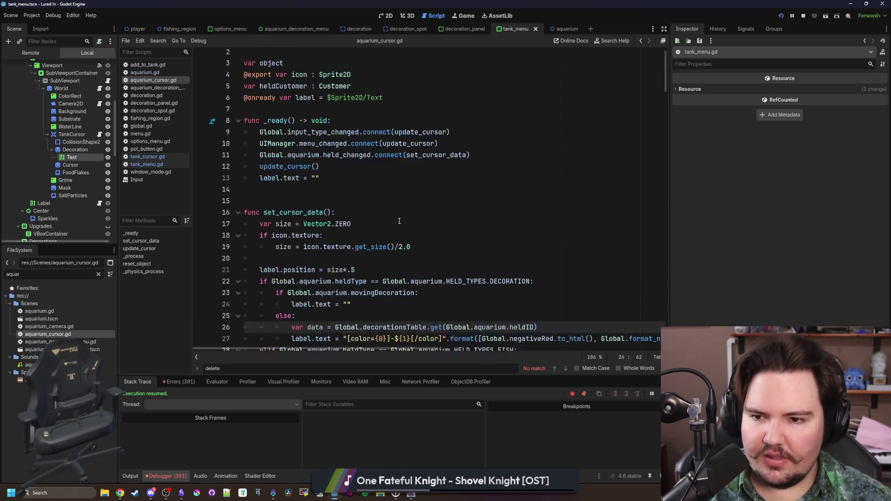
scroll(371, 252, down, 12)
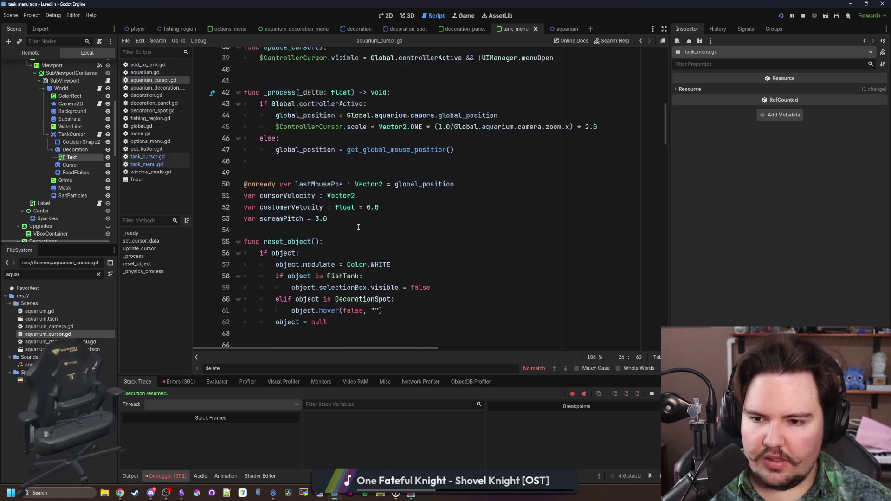
scroll(358, 227, down, 10)
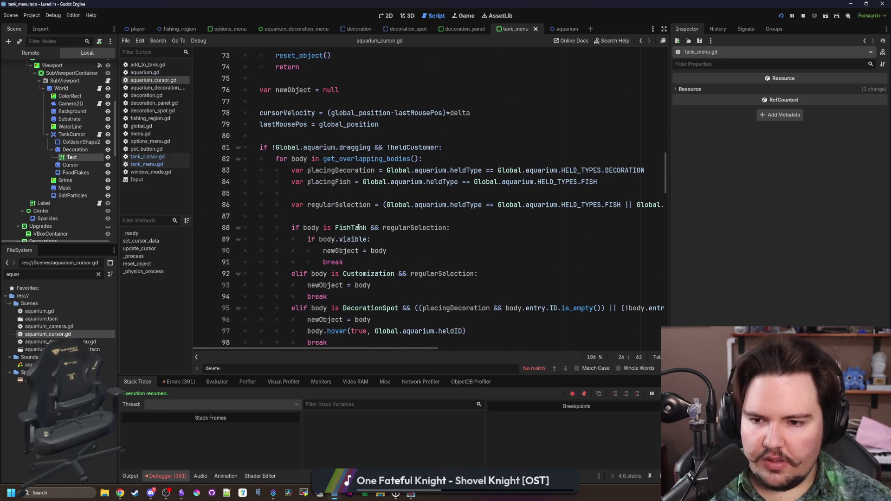
scroll(359, 227, down, 5)
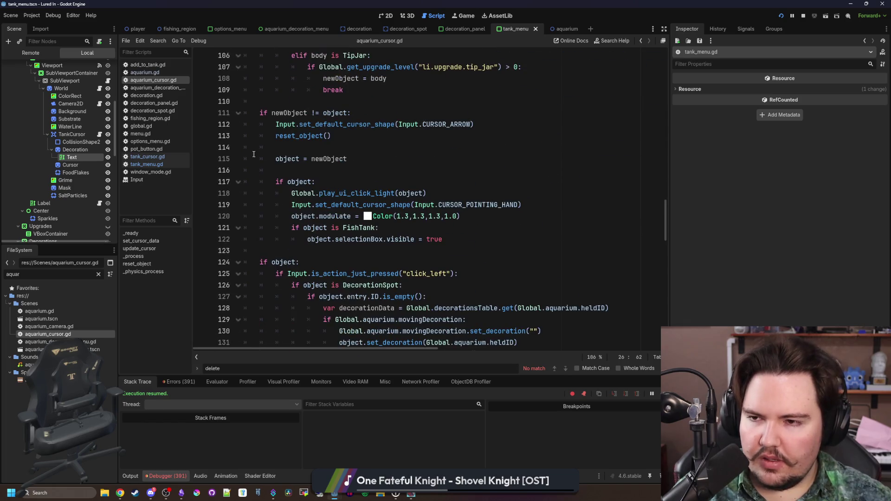
click(153, 159)
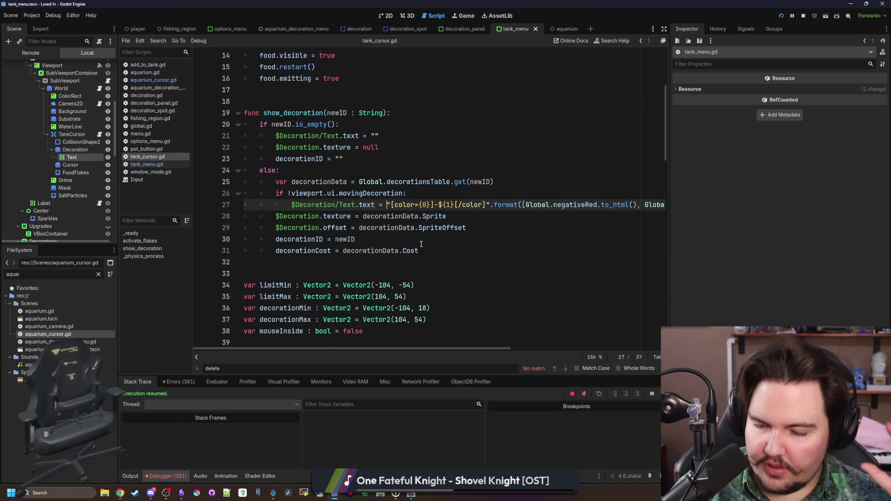
Widen the code area by dragging the Inspector divider to the right.
click(498, 265)
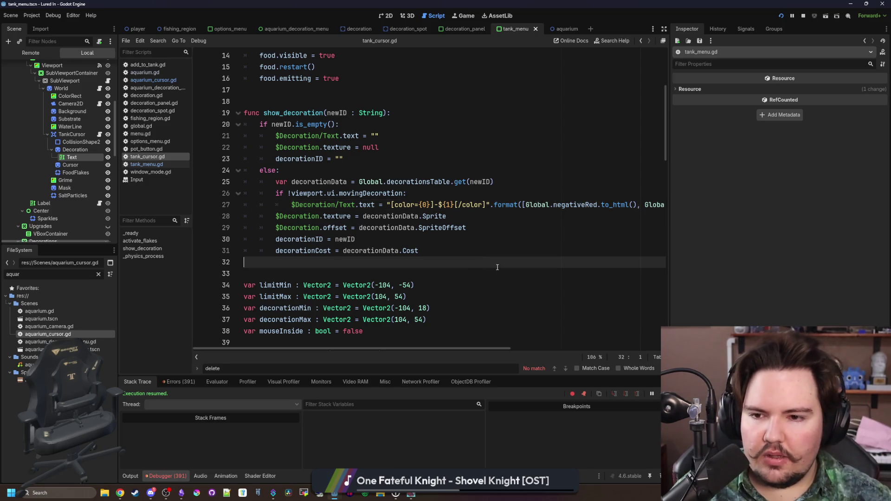
drag(668, 253, 814, 257)
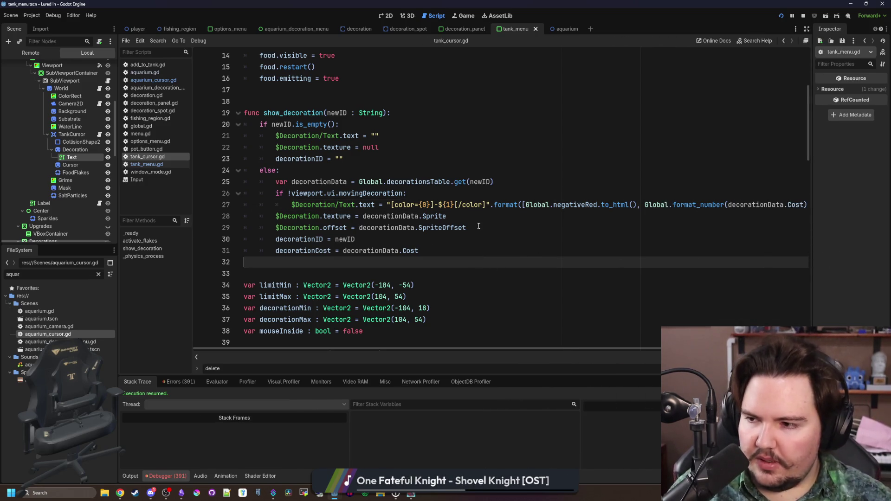
click(424, 256)
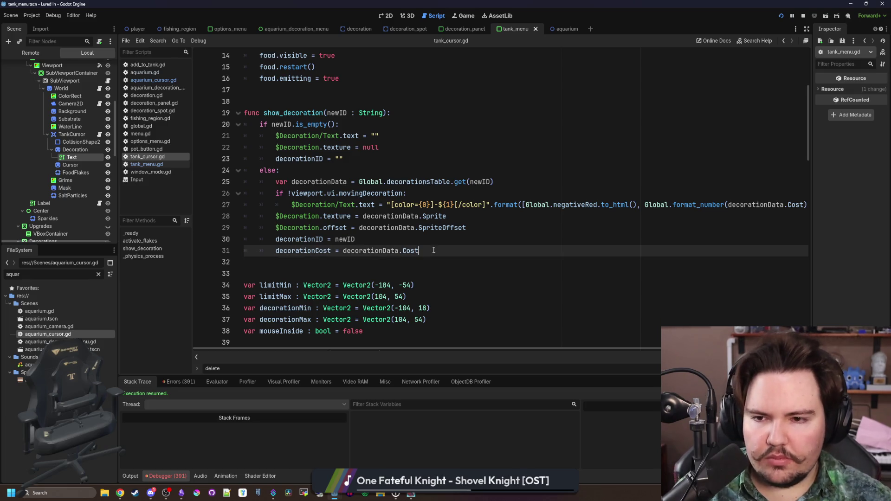
scroll(431, 253, down, 5)
scroll(434, 250, down, 9)
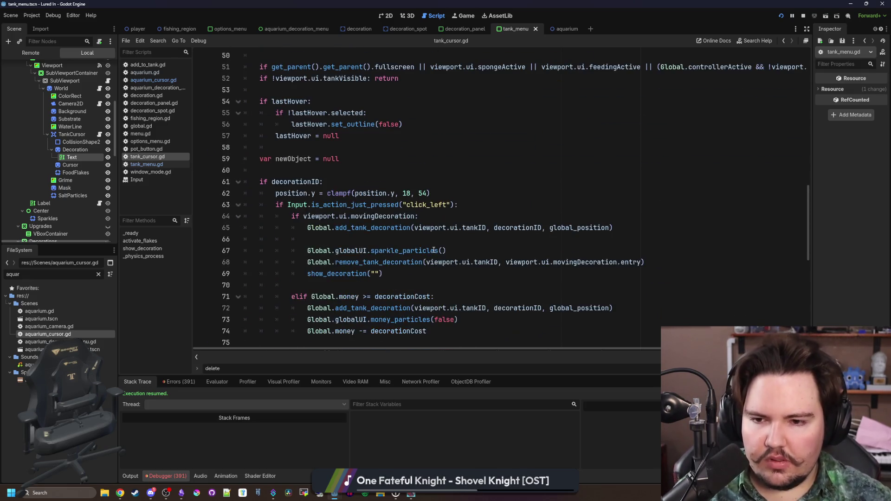
Check the show_decoration definition, return to line 69, and insert a blank line above it.
click(408, 205)
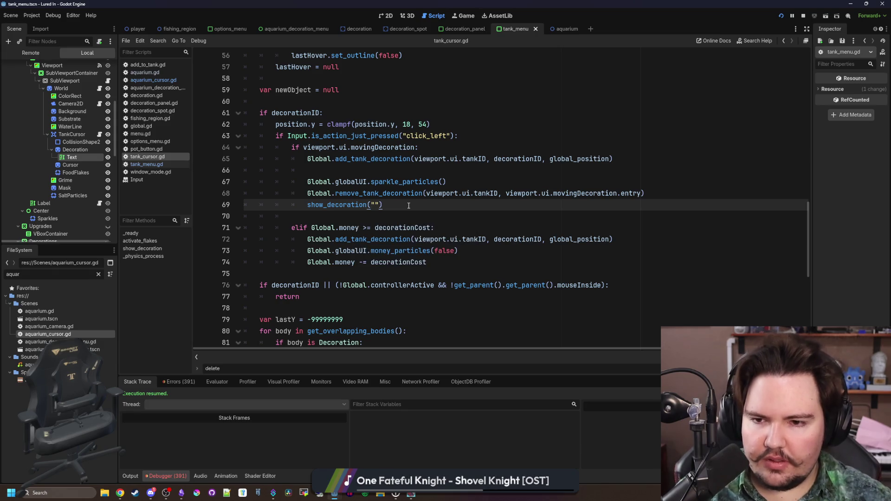
ctrl+click(332, 206)
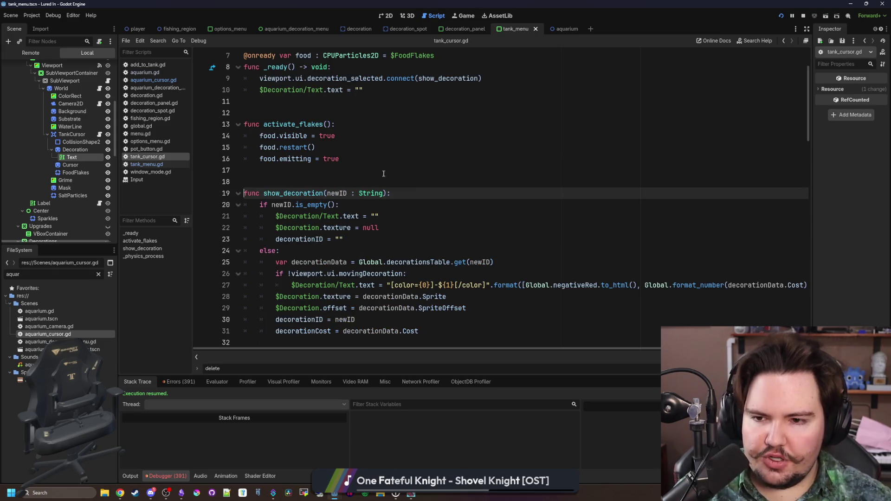
key(alt+Left)
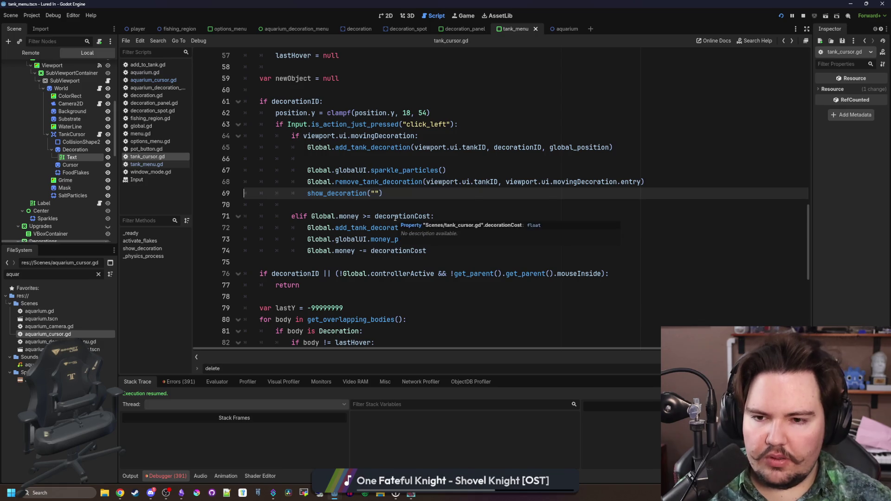
scroll(393, 209, up, 1)
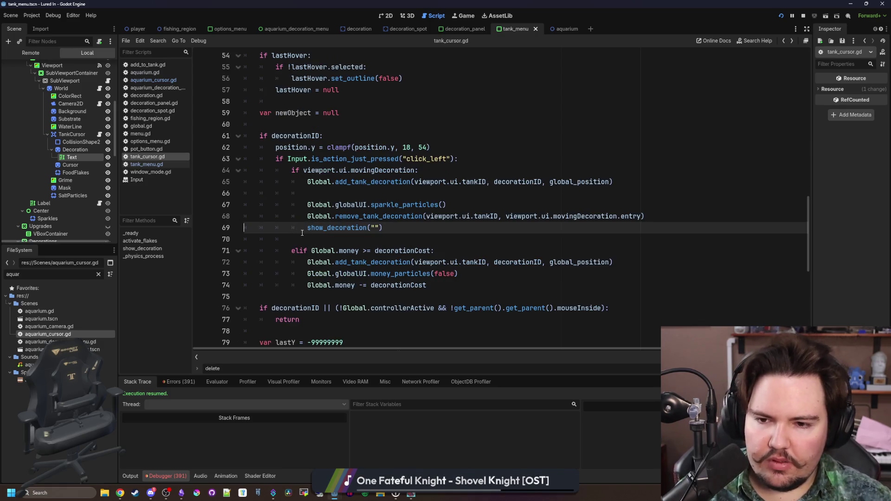
key(Return)
Write an indented viewport.ui.set_selected_fish(null) call on the new line 69.
click(323, 228)
key(Tab)
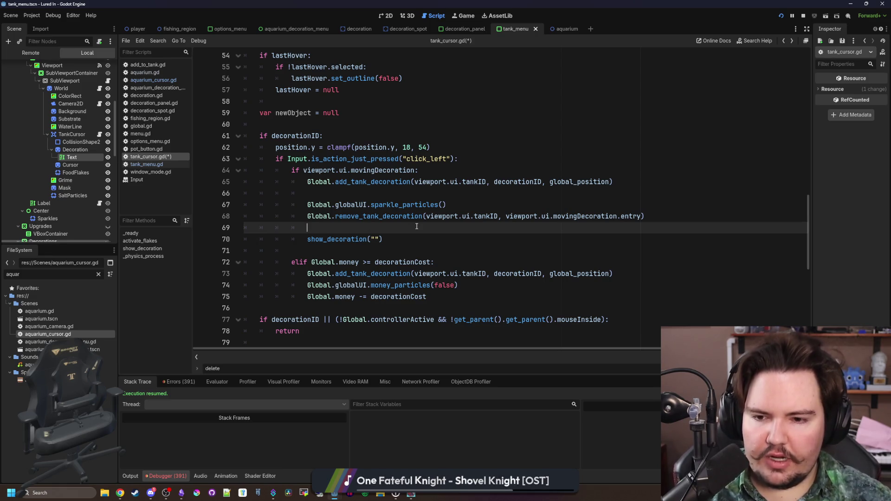
text(ui.set_se)
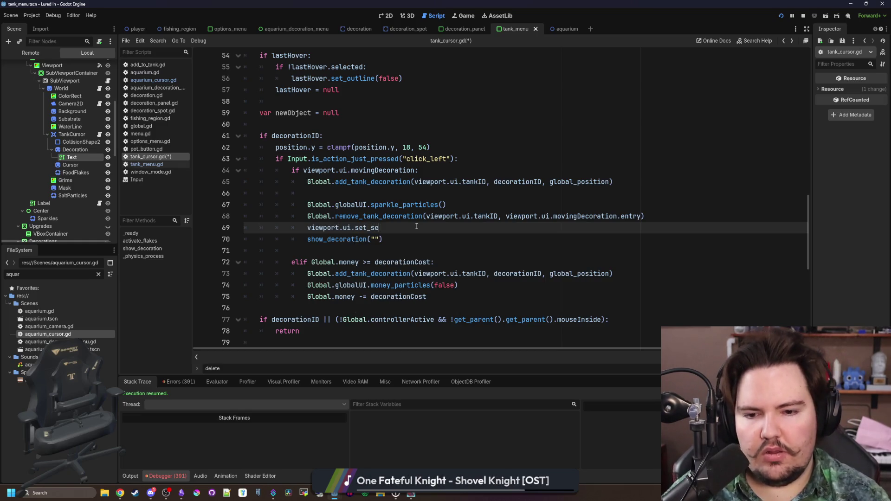
text(sh())
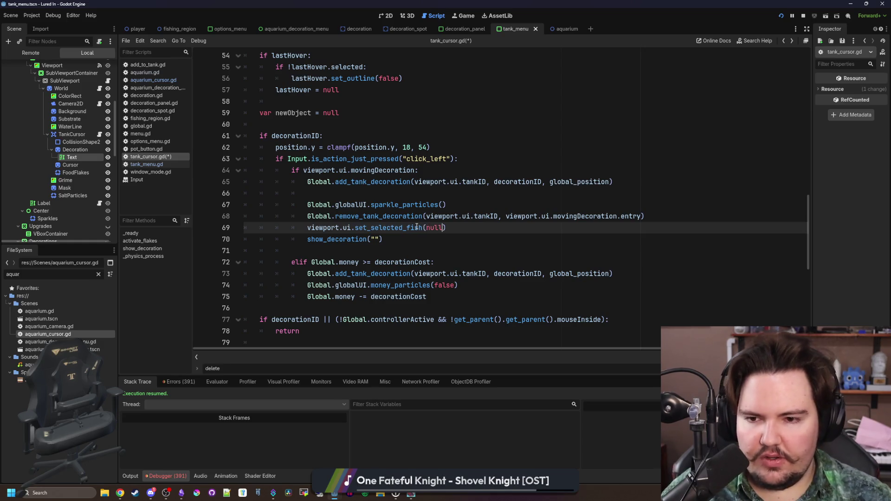
Run the game, click the small seagrass in Fish Tank 1 repeatedly, then return to the editor.
key(F5)
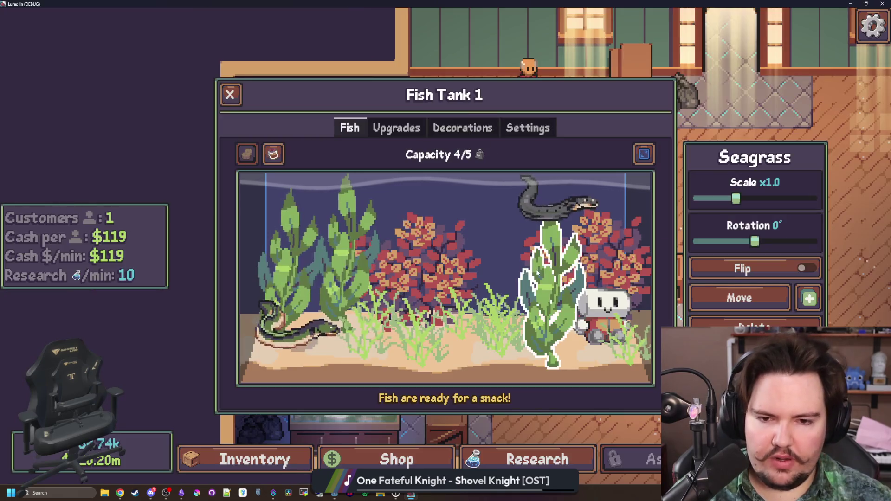
click(552, 278)
click(497, 335)
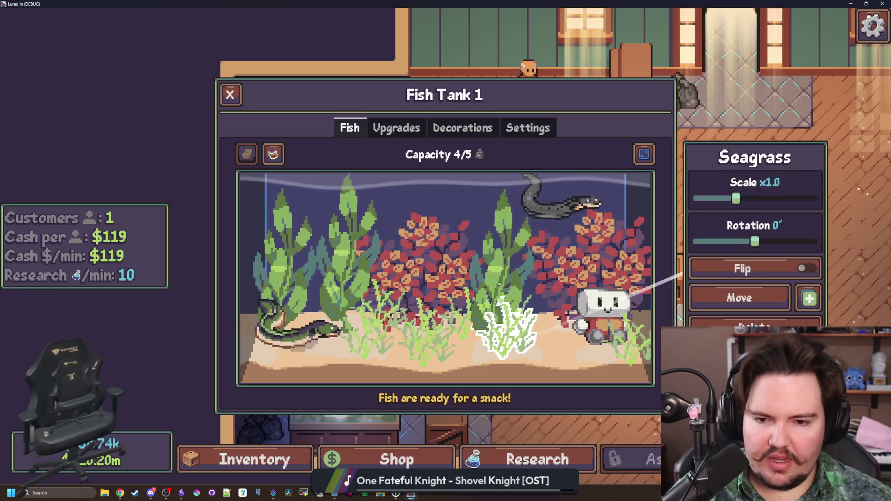
click(499, 306)
click(500, 325)
click(501, 355)
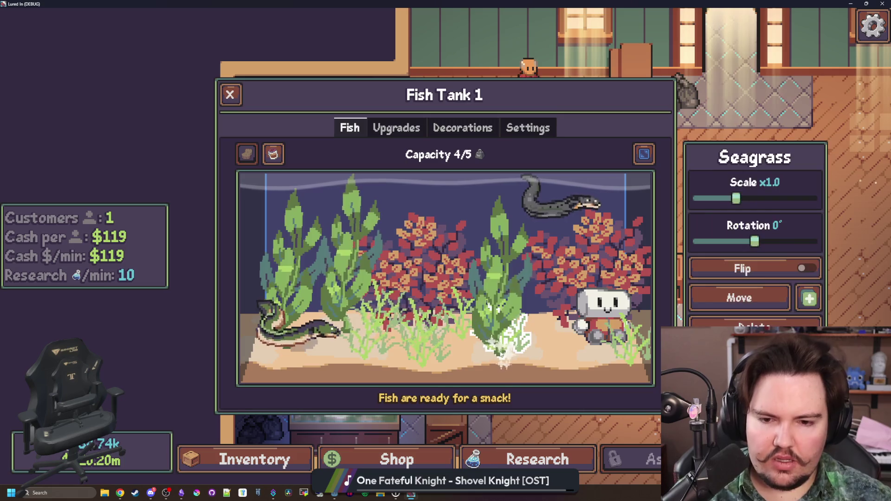
key(alt+Tab)
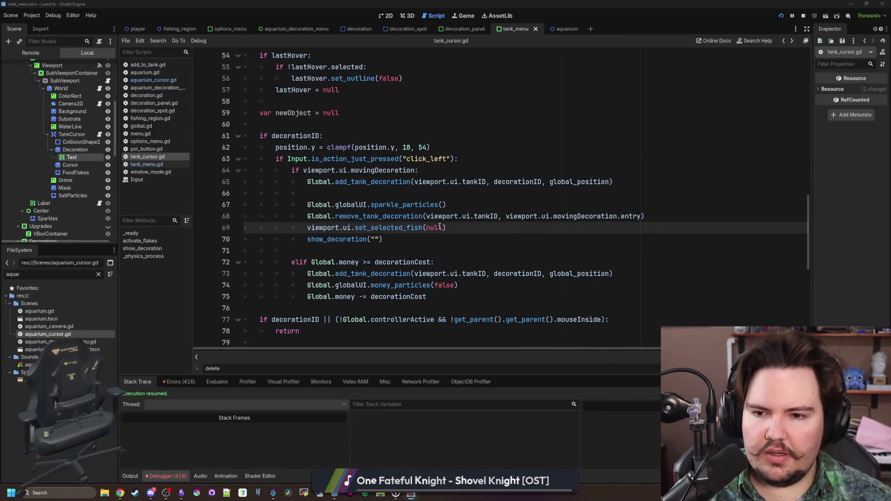
Delete the set_selected_fish(null) line from the moving-decoration branch and save tank_cursor.gd.
click(410, 241)
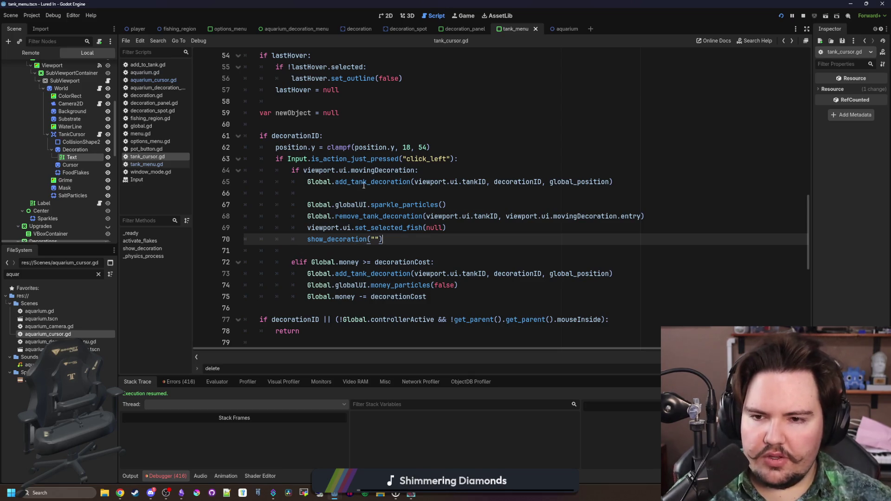
drag(348, 185, 615, 183)
click(472, 201)
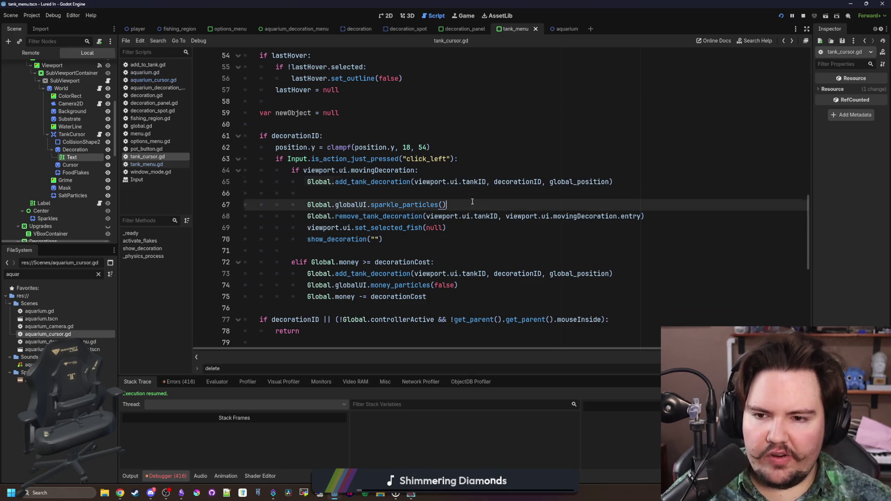
click(367, 215)
click(461, 227)
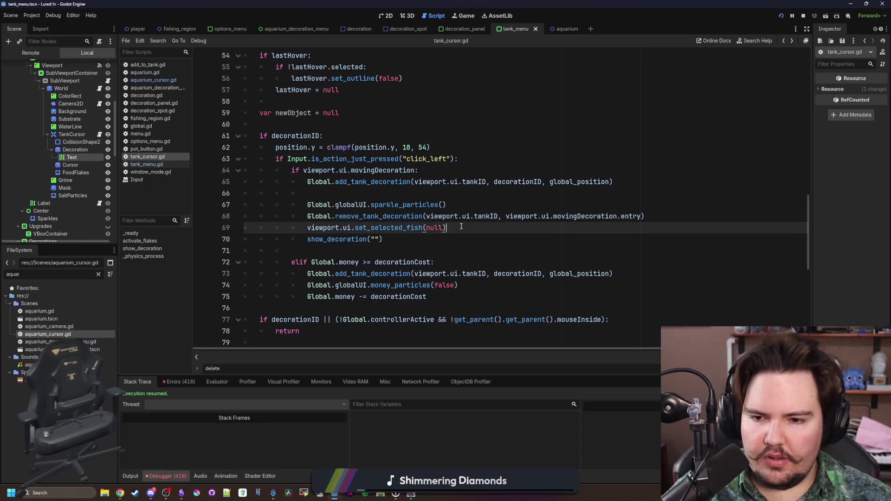
key(shift+Up)
key(shift+End)
key(BackSpace)
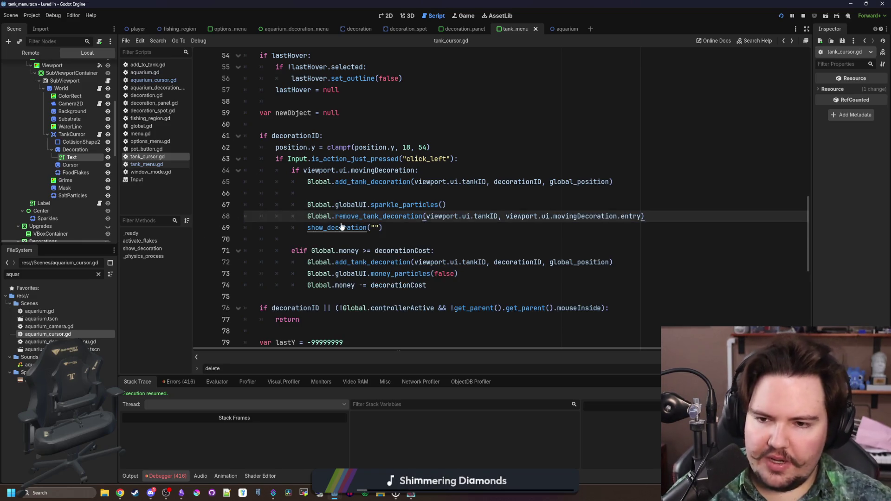
click(407, 228)
key(ctrl+s)
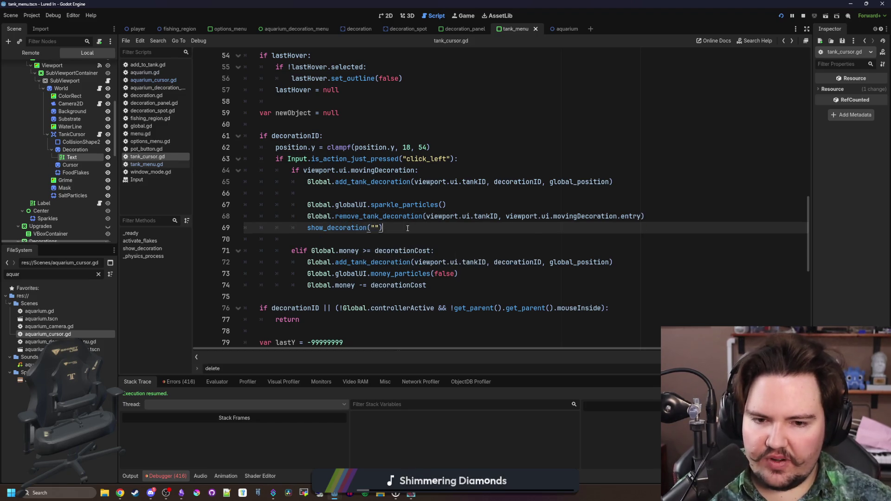
Inspect the show_decoration function definition, selecting its lines 21–23.
scroll(408, 228, down, 9)
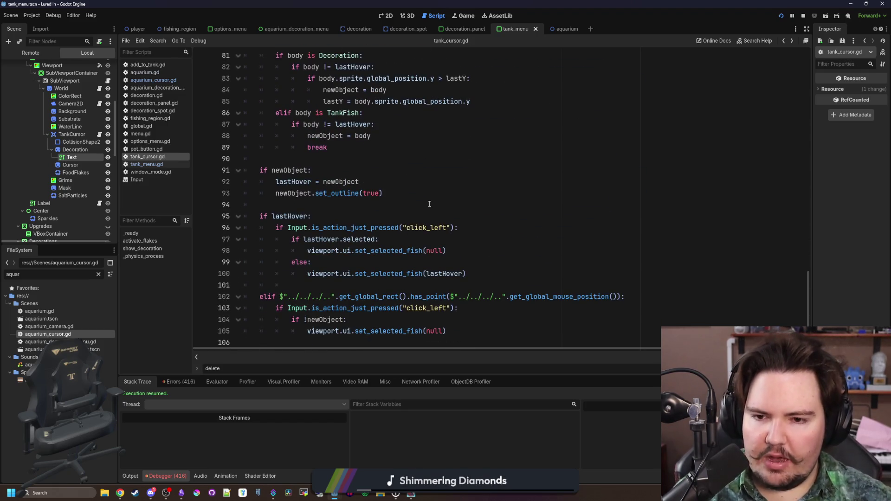
scroll(429, 204, up, 10)
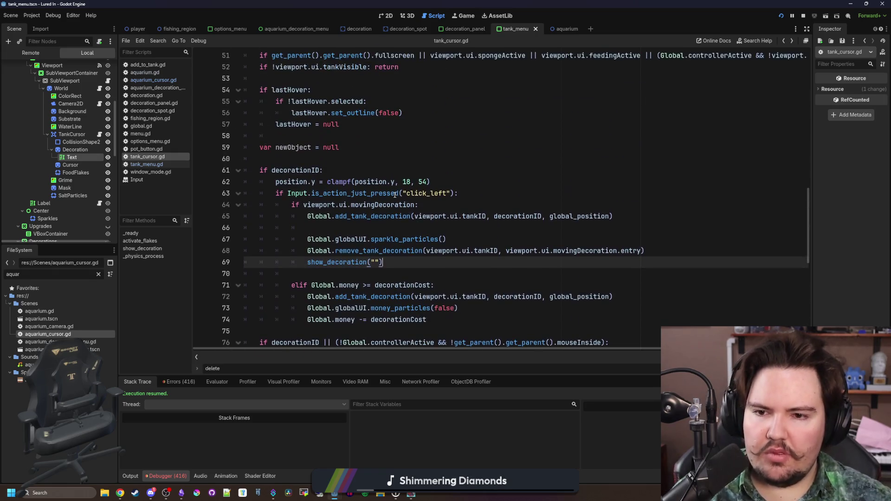
ctrl+click(337, 262)
scroll(355, 242, down, 2)
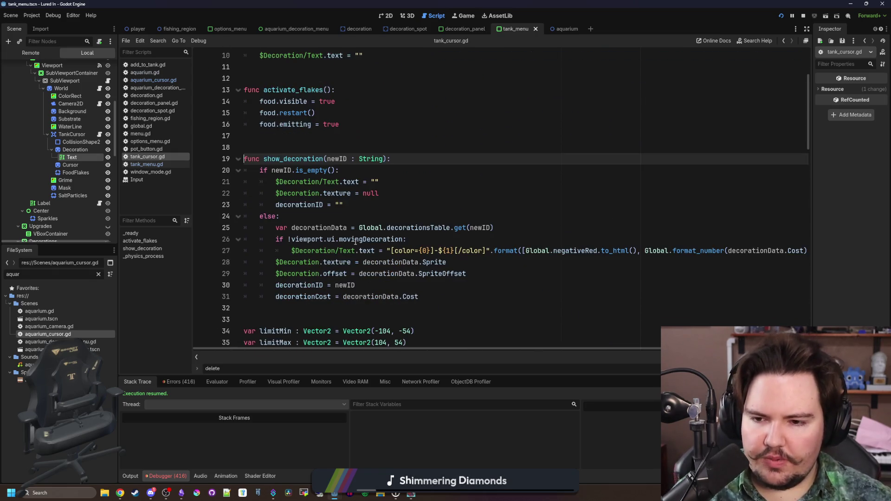
scroll(356, 242, down, 1)
drag(346, 171, 275, 147)
click(296, 107)
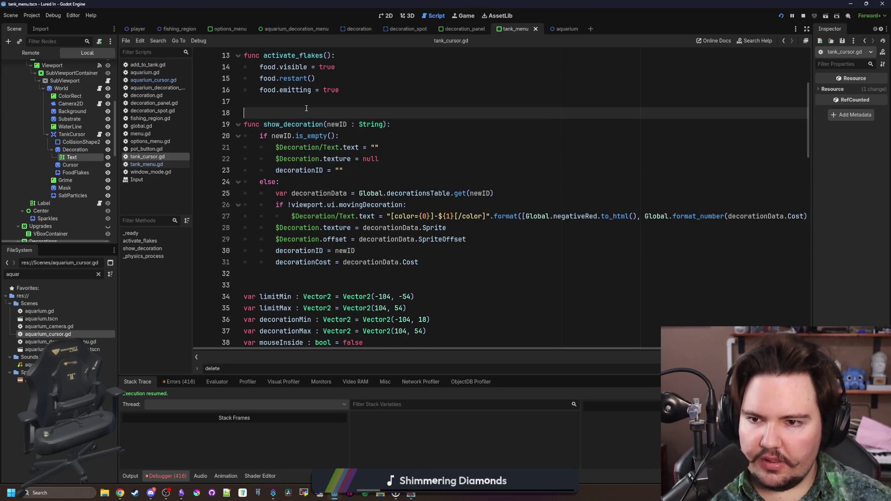
Glance at aquarium_cursor.gd, then go back and scroll through tank_cursor.gd.
key(alt+Left)
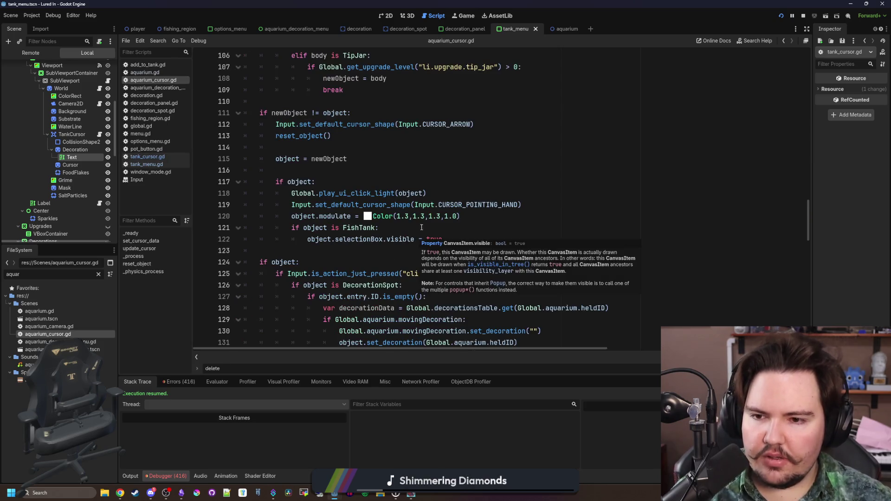
scroll(420, 230, down, 3)
scroll(423, 226, up, 4)
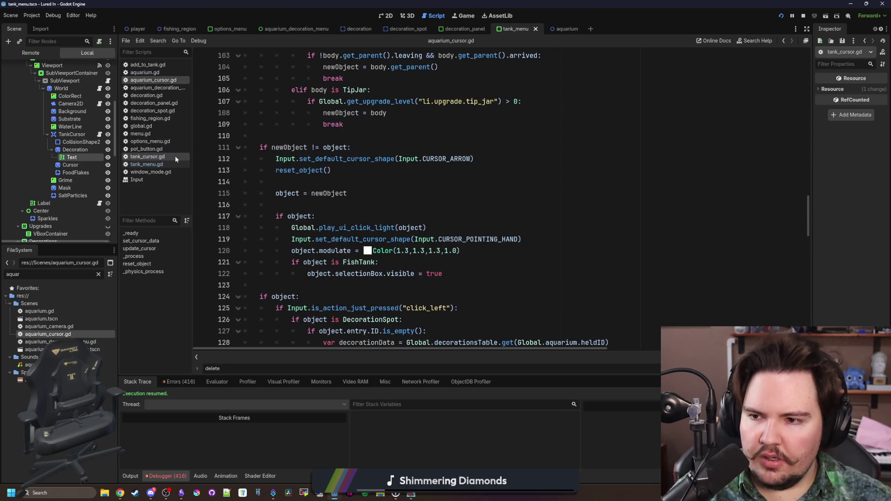
click(174, 157)
scroll(454, 224, down, 1)
scroll(453, 224, down, 14)
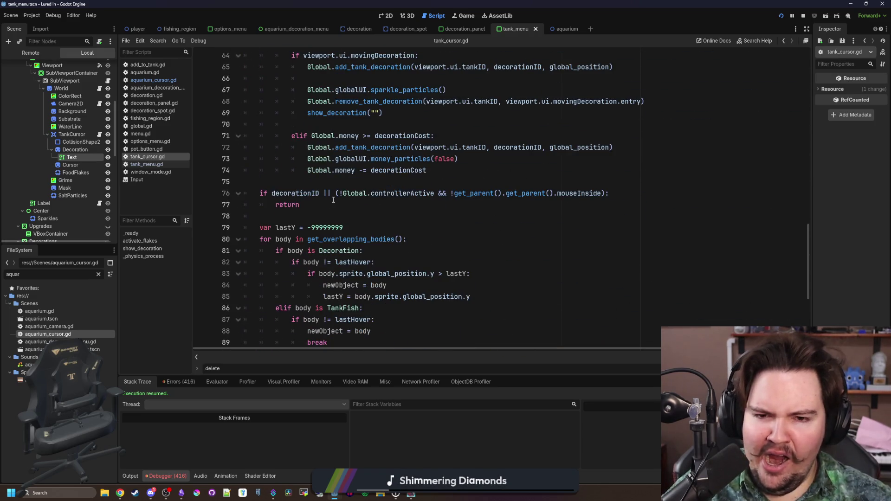
scroll(334, 200, down, 5)
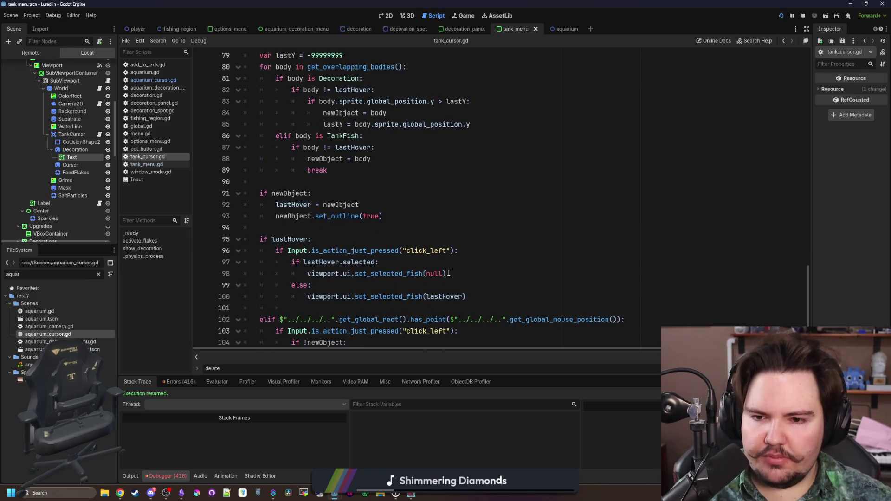
scroll(449, 273, down, 1)
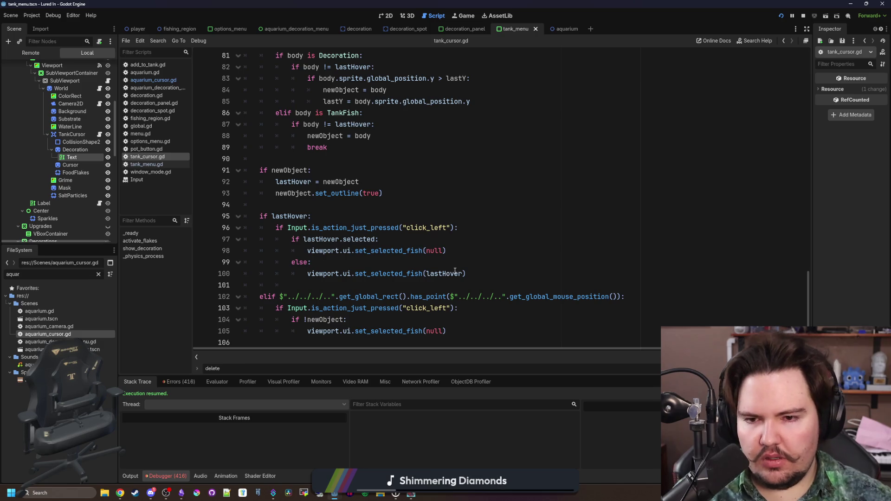
click(303, 205)
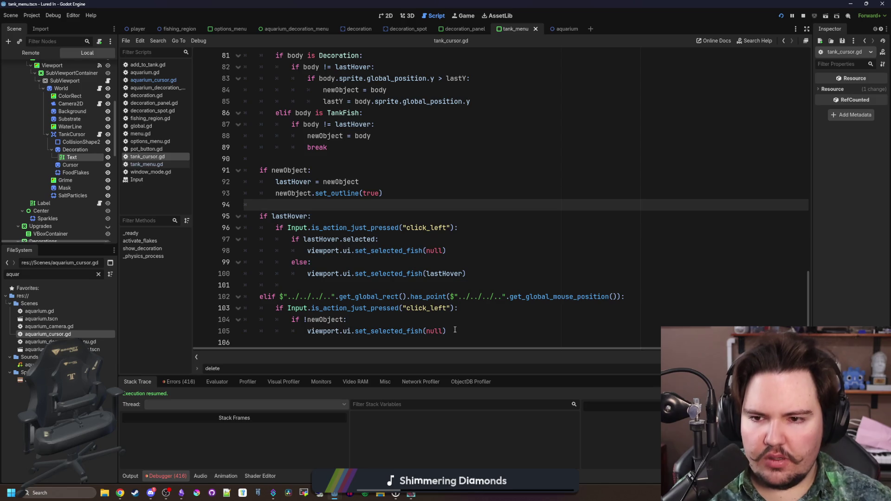
scroll(414, 246, up, 9)
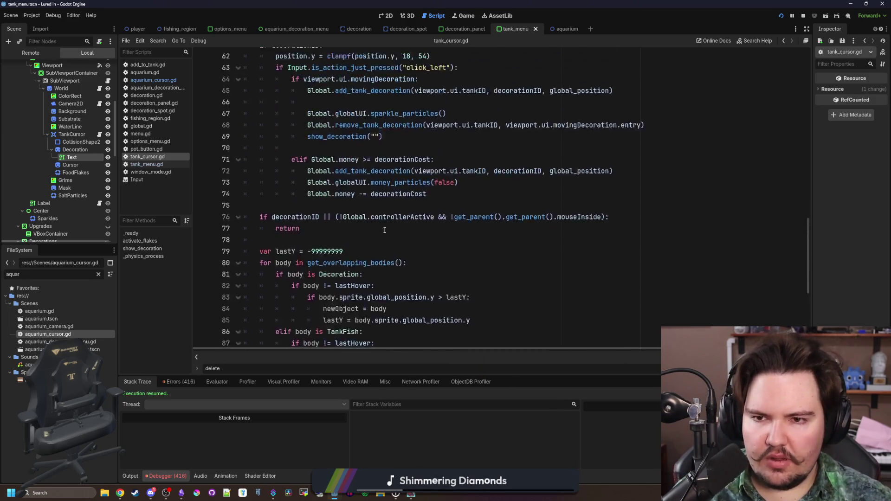
scroll(441, 242, up, 9)
Search the script for 'right', clear the search, and switch to the running game.
click(529, 282)
key(ctrl+f)
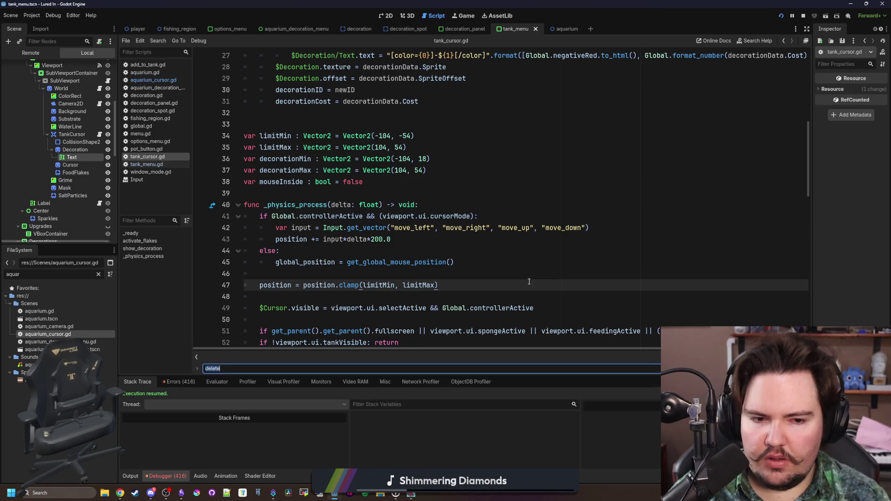
text(right)
key(BackSpace)
key(BackSpace)
key(BackSpace)
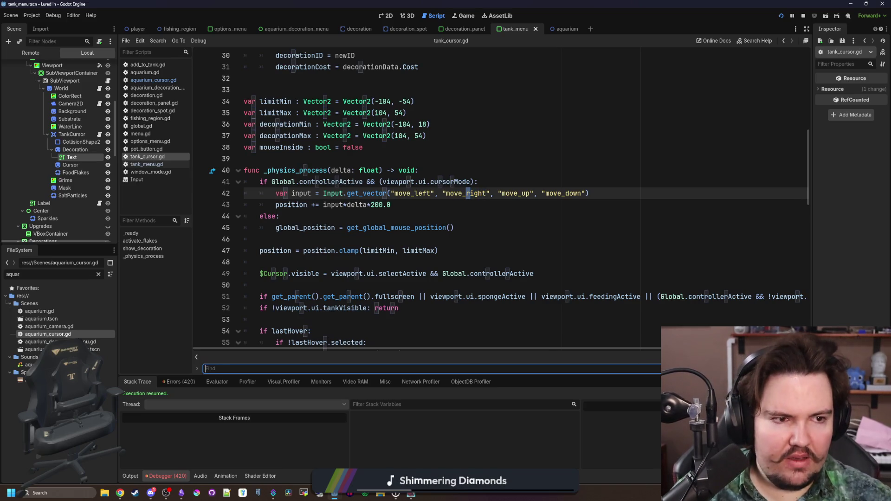
key(alt+Tab)
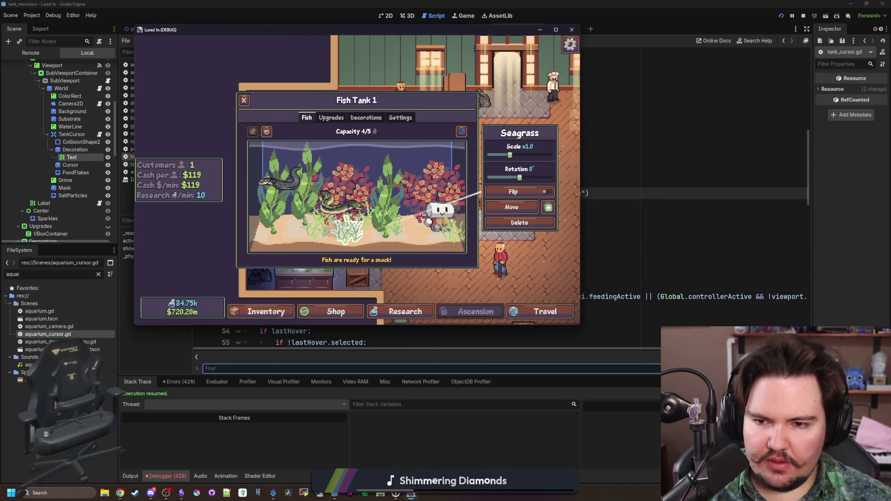
Deselect the seagrass, then select and deselect the kelp in the running game.
click(357, 219)
click(408, 222)
click(412, 239)
key(alt+Tab)
Back in tank_cursor.gd, then open tank_menu.gd at _on_move_pressed and _on_copy_pressed.
click(345, 227)
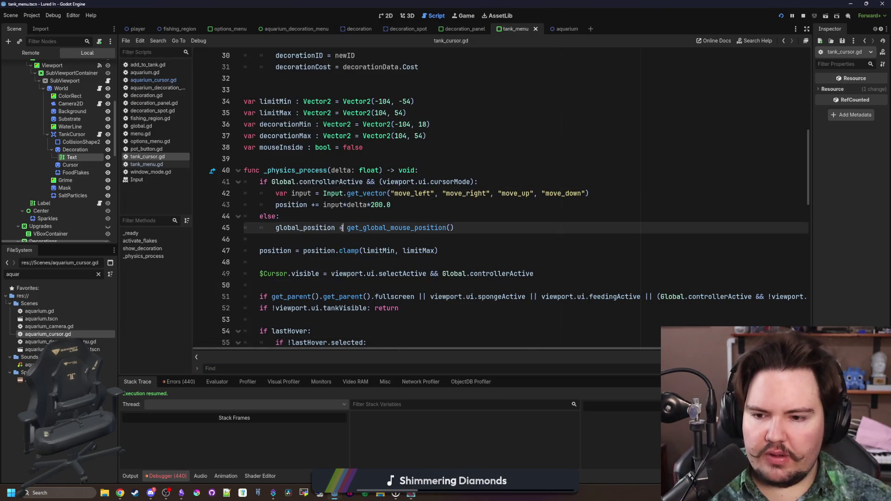
scroll(345, 228, down, 15)
click(332, 209)
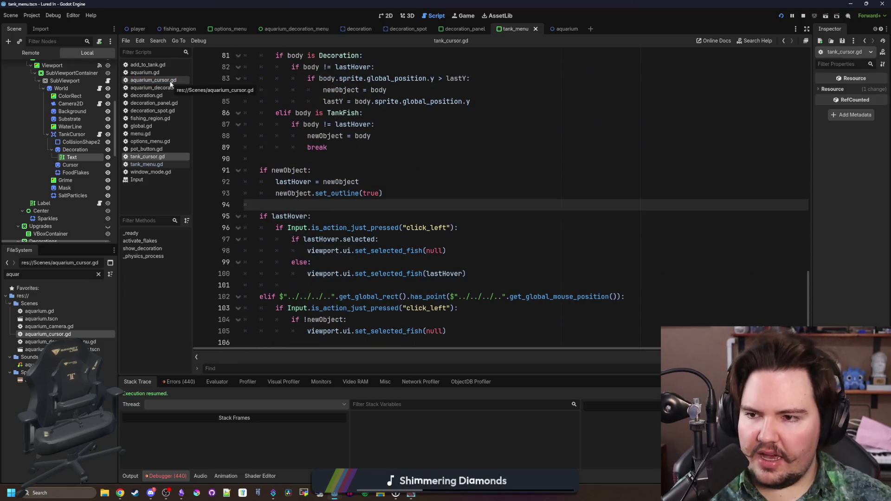
click(147, 165)
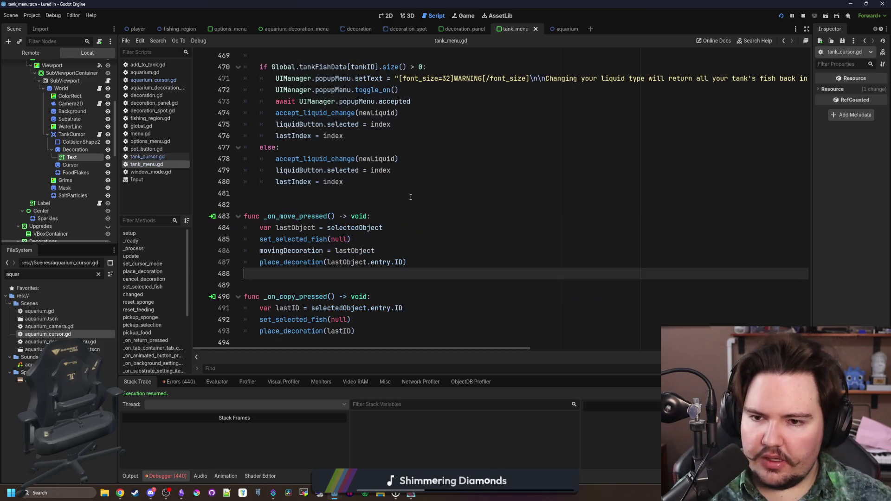
Search tank_menu.gd for click_rright and inspect the set_cursor_mode and cancel_decoration definitions.
key(ctrl+f)
text(click_r)
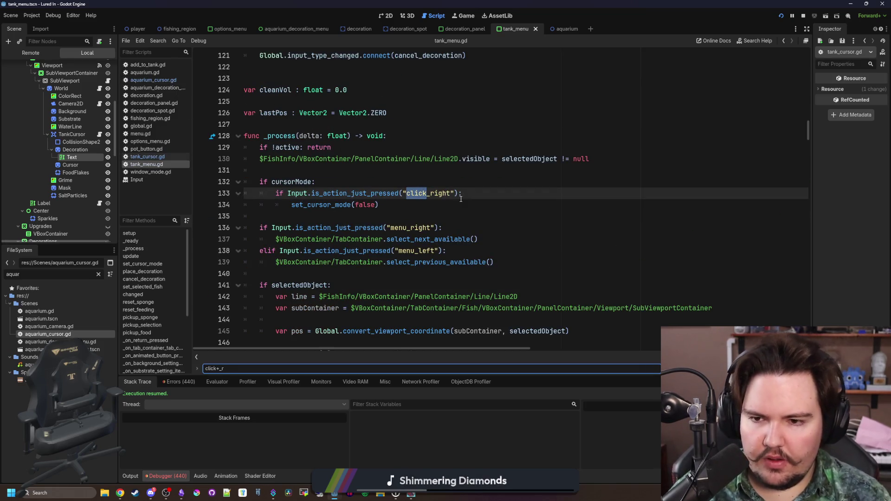
text(right)
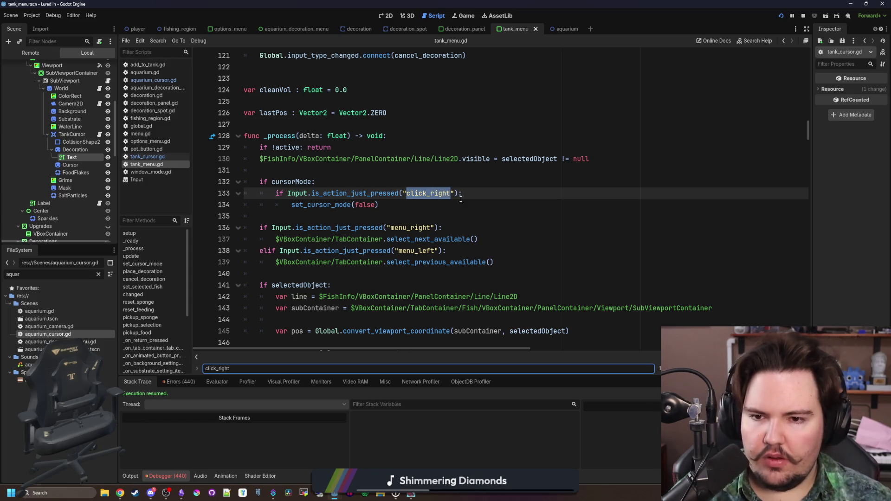
click(300, 206)
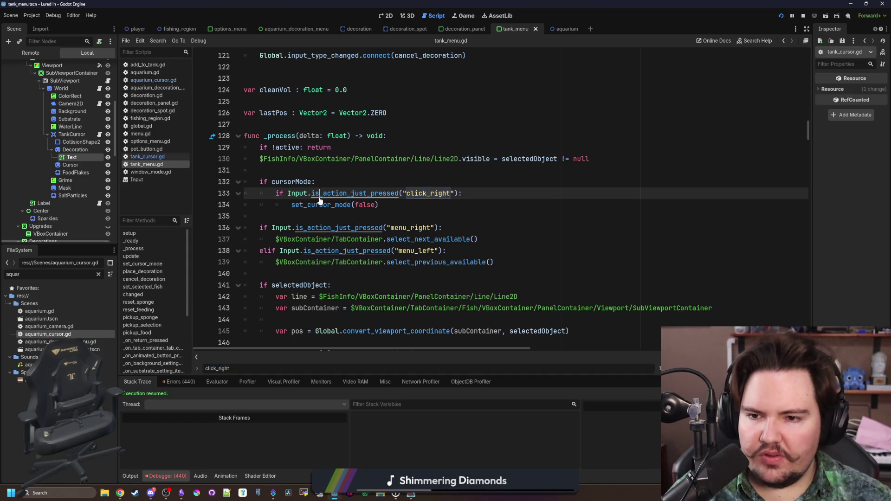
key(Escape)
scroll(304, 208, right, 2)
ctrl+click(301, 207)
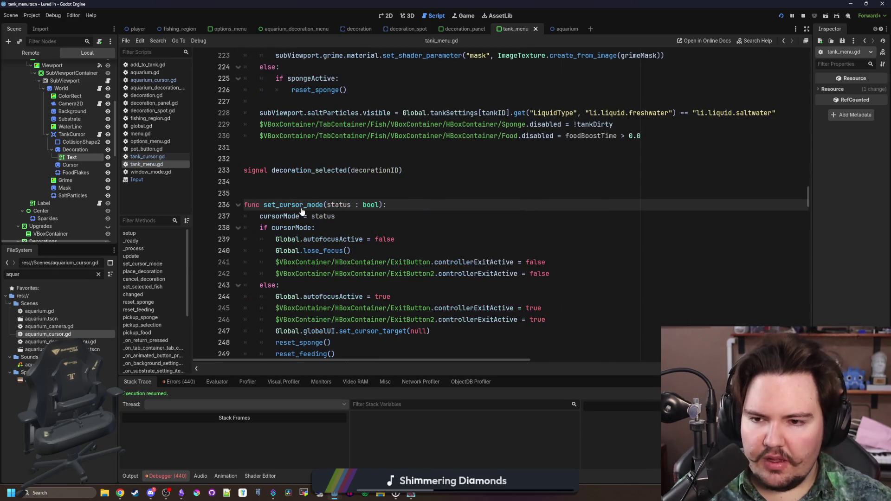
scroll(301, 211, down, 2)
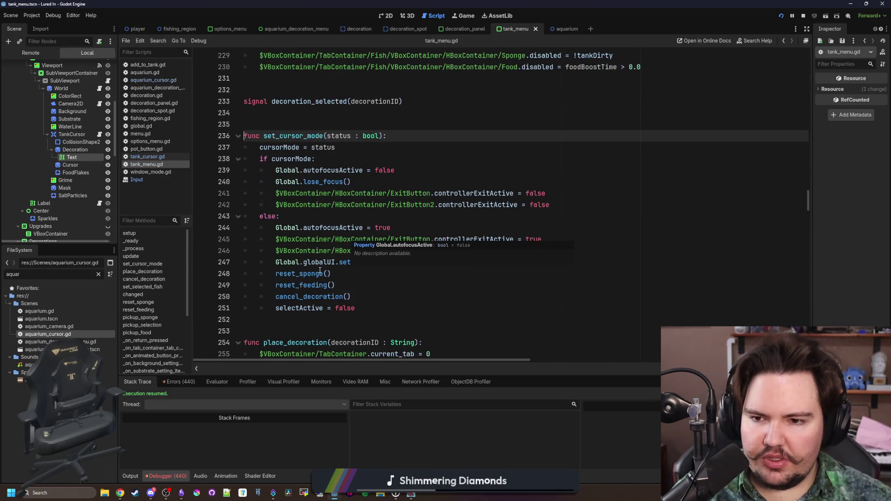
click(303, 298)
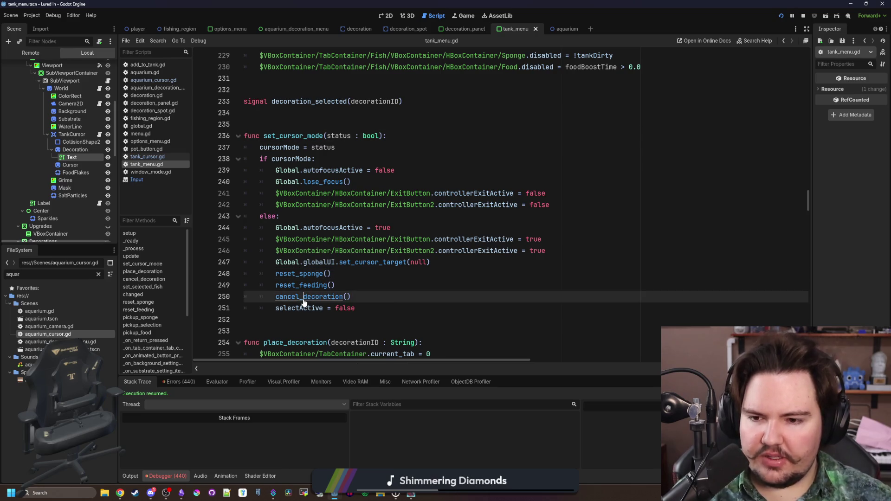
ctrl+click(304, 302)
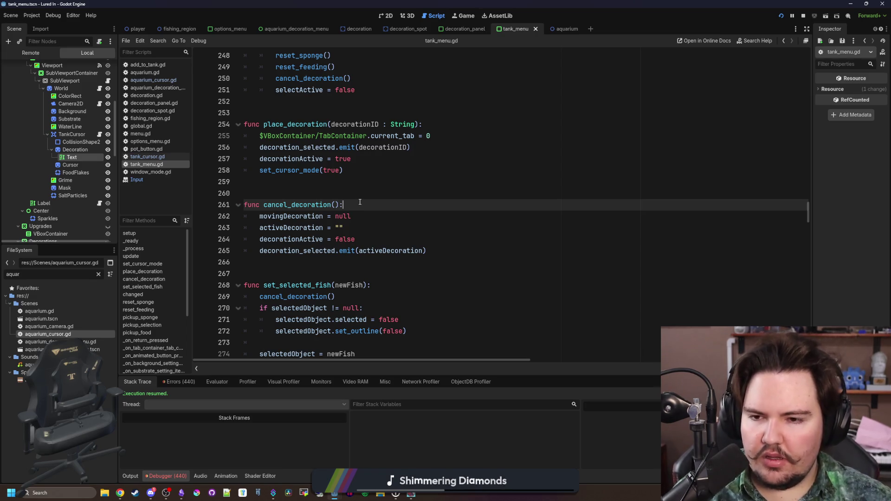
Open tank_cursor.gd via aquarium_cursor.gd and comment out show_decoration("") on line 69.
click(153, 80)
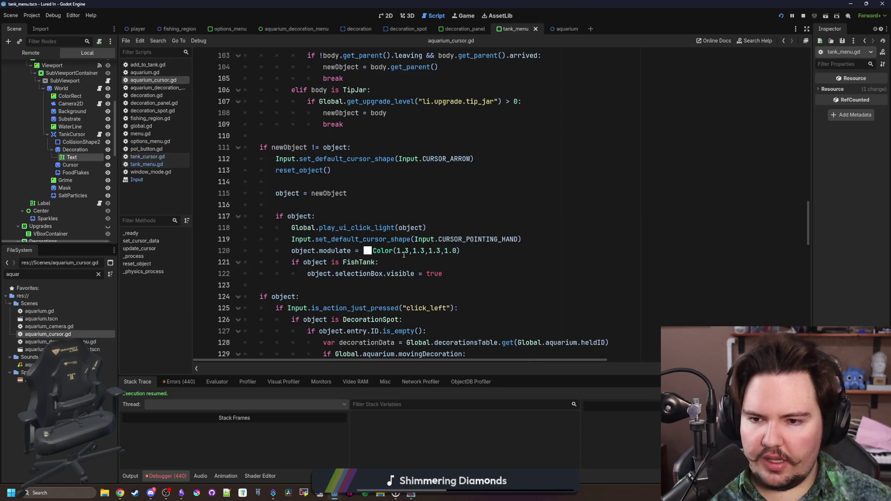
click(335, 205)
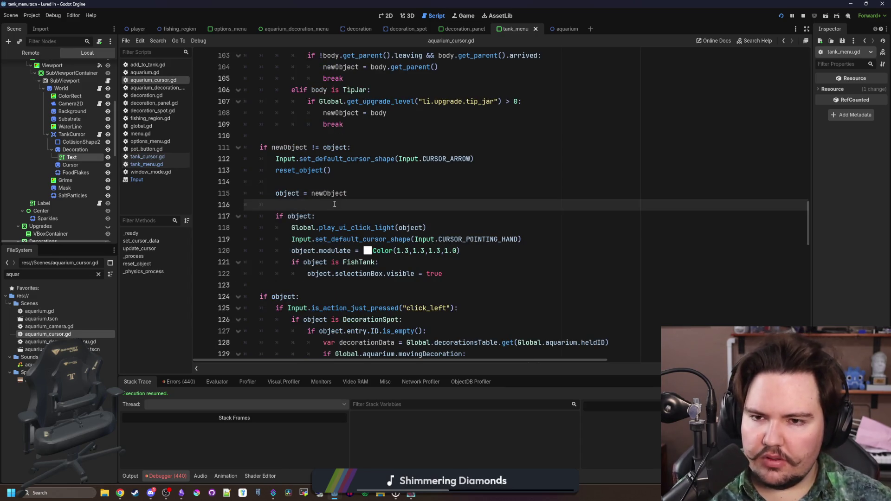
click(147, 157)
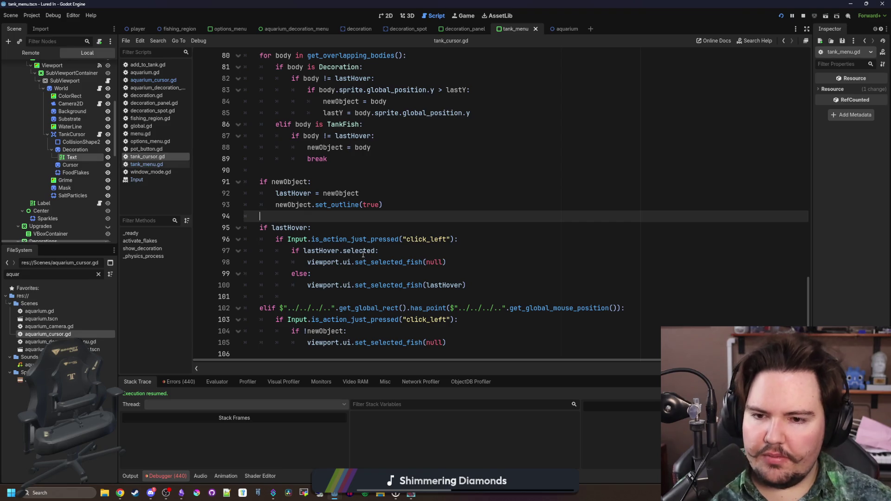
scroll(288, 217, up, 14)
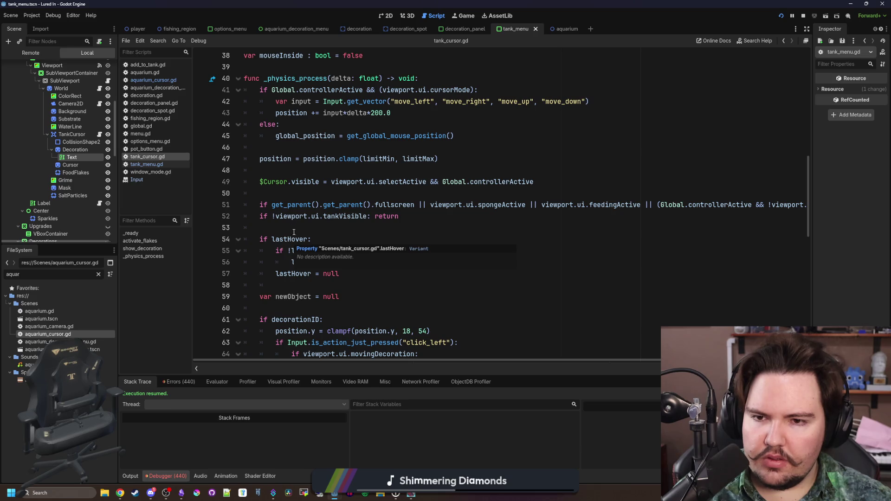
scroll(294, 232, up, 9)
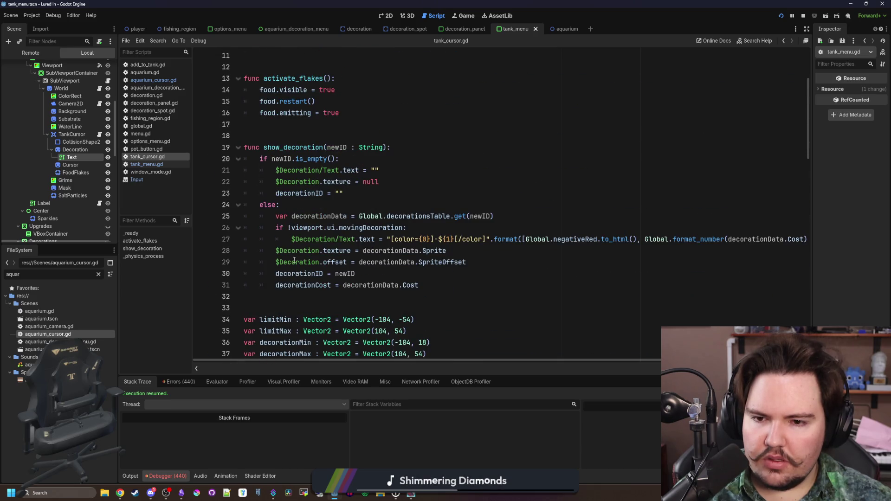
scroll(294, 263, down, 6)
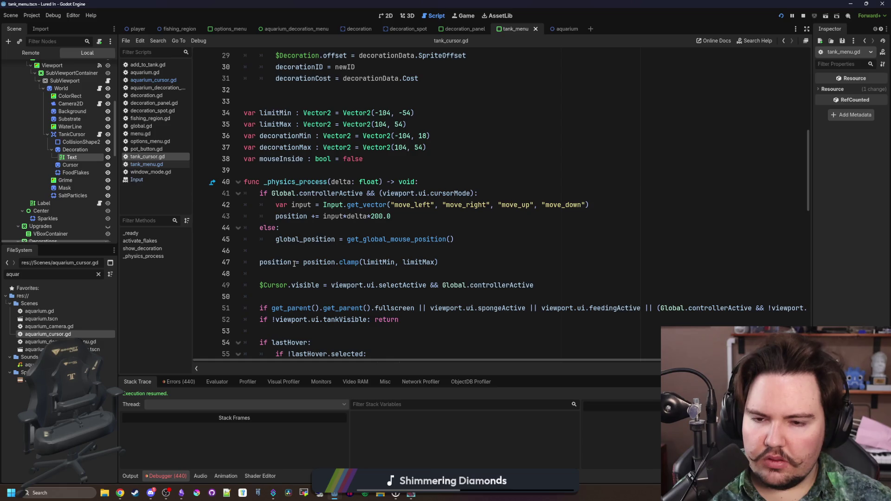
scroll(294, 264, down, 8)
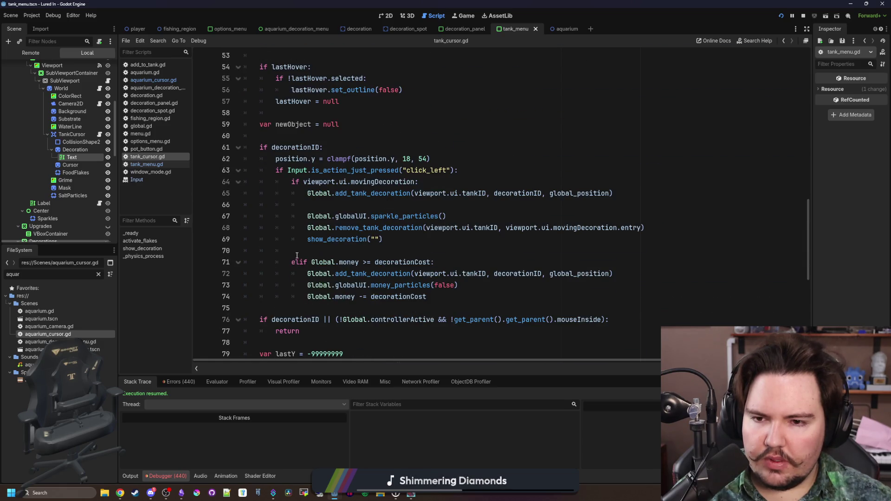
click(302, 240)
key(ctrl+k)
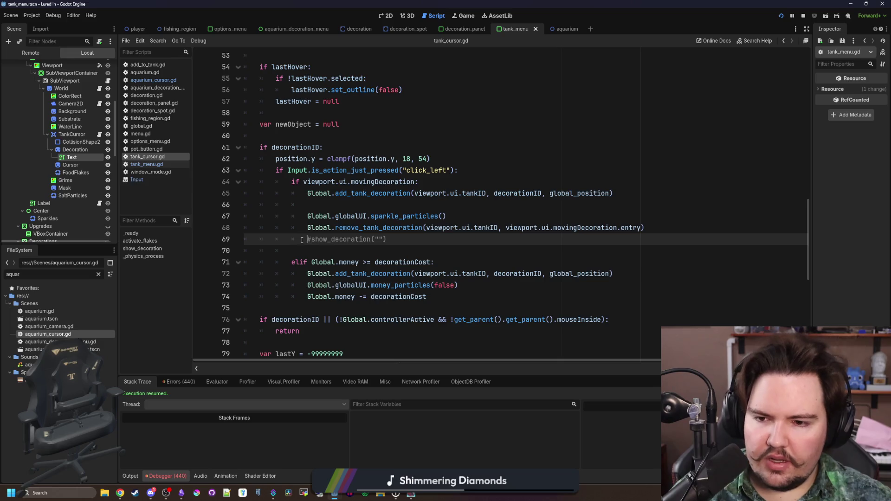
Add viewport.ui.cancel_decoration() on line 69 above the commented call, save, and bring up the game.
key(Return)
key(Up)
text(viewport.)
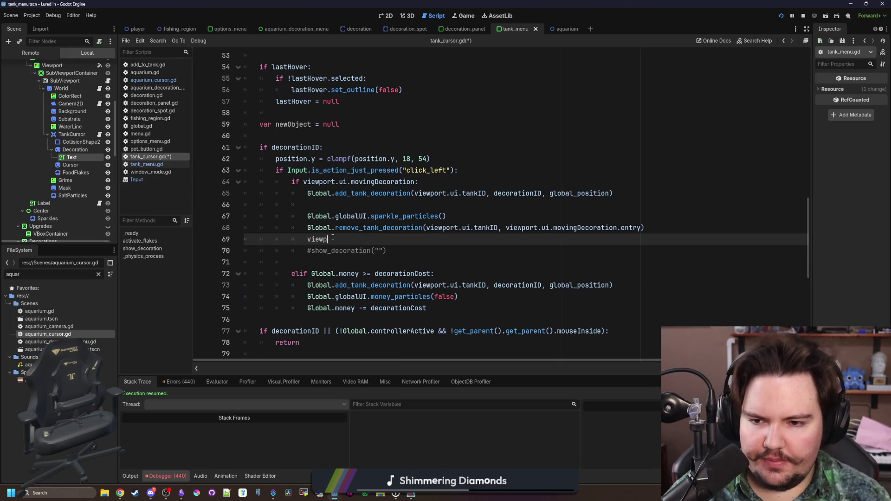
text(ui.cancel_decora)
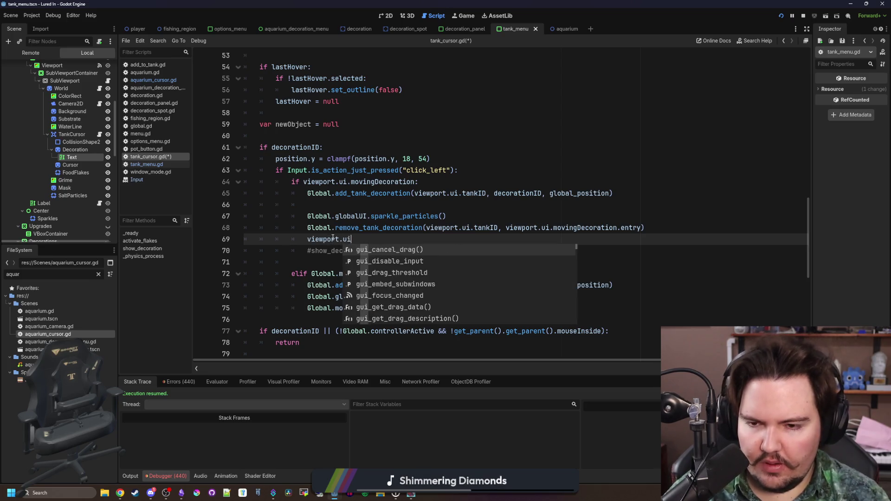
key(Return)
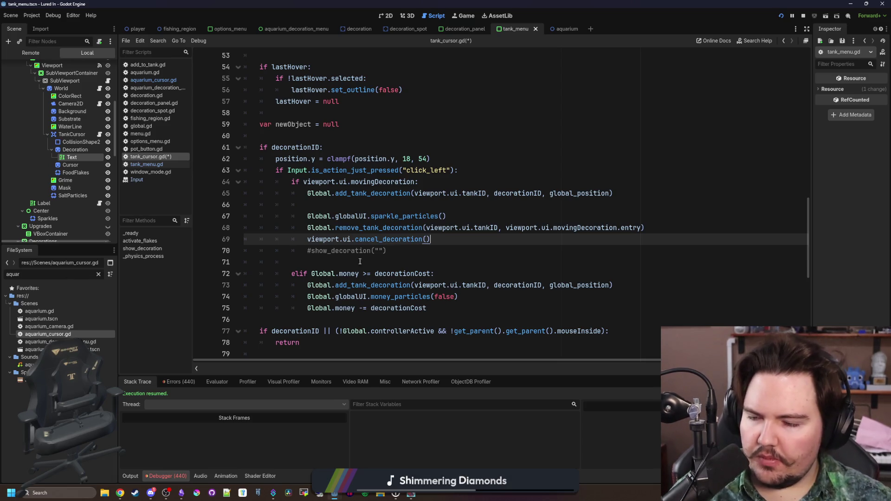
key(ctrl+s)
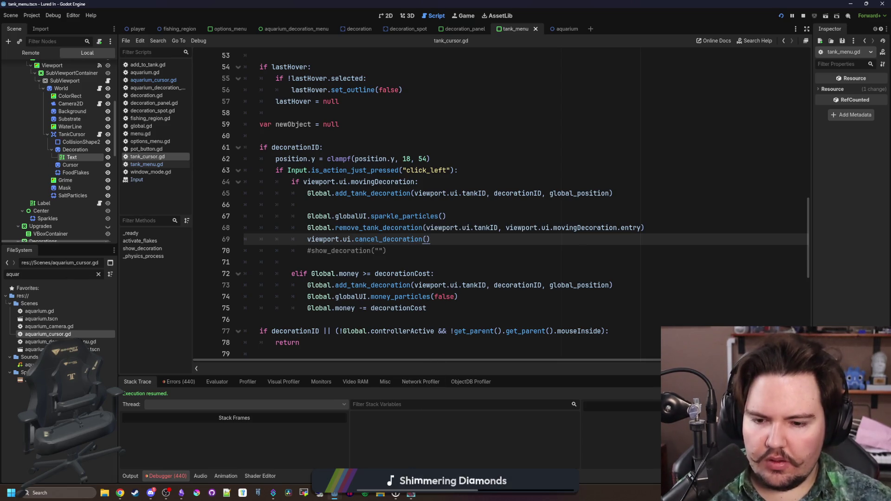
click(412, 494)
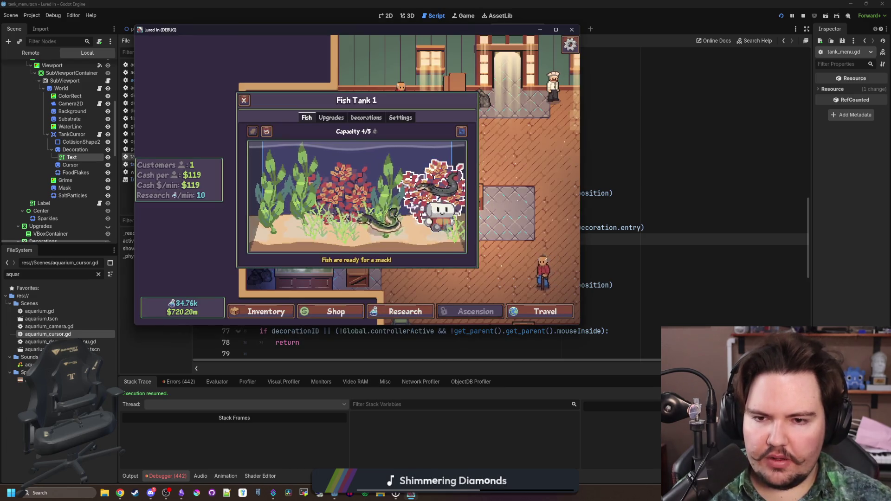
Maximize the game, move the kelp to a new spot in Fish Tank 1, then return to the editor.
click(349, 225)
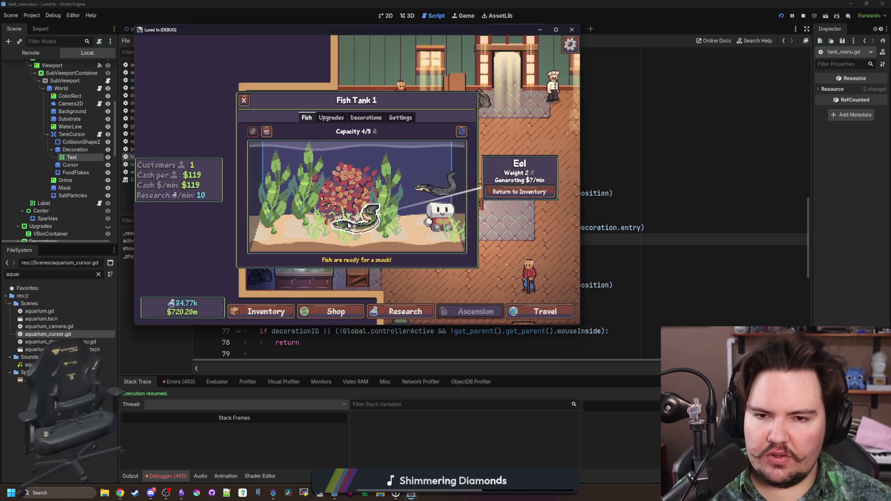
key(super+Up)
click(488, 333)
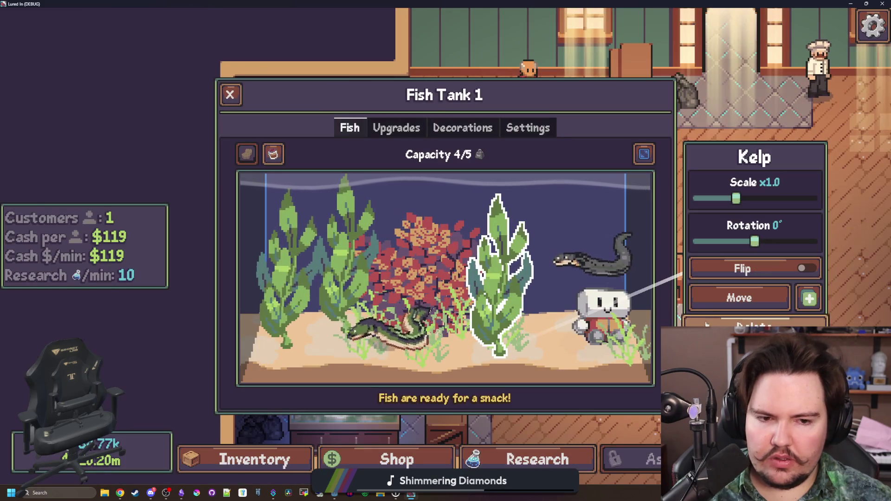
click(738, 297)
click(422, 360)
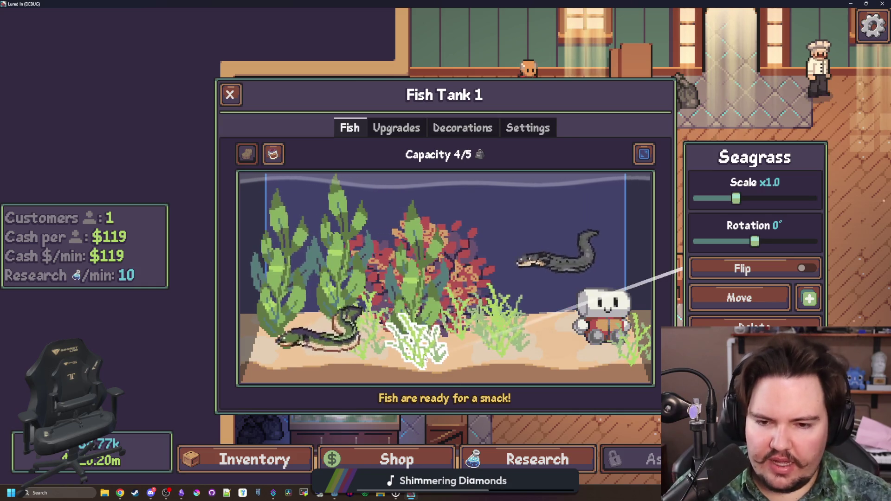
key(alt+Tab)
key(Down)
key(Down)
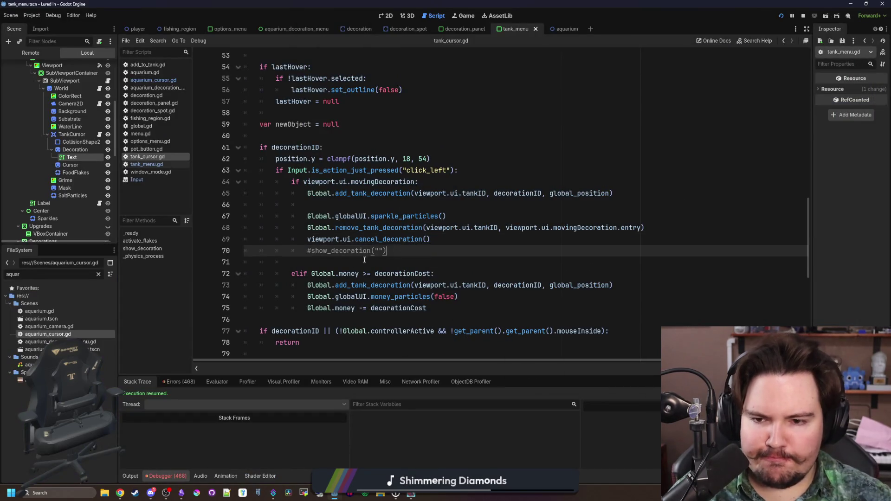
key(ctrl+s)
click(333, 209)
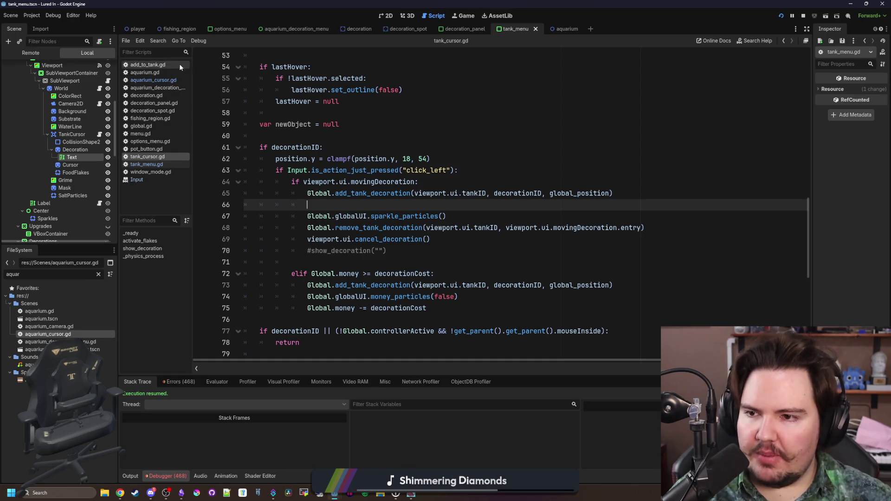
click(147, 164)
click(442, 190)
key(ctrl+s)
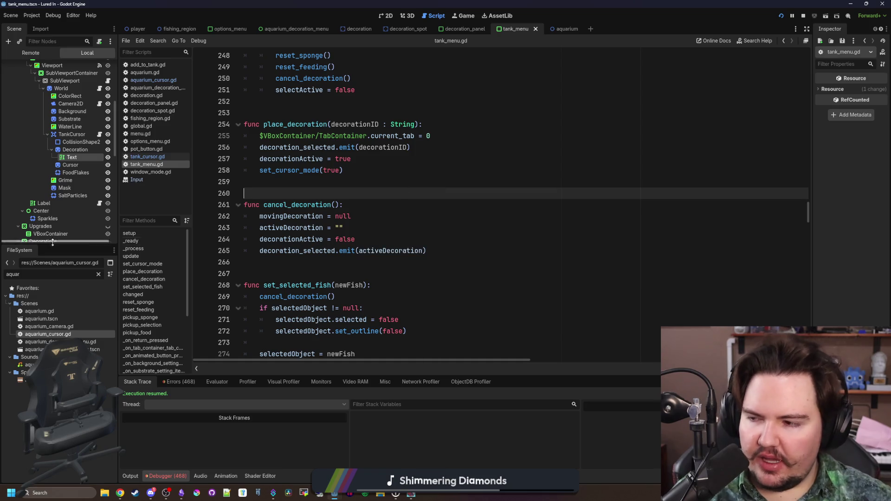
click(336, 186)
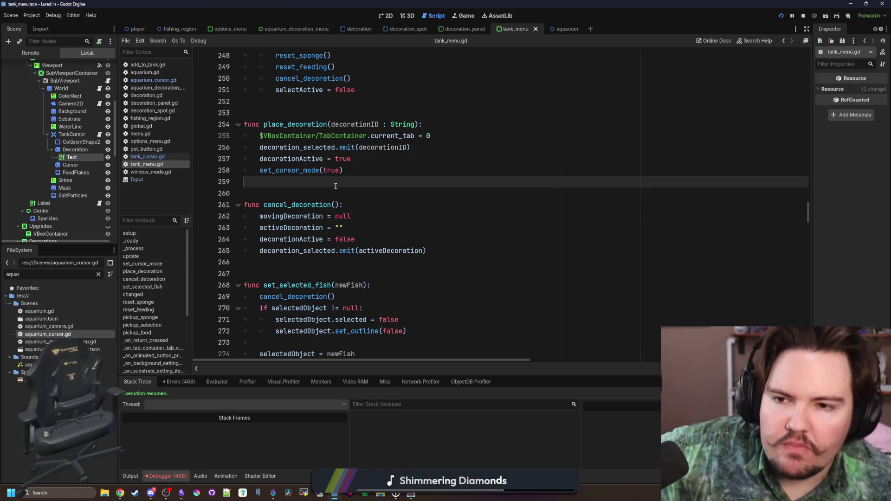
scroll(336, 186, down, 10)
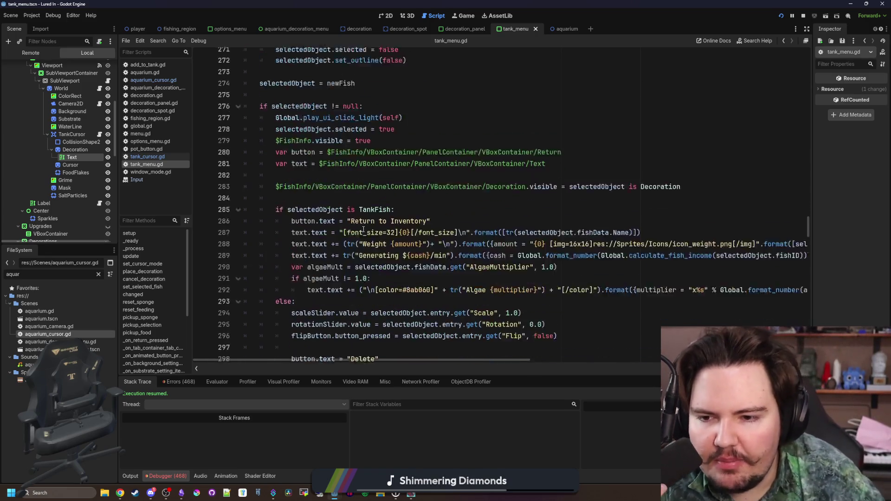
scroll(371, 204, up, 10)
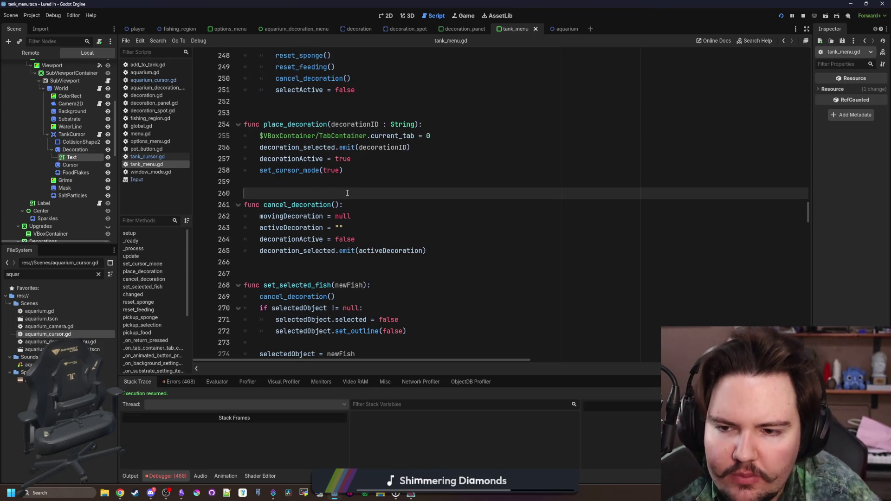
drag(450, 250, 245, 214)
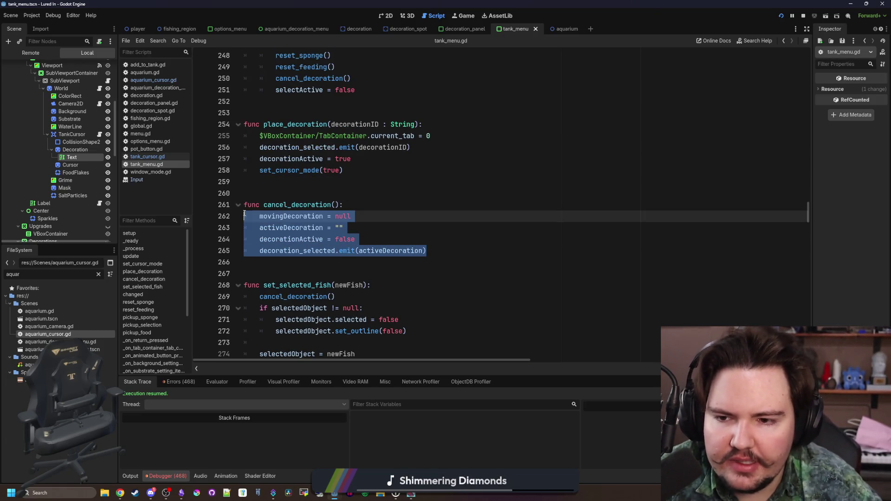
click(321, 180)
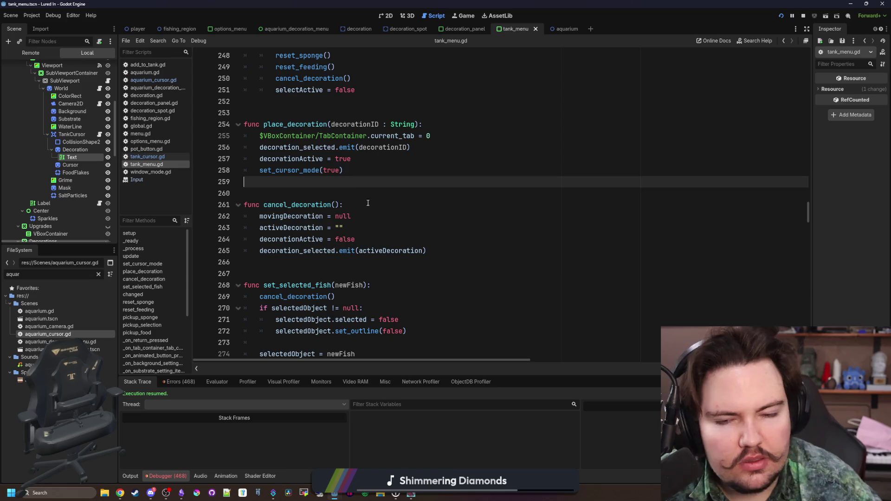
key(Down)
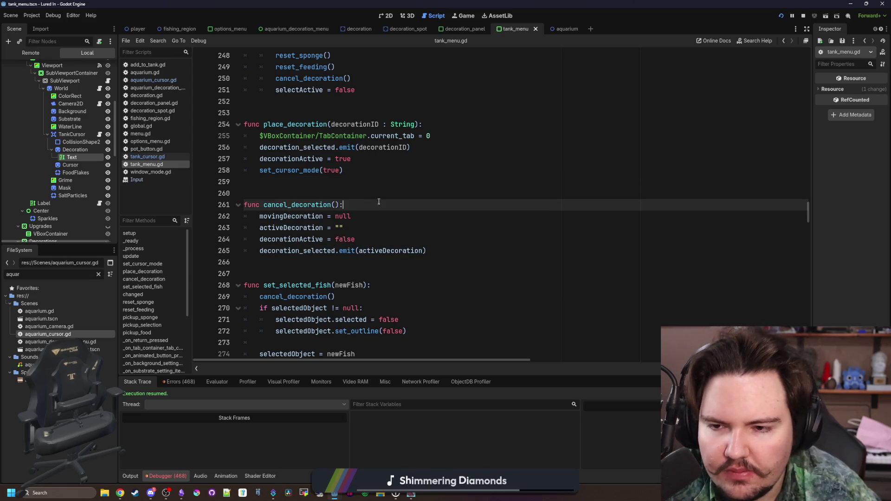
key(ctrl+f)
scroll(394, 193, down, 3)
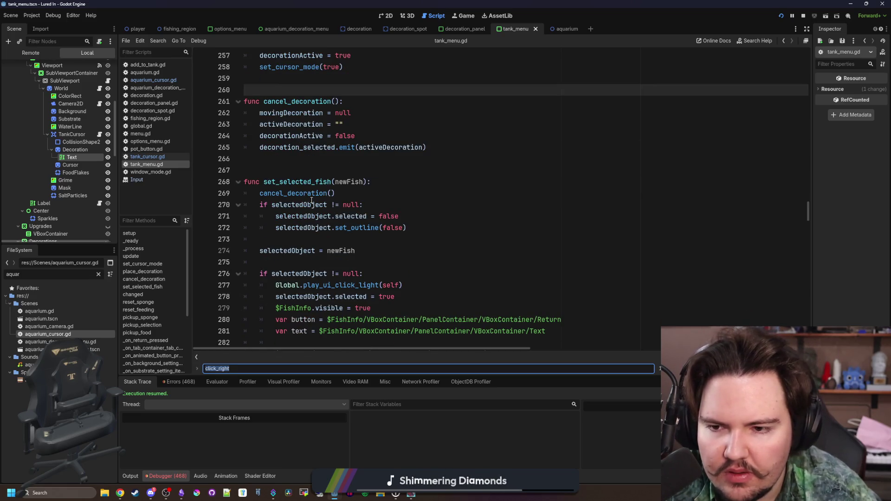
scroll(311, 200, down, 3)
click(349, 169)
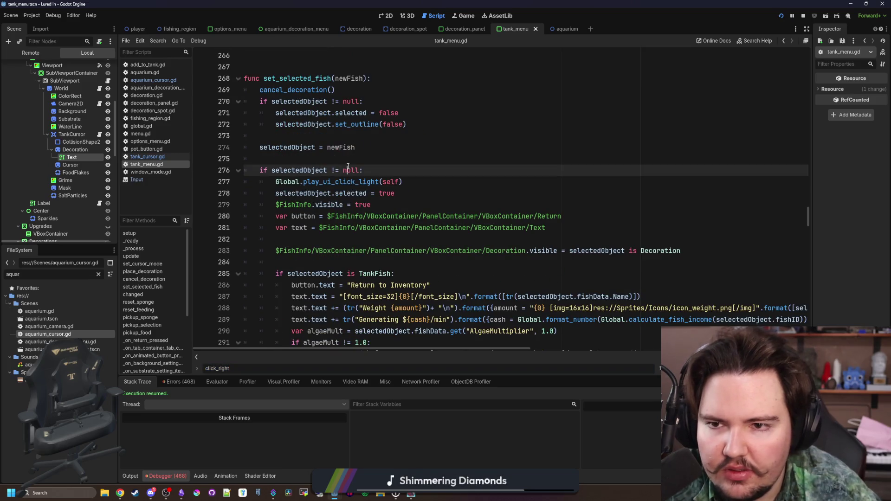
scroll(348, 167, down, 4)
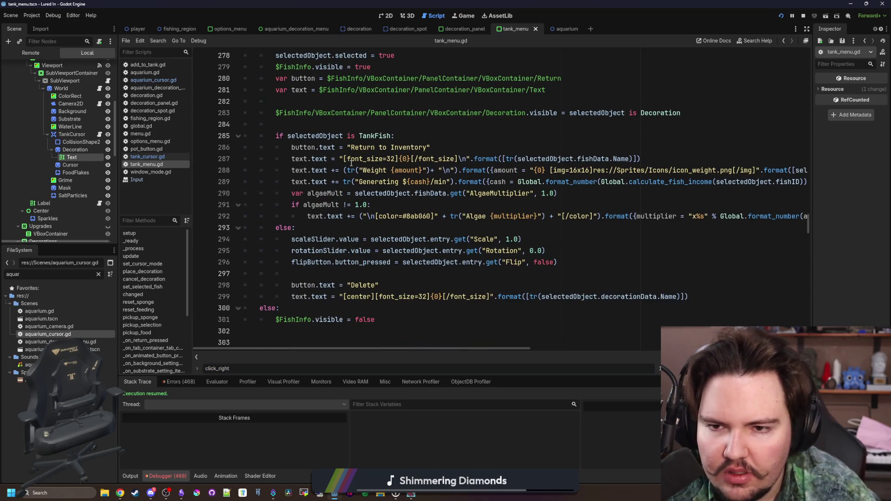
scroll(351, 163, down, 1)
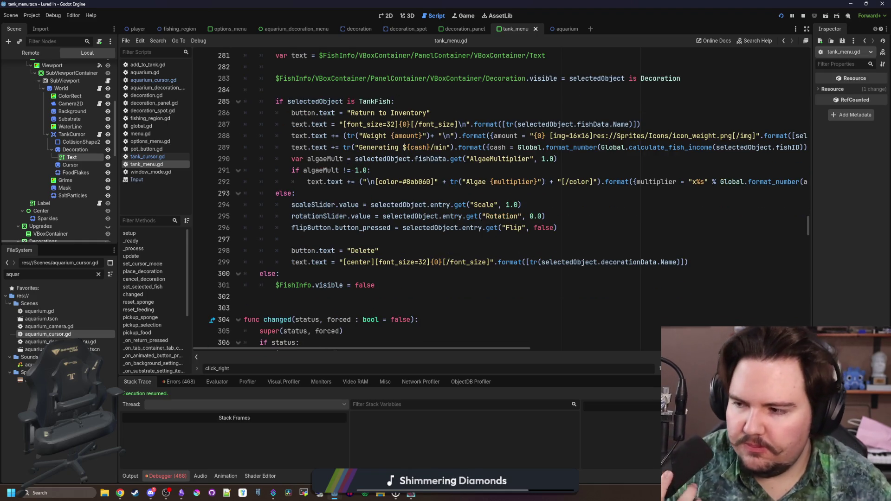
scroll(366, 292, down, 4)
click(343, 159)
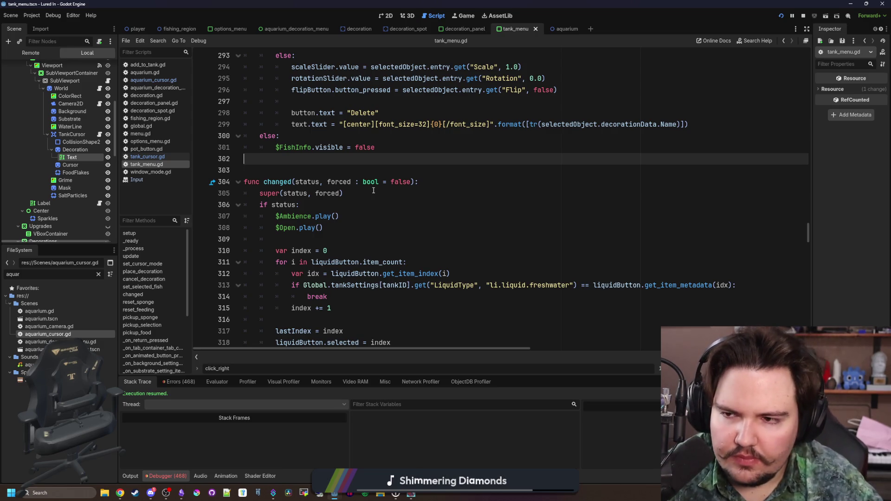
click(154, 80)
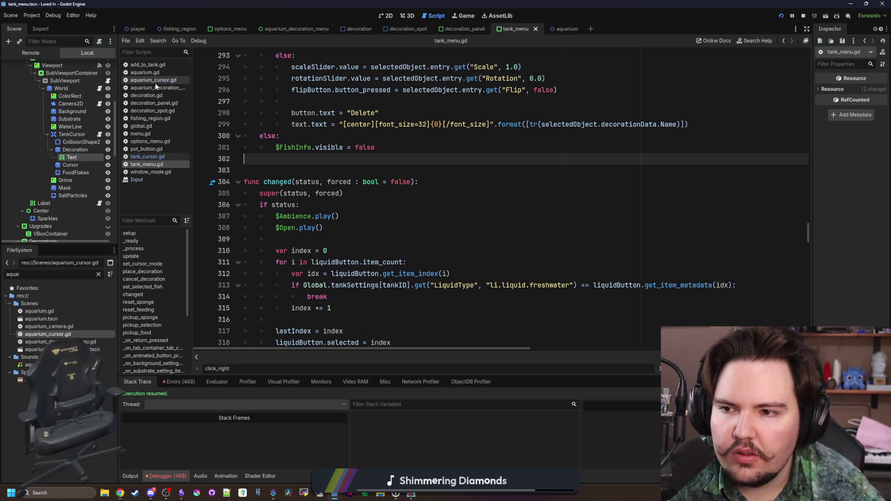
click(162, 158)
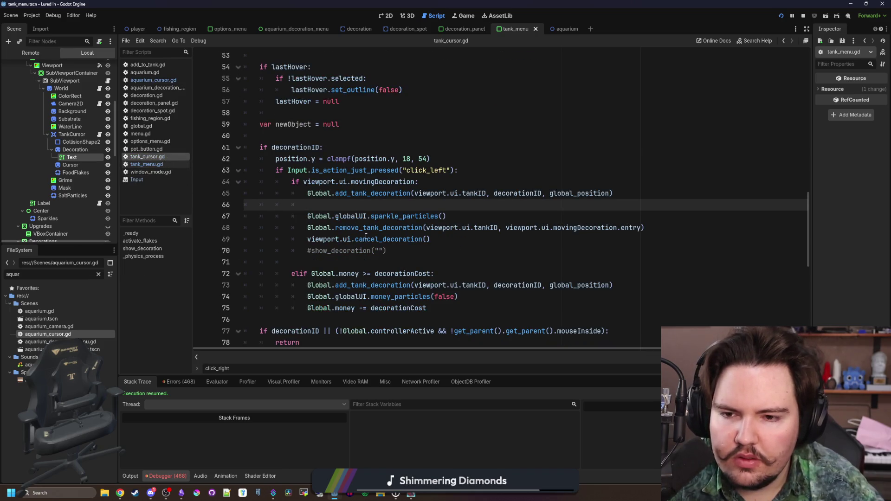
Replace cancel_decoration() on line 69 with set_selected_fish(null), then save and run the game.
drag(448, 238, 357, 239)
text(sh)
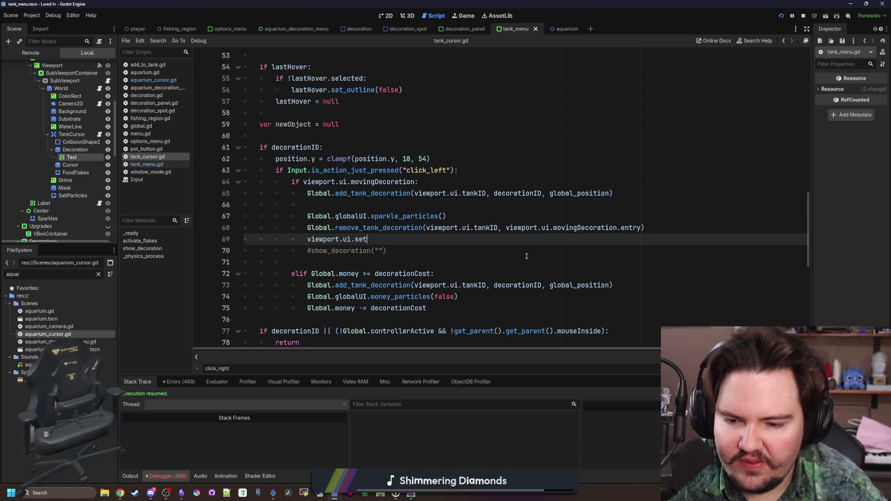
text((null)
key(F5)
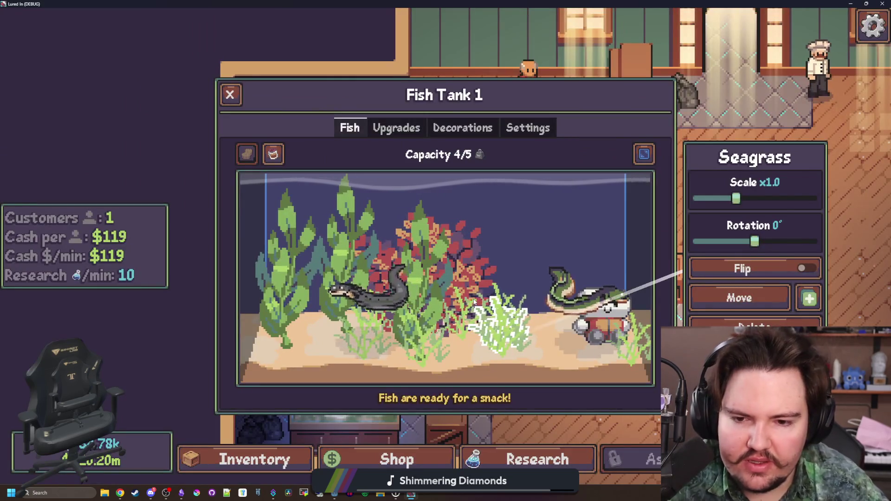
Move the seagrass to a couple of new spots in the tank, then return to tank_cursor.gd.
click(739, 297)
click(427, 363)
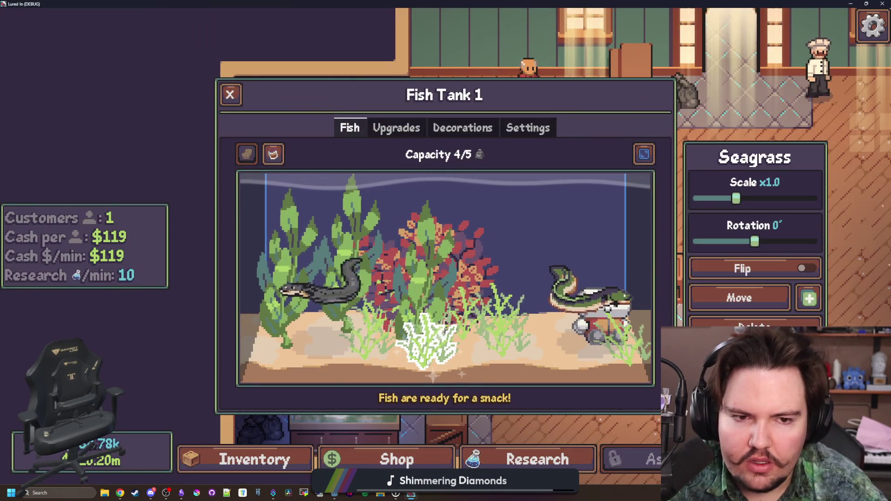
click(749, 307)
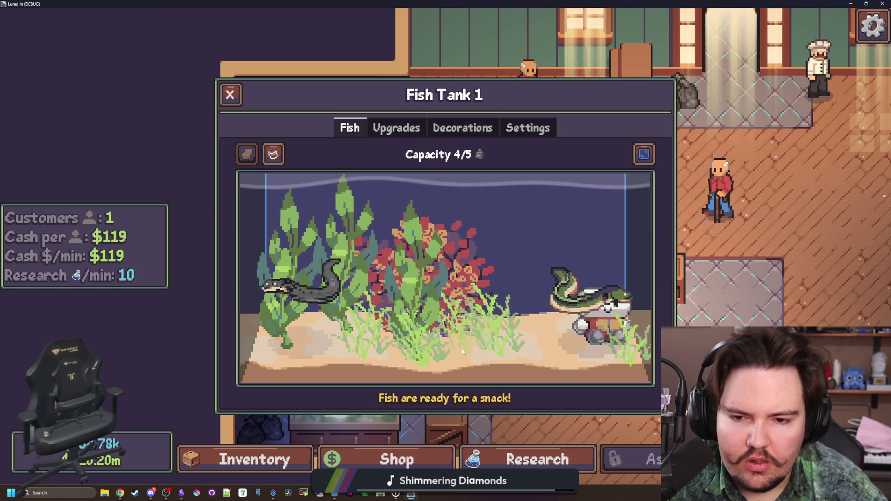
click(492, 373)
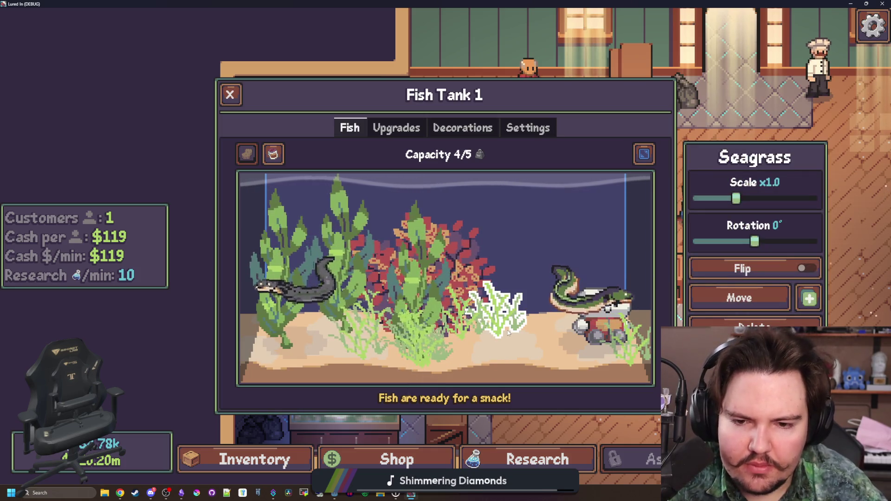
drag(495, 320, 465, 331)
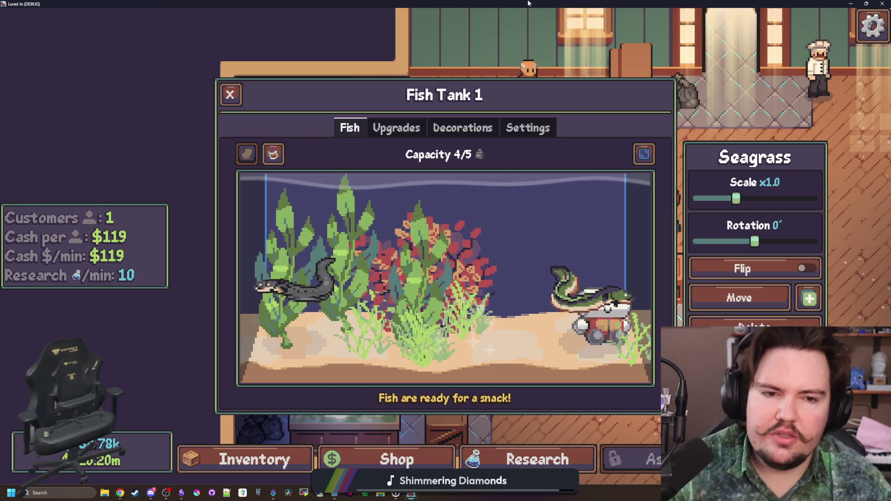
key(alt+Tab)
click(429, 246)
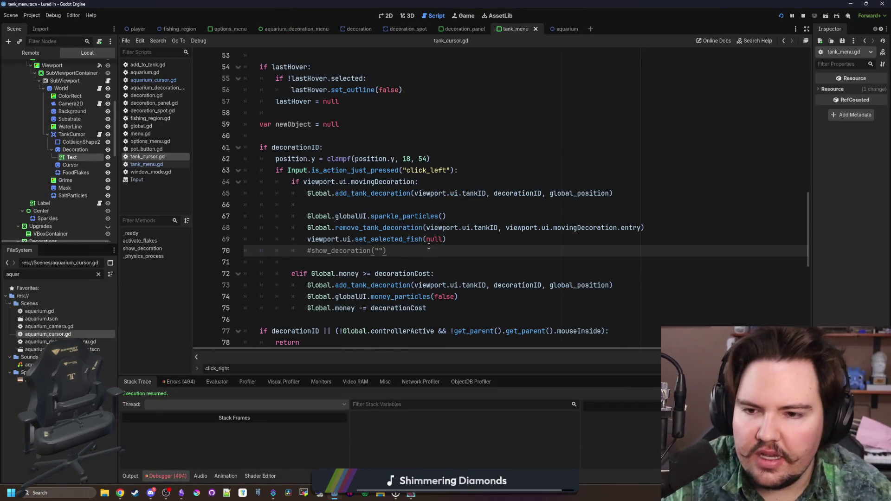
Inspect the add_tank_decoration definition in global.gd, then return to tank_cursor.gd.
double_click(435, 240)
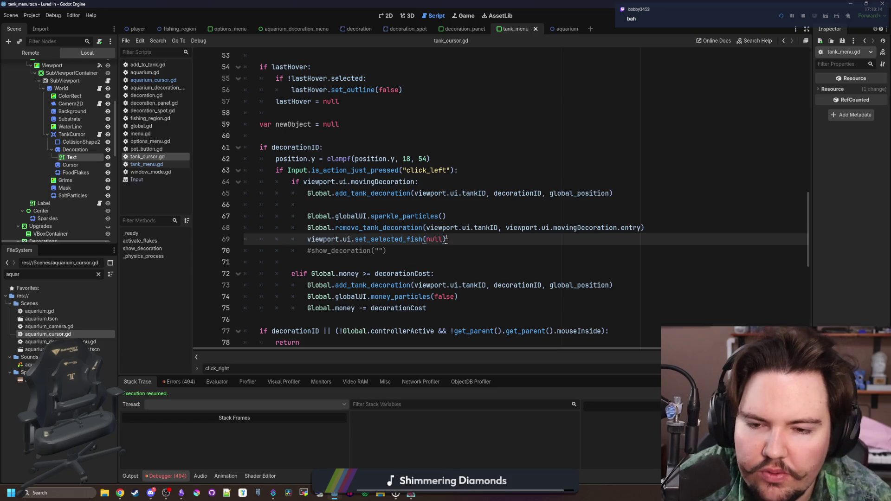
click(456, 241)
double_click(438, 238)
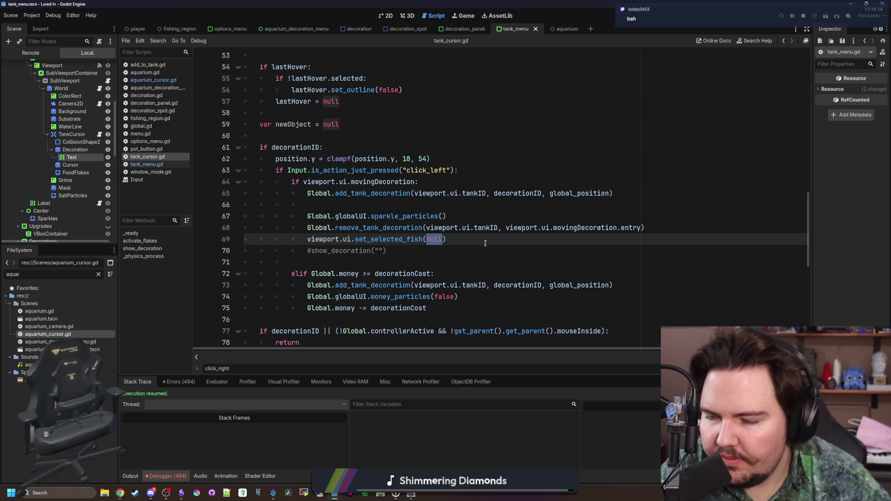
click(388, 196)
ctrl+click(388, 194)
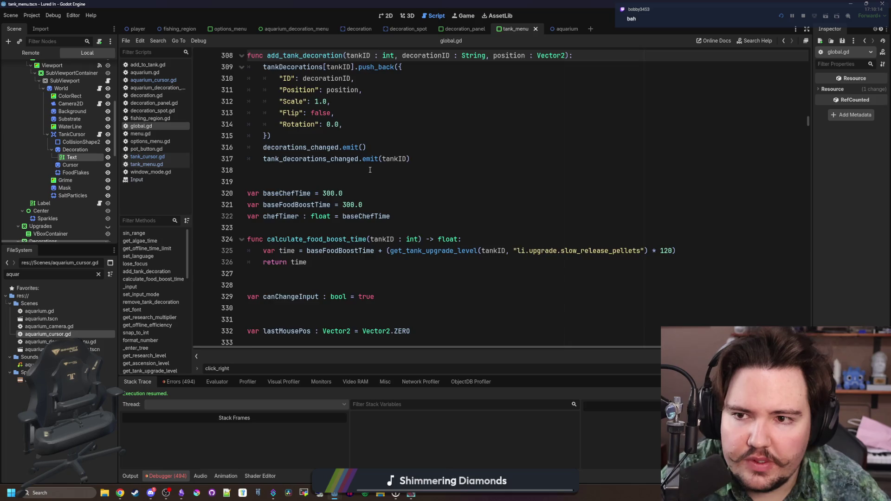
scroll(371, 170, up, 2)
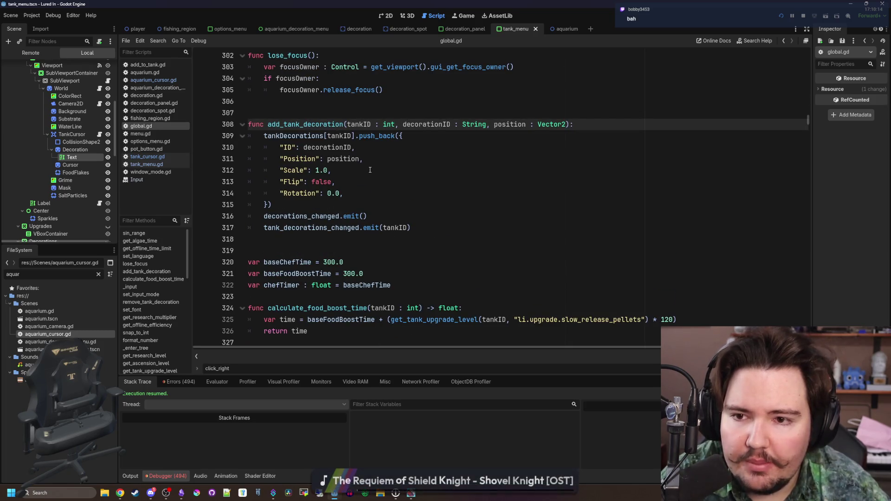
key(ctrl+Home)
key(ctrl+End)
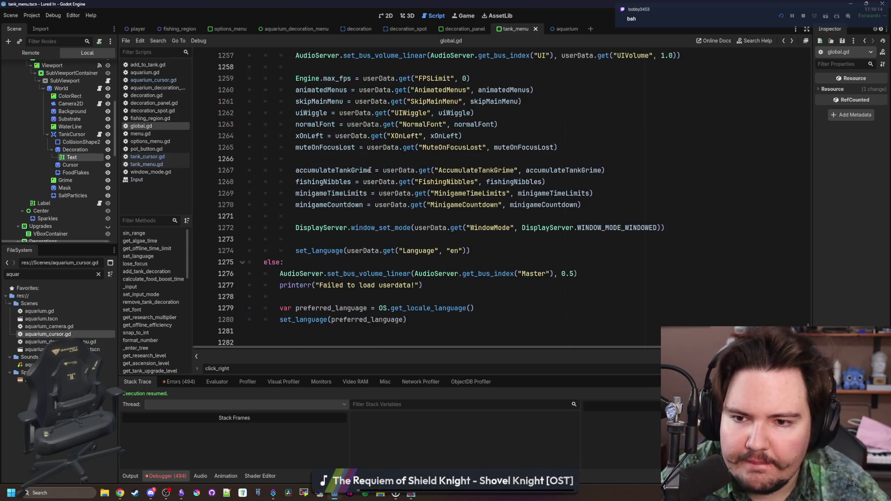
key(alt+Left)
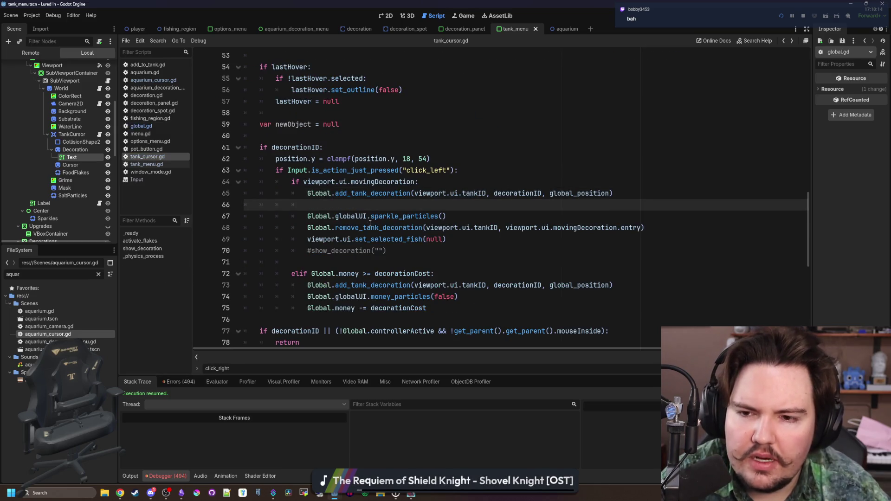
ctrl+click(400, 194)
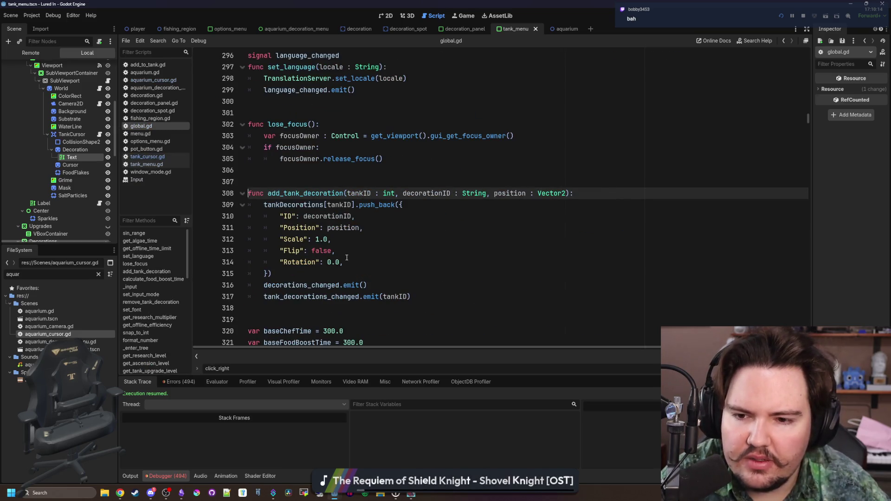
key(alt+Left)
key(alt+Left)
Look over tank_menu.gd, then open tank_world.gd to see its update_decorations connections.
click(376, 209)
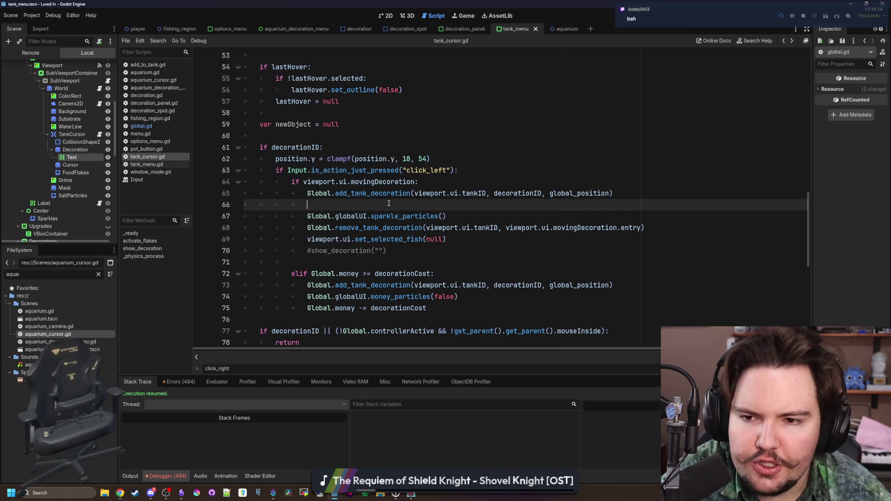
scroll(389, 204, up, 15)
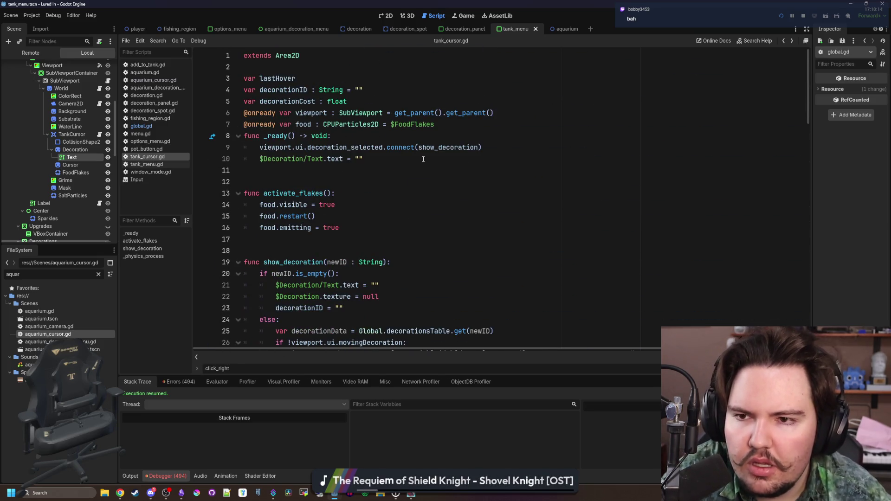
scroll(423, 159, down, 15)
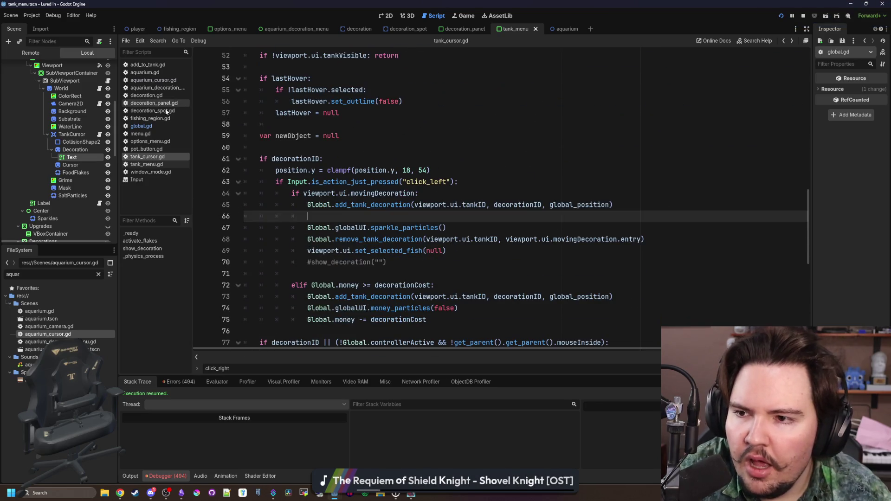
click(146, 164)
scroll(436, 190, down, 6)
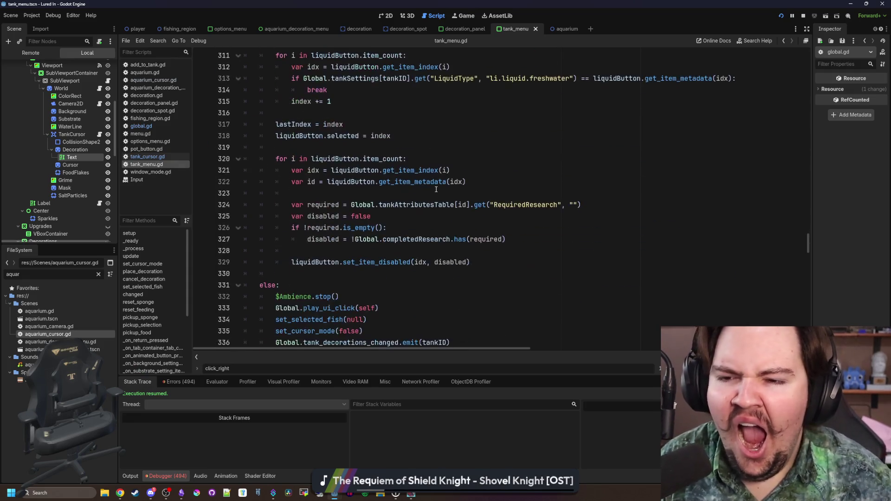
scroll(517, 242, down, 9)
scroll(517, 242, up, 4)
scroll(517, 242, up, 20)
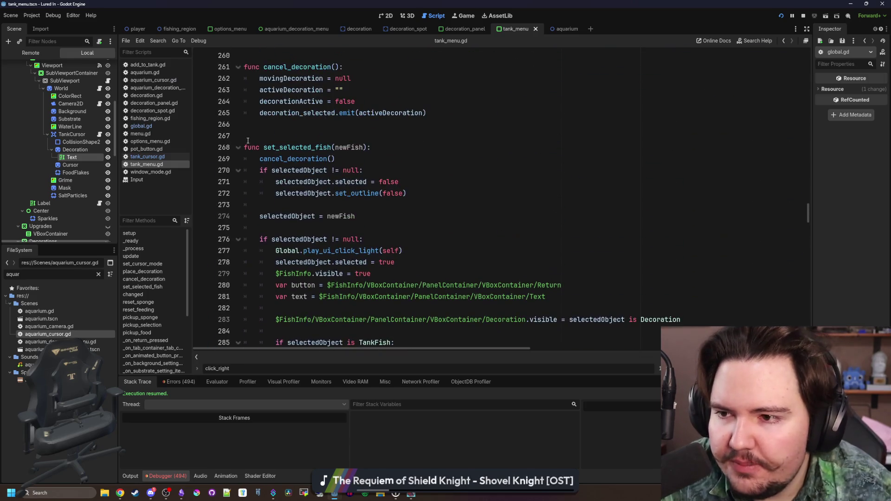
click(99, 88)
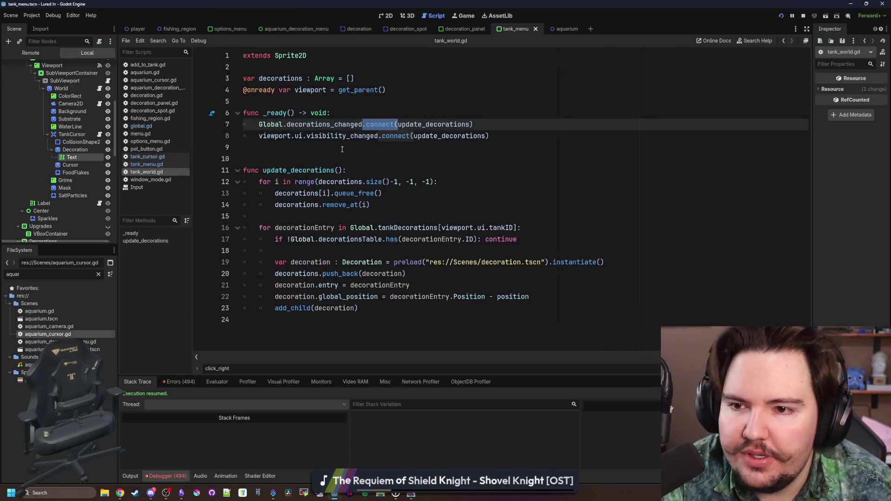
Review the decorations array and the decoration rebuilding loop in tank_world.gd.
click(342, 149)
click(309, 155)
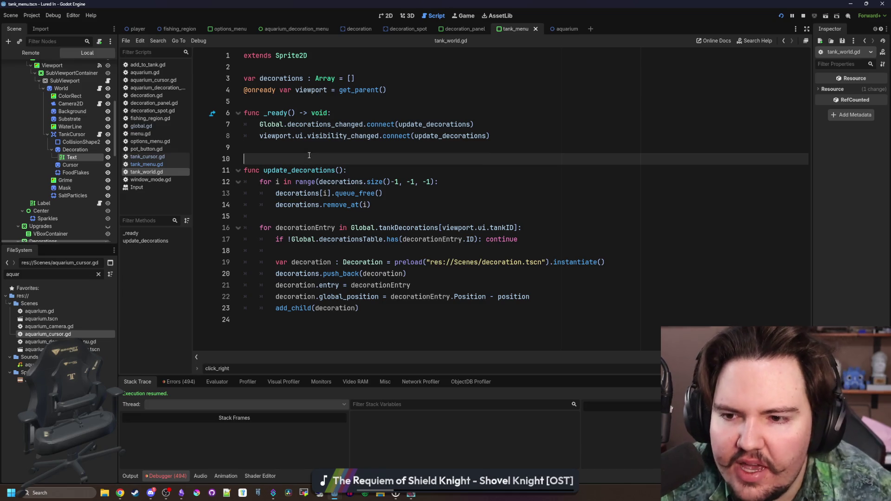
drag(393, 302, 372, 215)
click(372, 215)
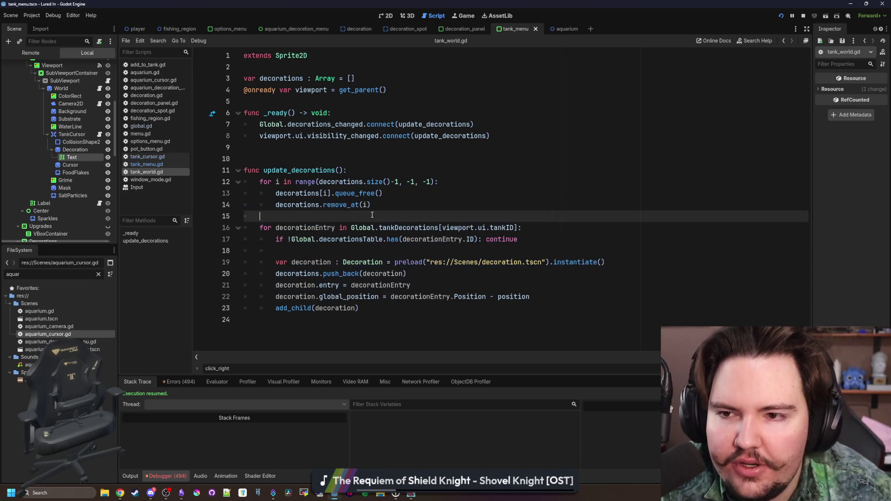
click(333, 160)
drag(355, 78, 245, 80)
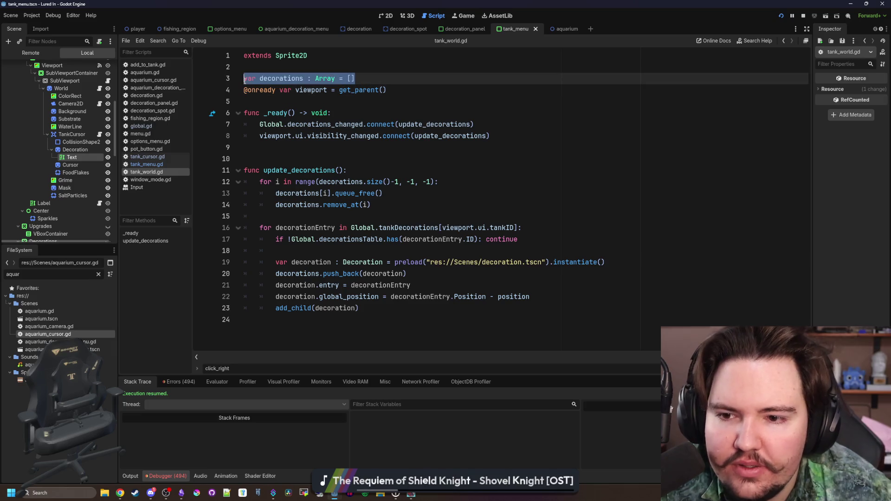
click(351, 136)
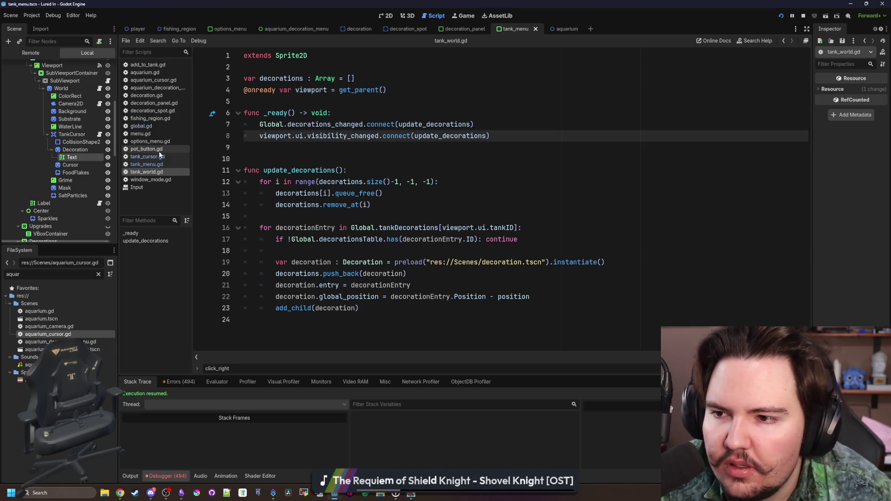
key(Down)
In tank_cursor.gd, start a for loop below the remove_tank_decoration call.
click(173, 157)
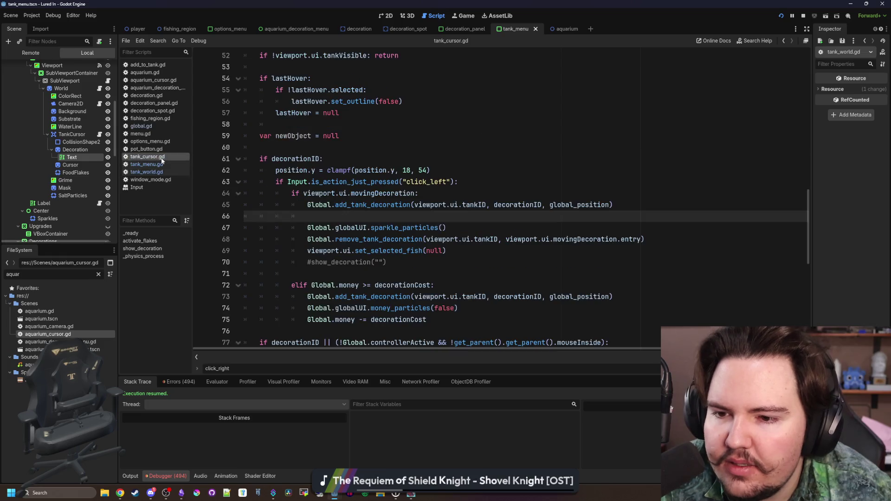
scroll(363, 228, down, 1)
click(477, 211)
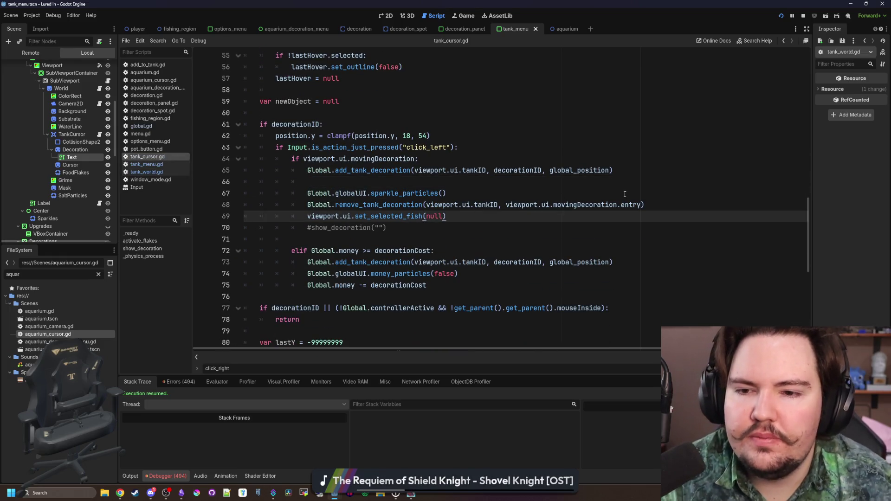
click(648, 205)
key(Return)
key(Return)
key(Return)
key(Up)
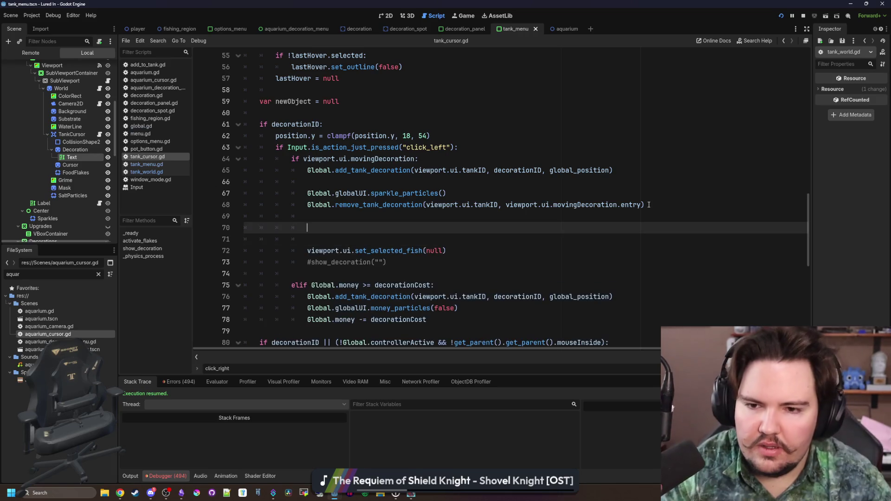
text(for i in )
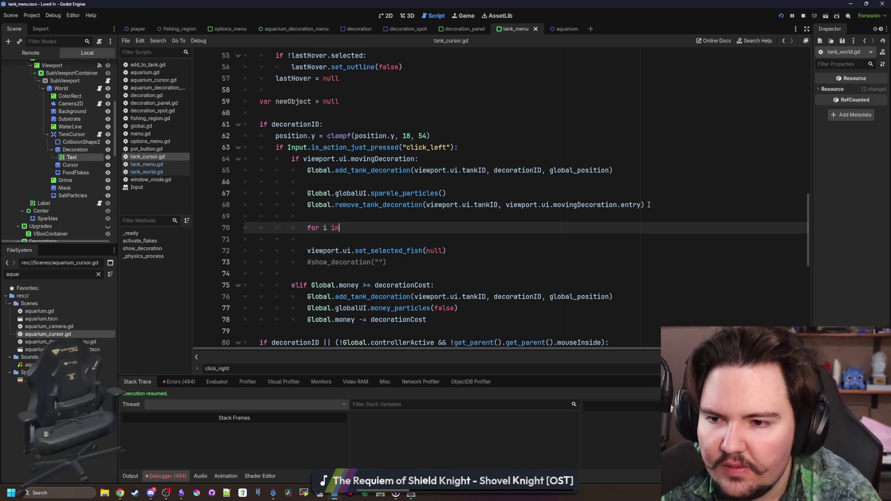
text(viewport)
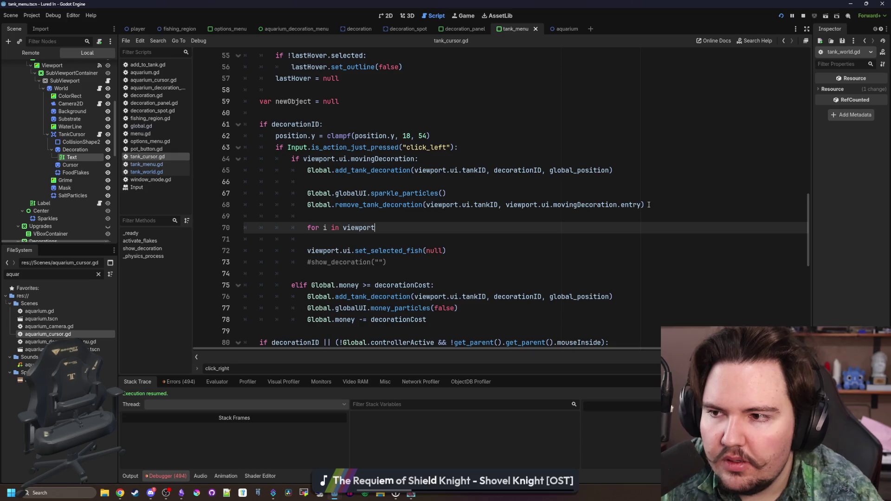
Make the loop iterate over get_parent().decorations and begin an 'if i.entry' check.
click(99, 88)
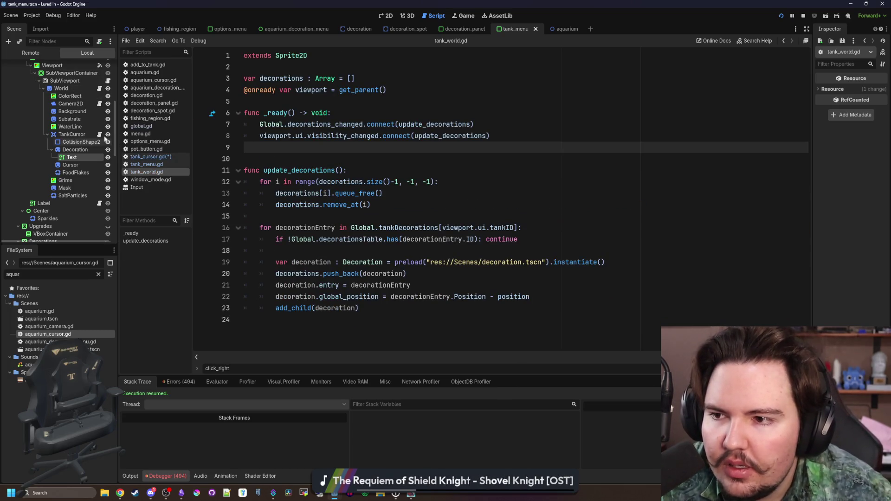
click(100, 134)
click(367, 228)
double_click(368, 227)
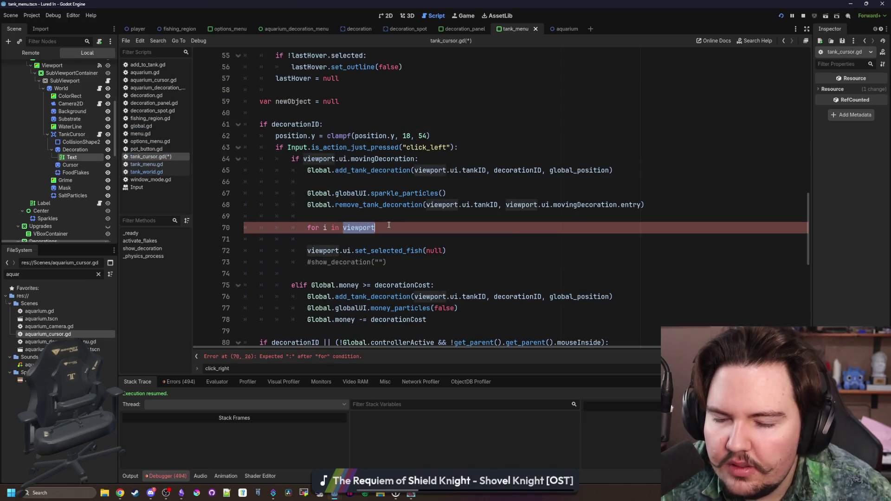
key(BackSpace)
text(get_parent().decorati)
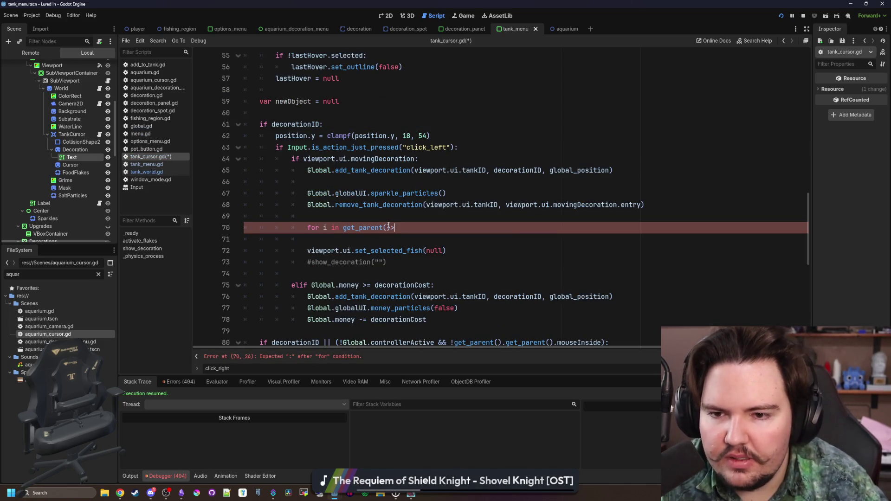
text(ons:)
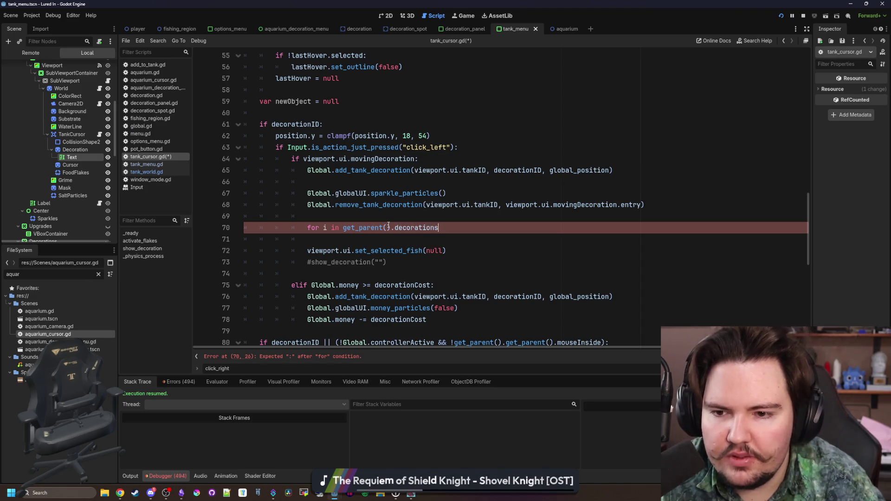
key(Return)
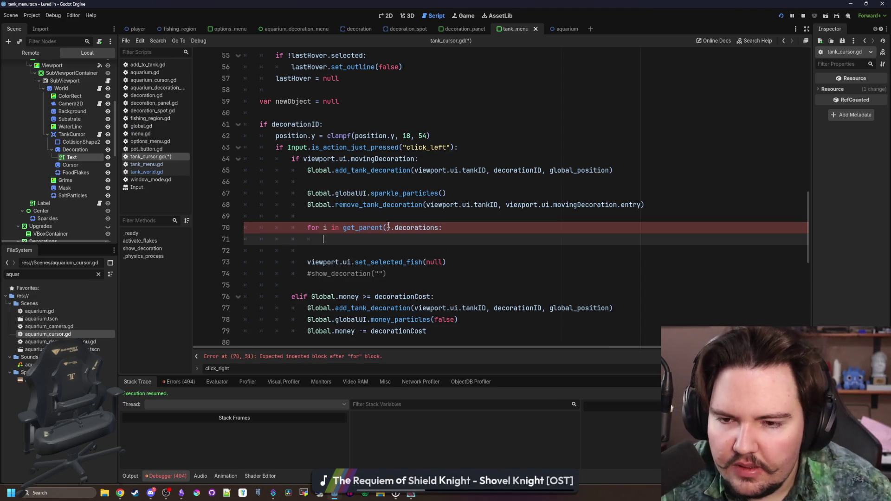
text(f i.e)
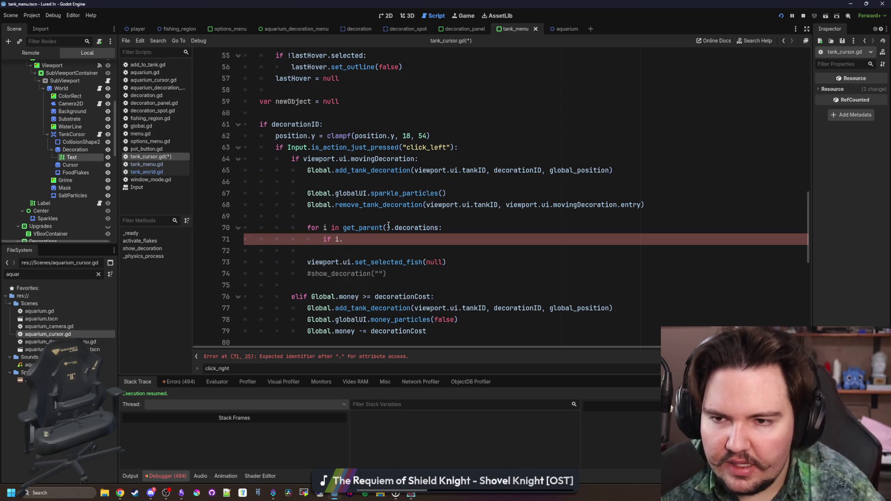
text(ntry ==)
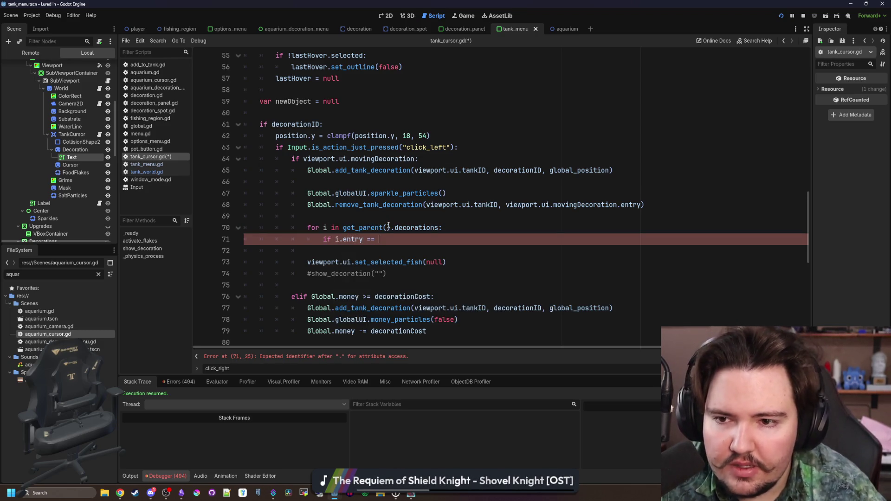
Add 'var lastEntry = viewport.ui.movingDecoration.entry' and compare i.entry against lastEntry.
scroll(388, 227, right, 3)
scroll(394, 248, left, 3)
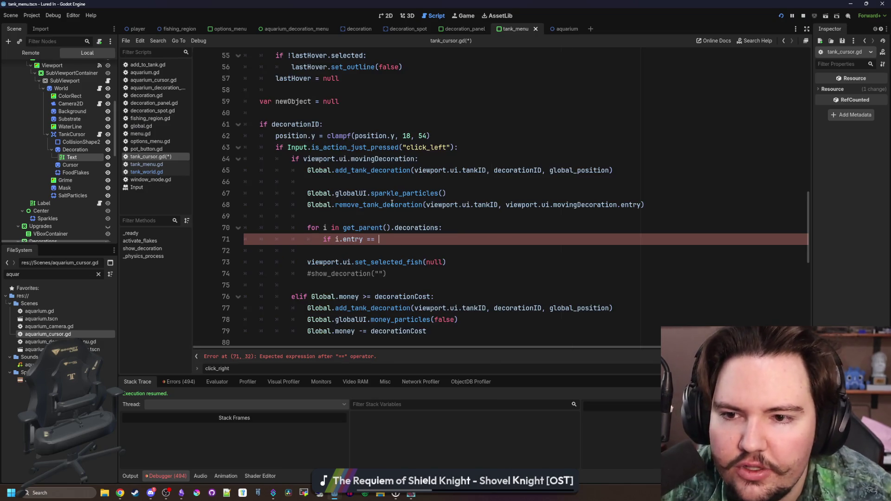
click(392, 183)
click(426, 160)
key(Return)
text(var lastEntry)
text( = viewpor)
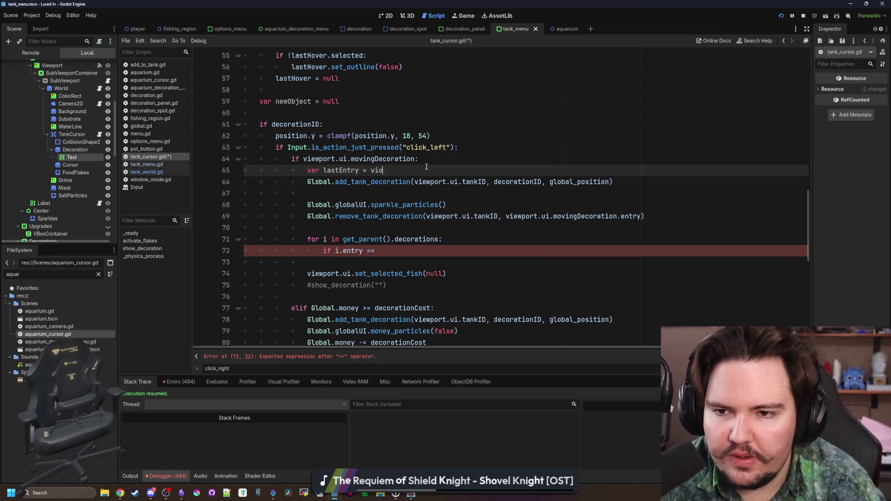
text(t.ui.movingD)
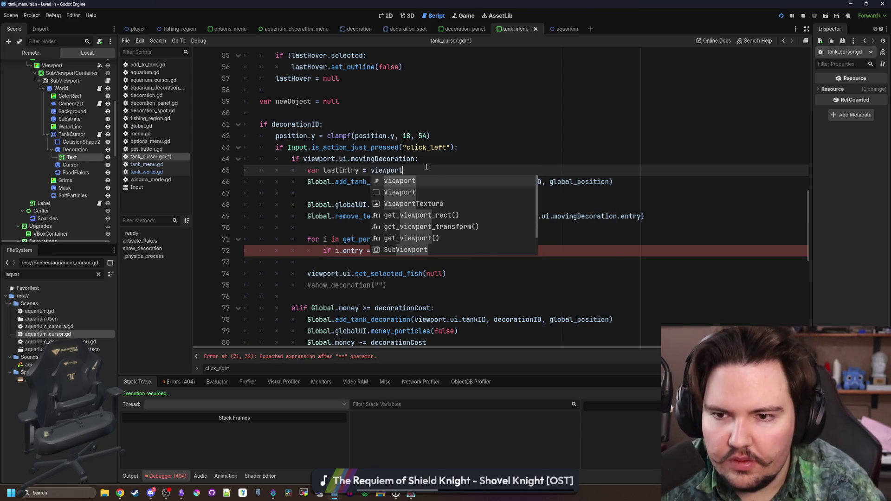
text(ecoration.entry)
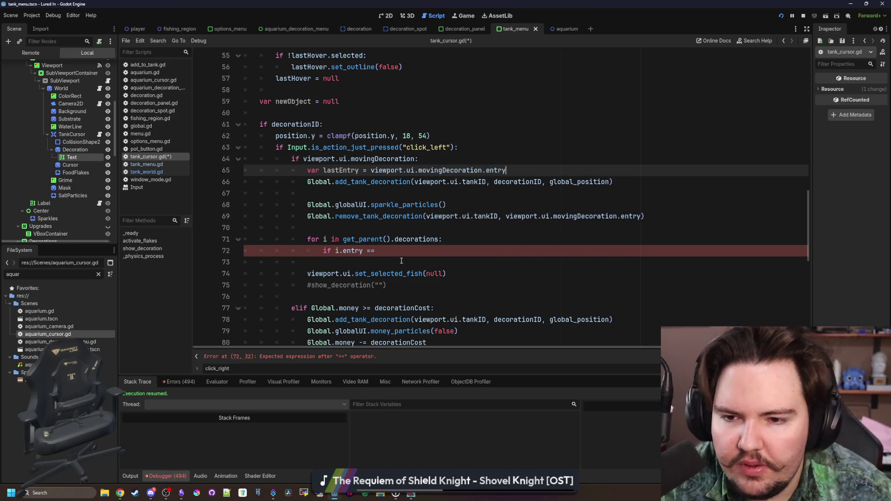
click(423, 252)
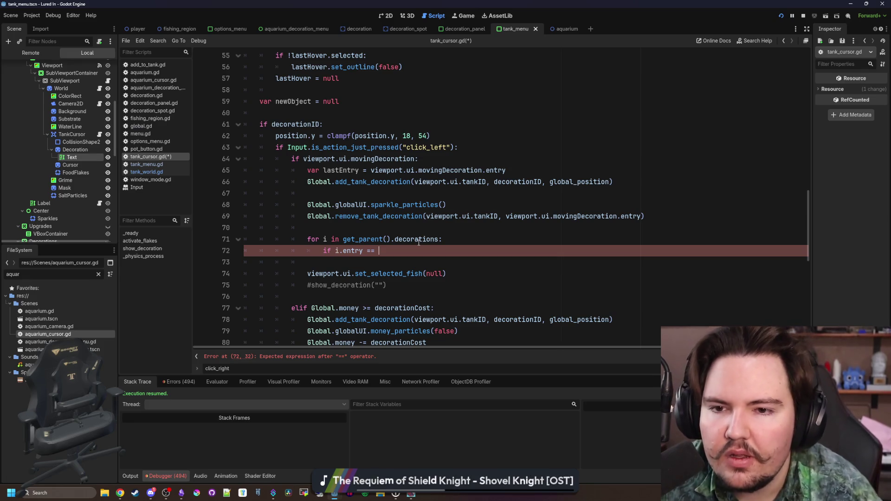
text(astEntry)
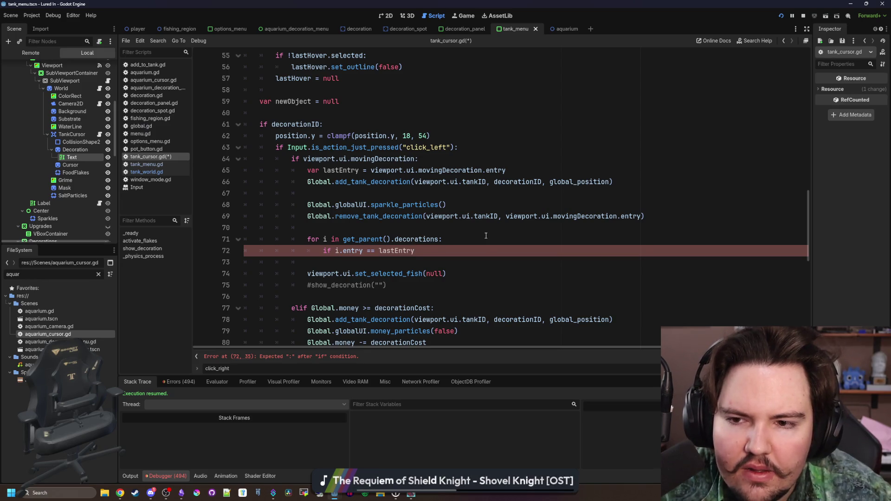
Move the add_tank_decoration call below remove_tank_decoration and view its definition in global.gd.
click(480, 191)
drag(613, 181, 307, 182)
key(ctrl+x)
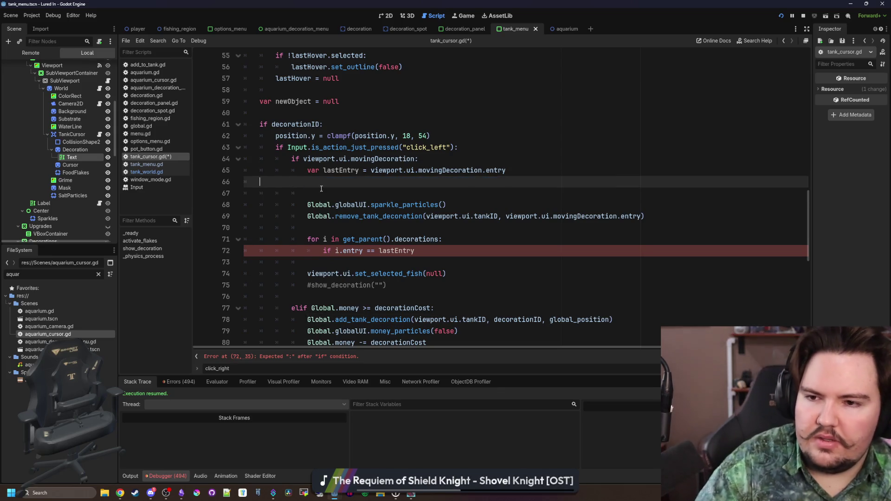
key(BackSpace)
key(BackSpace)
key(BackSpace)
text(y)
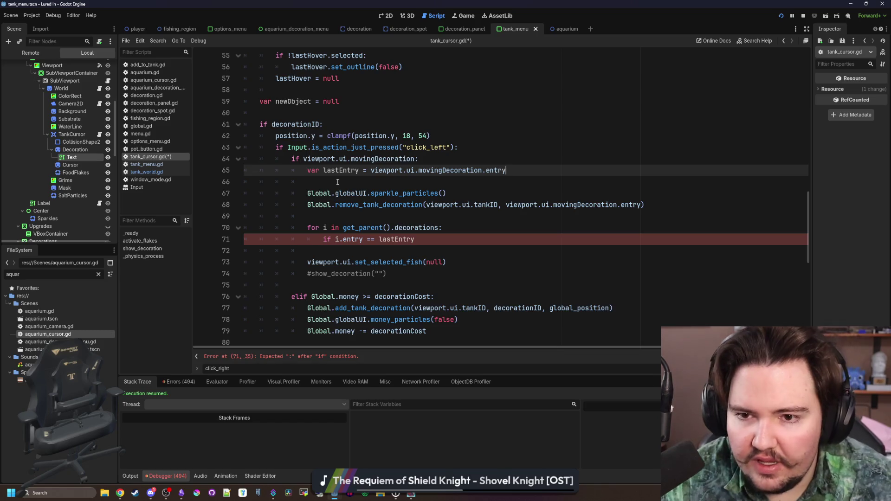
click(659, 206)
key(Return)
key(Return)
key(ctrl+v)
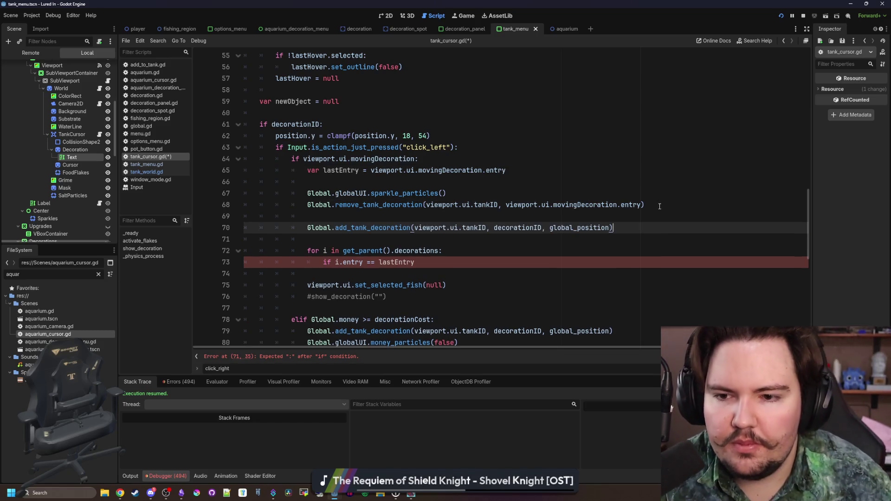
click(547, 215)
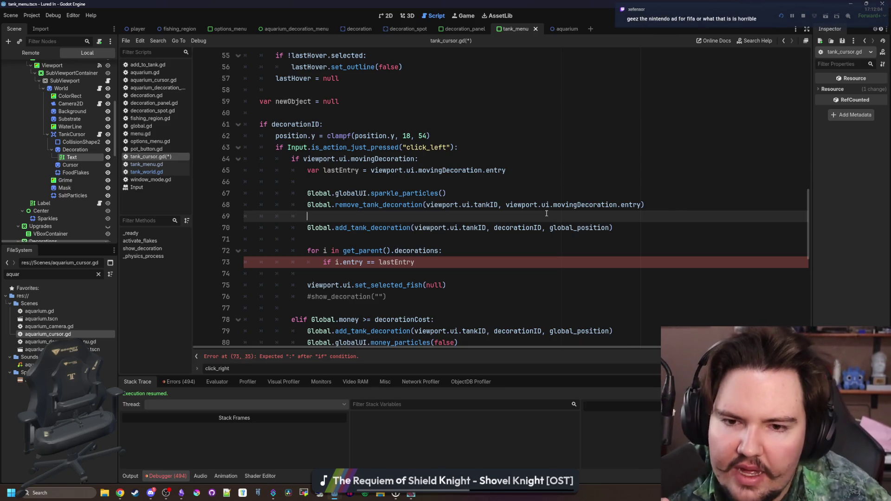
ctrl+click(392, 228)
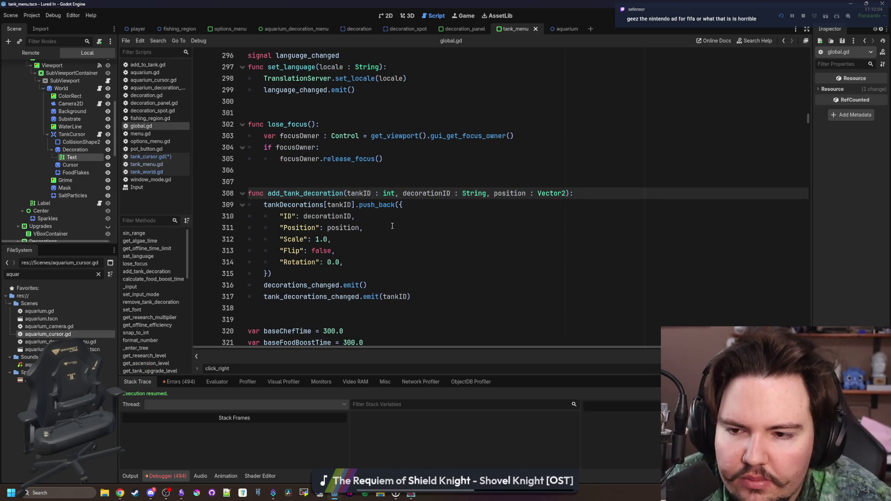
Comment out the unfinished for/if lastEntry lines in tank_cursor.gd and save the script.
key(ctrl+End)
key(alt+Left)
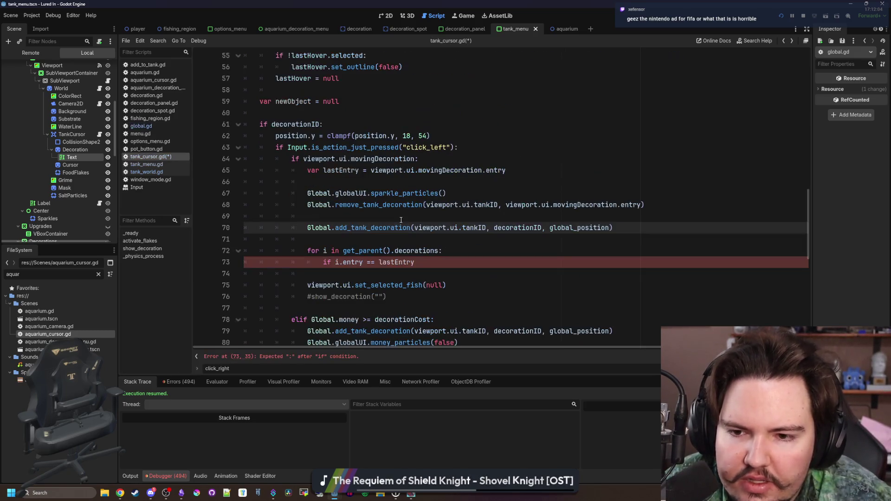
click(432, 218)
drag(323, 264, 316, 252)
key(ctrl+k)
key(Up)
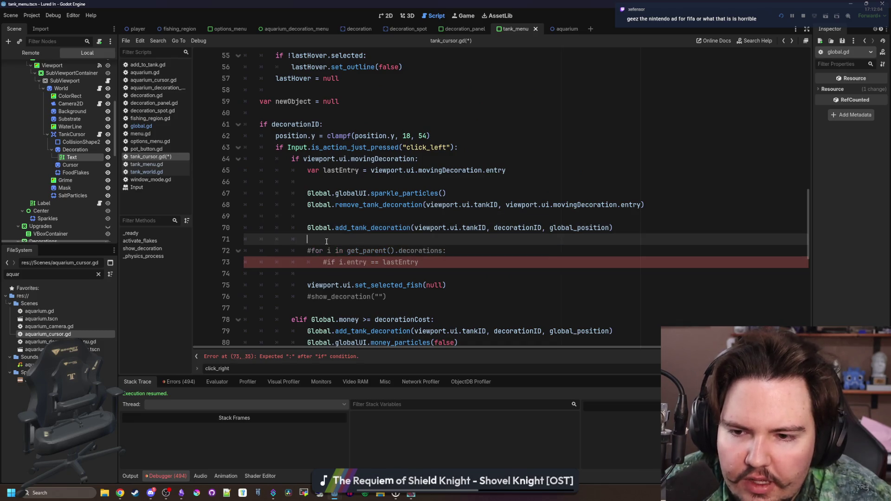
key(ctrl+s)
click(323, 174)
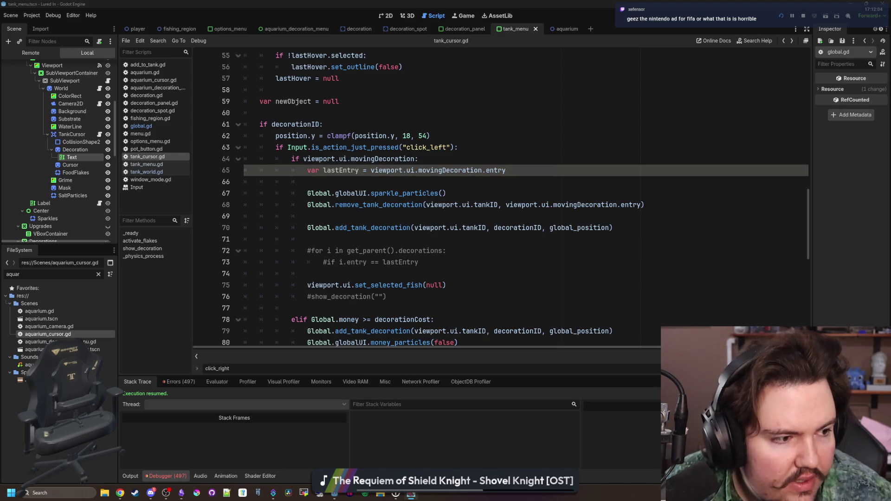
key(alt+Tab)
Rotate the Kelp decoration to 11° and shrink it to x0.6, then close the panel.
click(386, 219)
drag(756, 242, 777, 243)
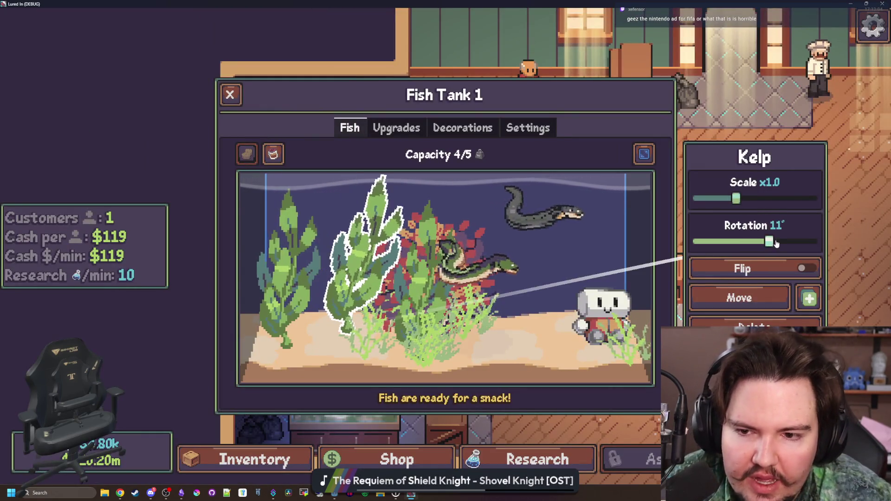
drag(736, 199, 701, 199)
click(739, 297)
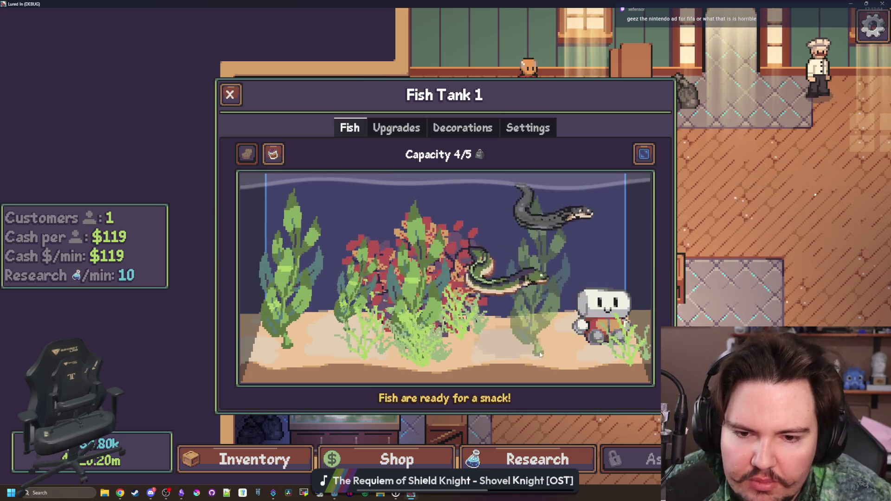
key(Escape)
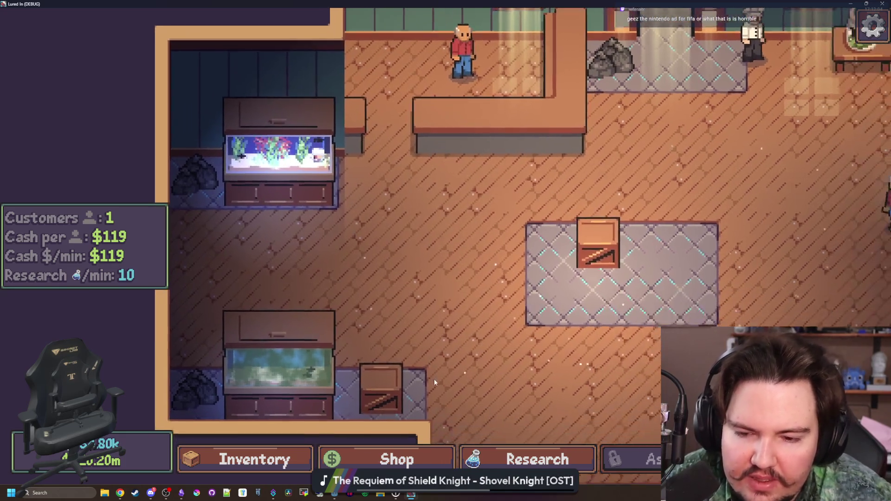
Rotate the crate to 22°, flip it, scale it to x0.8, and move it to the rug's right end.
click(598, 241)
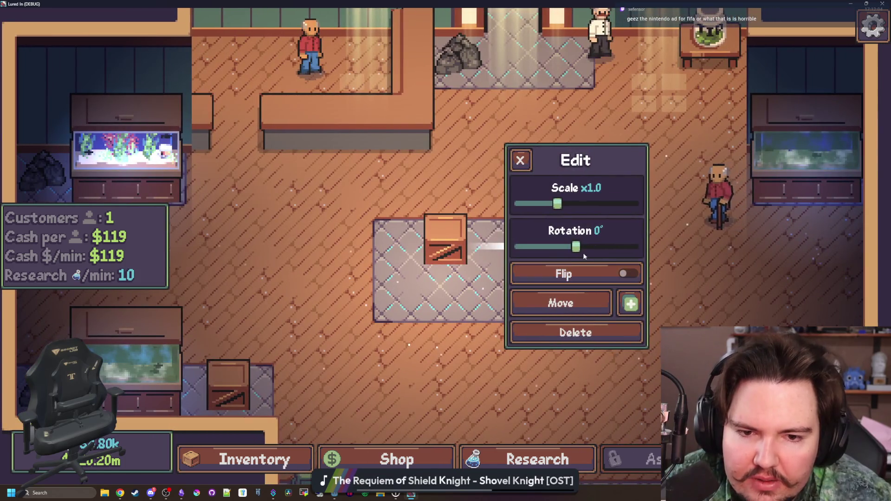
drag(577, 247, 604, 247)
click(581, 274)
drag(557, 203, 543, 203)
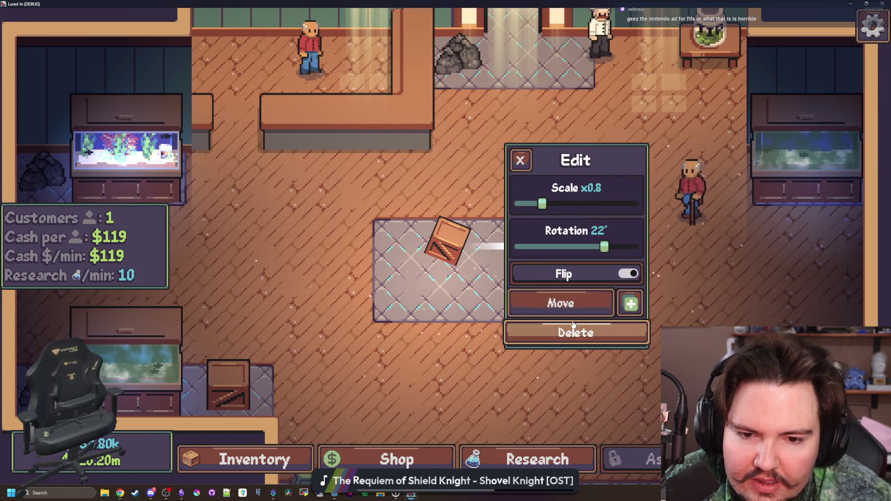
click(574, 316)
click(539, 285)
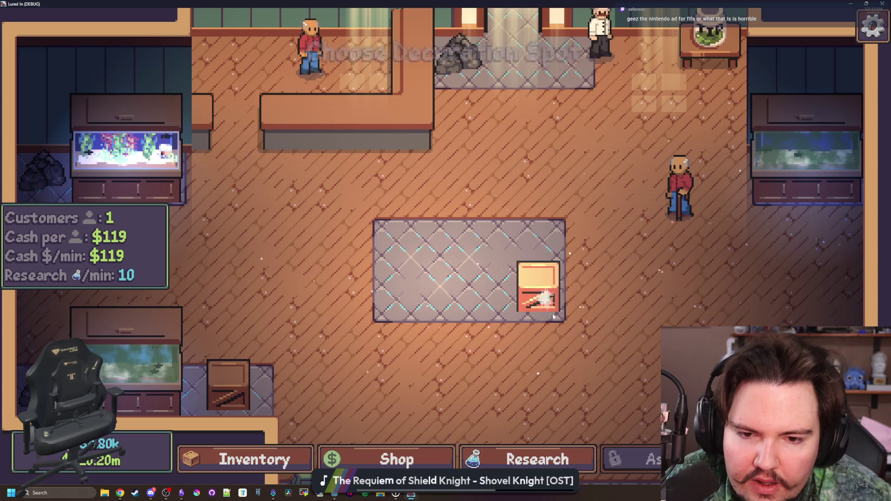
click(580, 360)
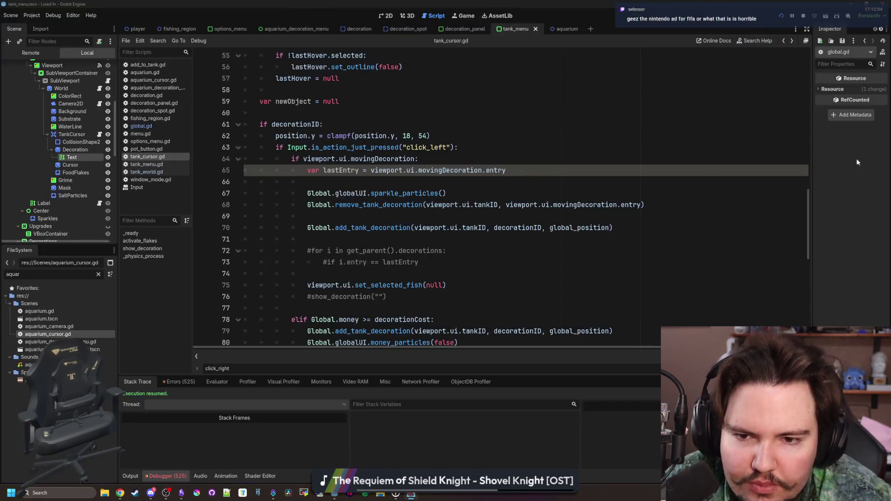
Prefix line 68's remove_tank_decoration call with #, add a blank line, and view add_tank_decoration in global.gd.
click(430, 180)
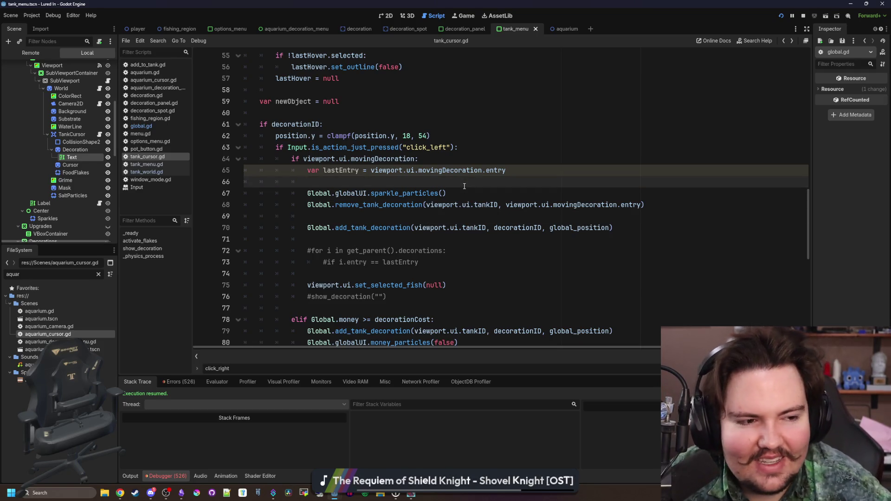
click(408, 209)
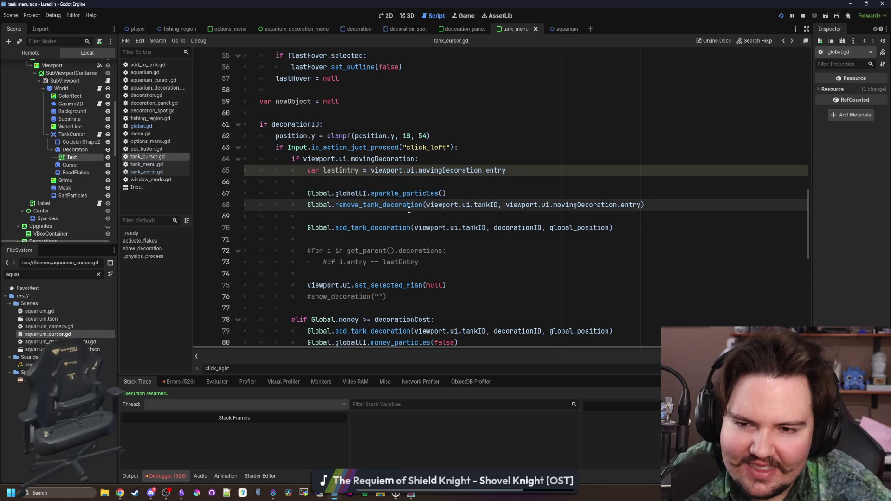
click(412, 216)
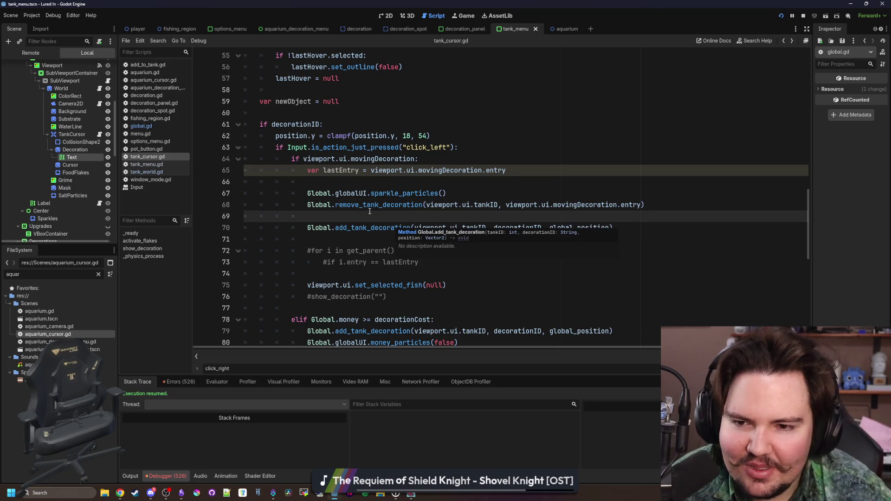
click(309, 205)
text(#)
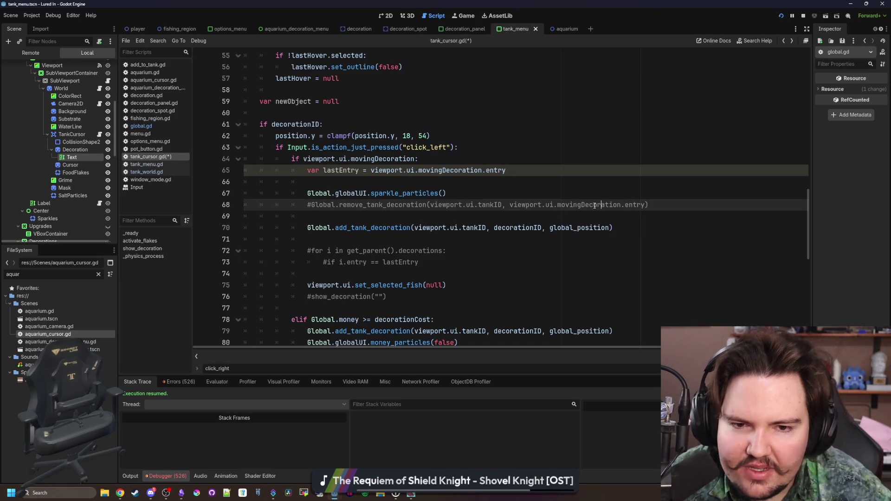
click(429, 219)
key(Return)
key(Return)
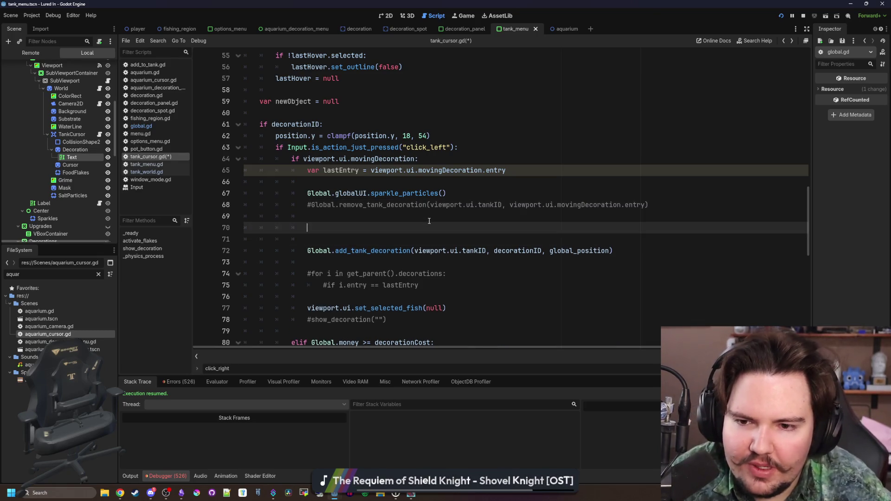
ctrl+click(385, 251)
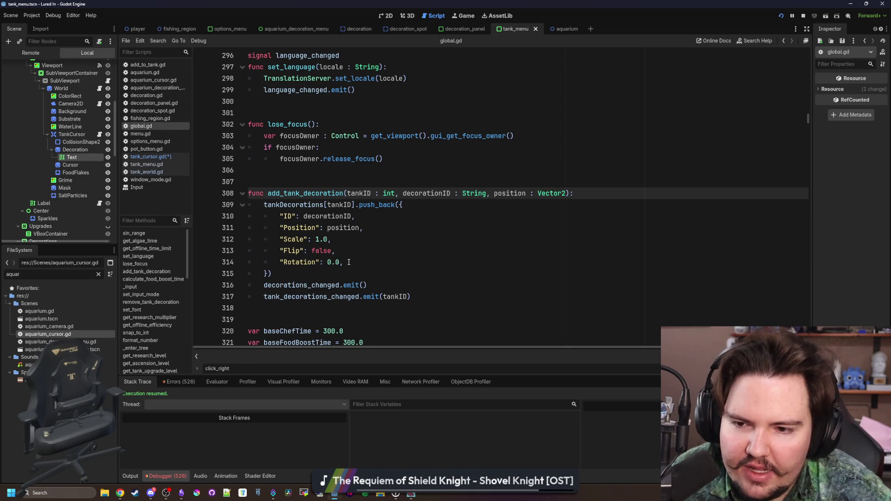
Copy the two signal emit lines from global.gd, comment out add_tank_decoration, and paste the emits.
drag(450, 297, 224, 290)
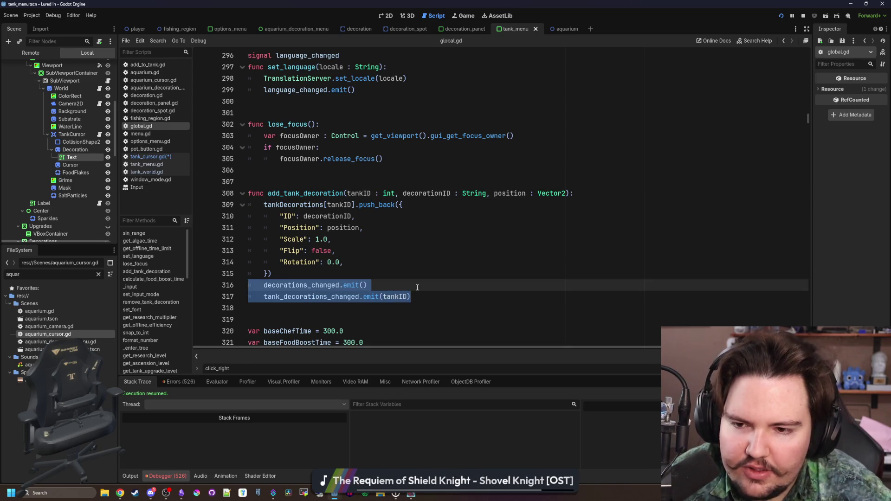
key(alt+Left)
key(alt+Left)
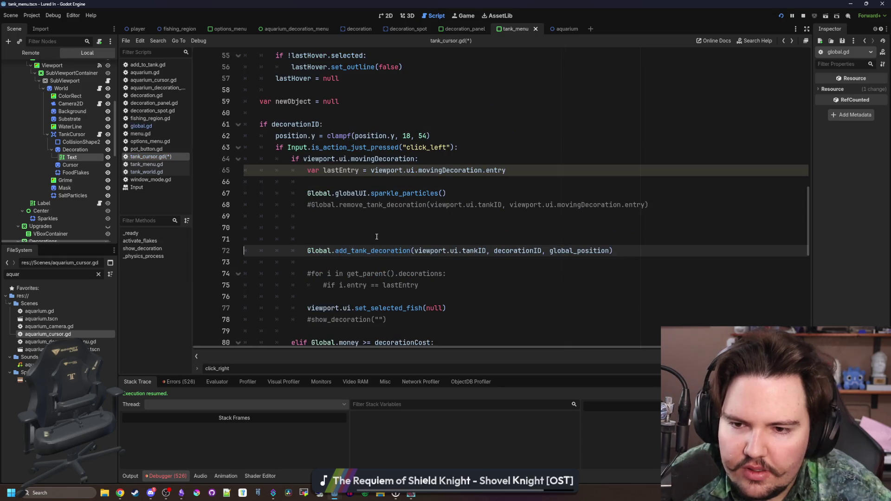
click(423, 231)
click(307, 255)
key(ctrl+k)
click(350, 231)
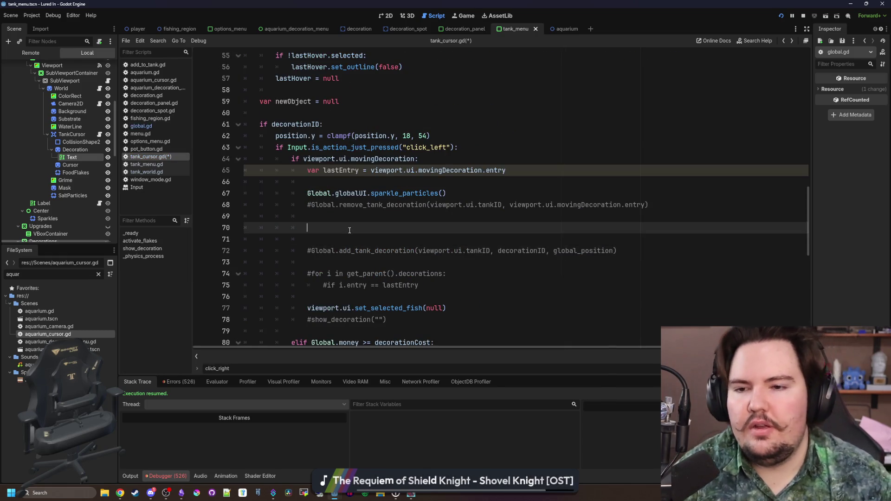
key(Return)
key(Return)
key(Return)
key(ctrl+v)
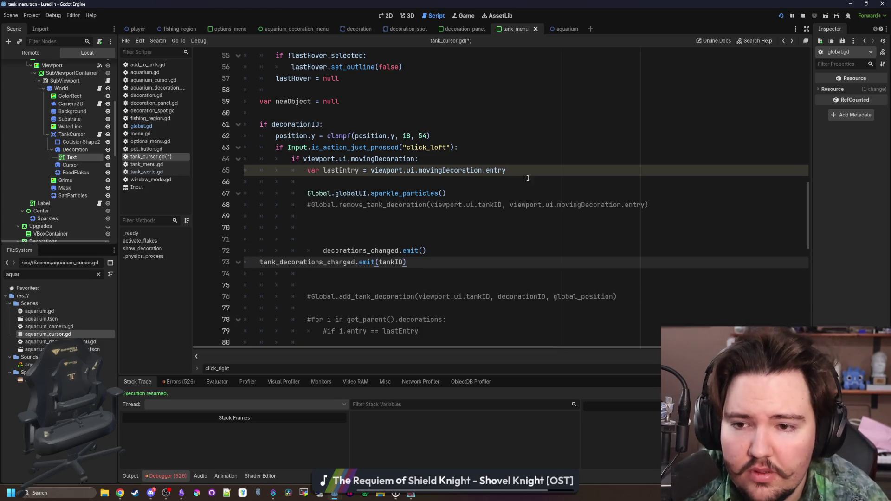
Replace the lastEntry declaration with 'entry.Position = global_position'.
mouse_move(371, 171)
mouse_down()
mouse_move(311, 170)
mouse_move(316, 159)
mouse_move(305, 170)
mouse_up()
key(ctrl+x)
key(Return)
key(Return)
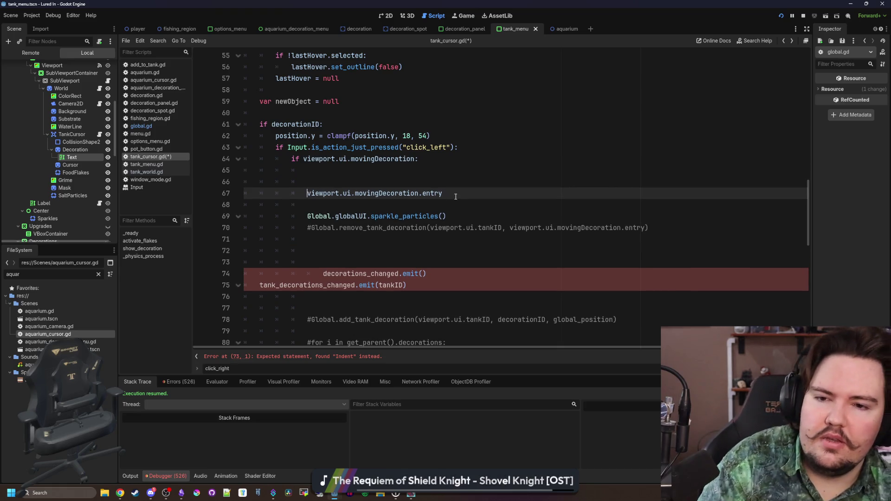
click(512, 192)
text(osition =)
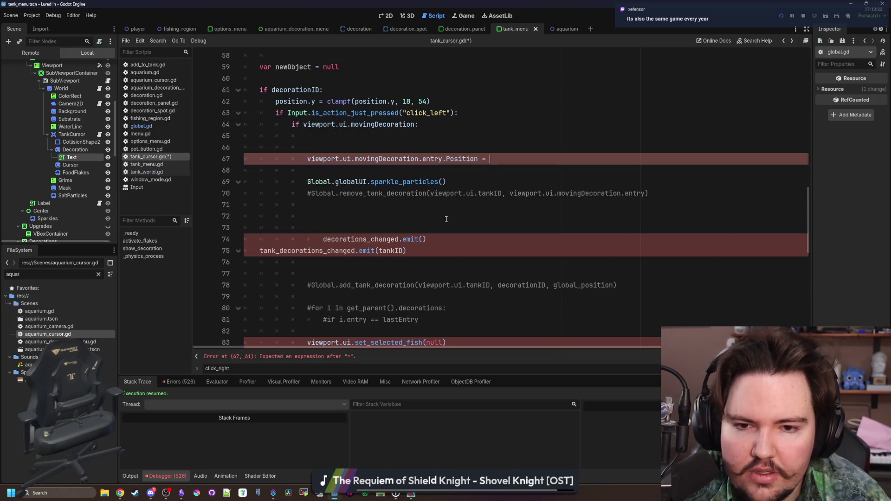
double_click(583, 285)
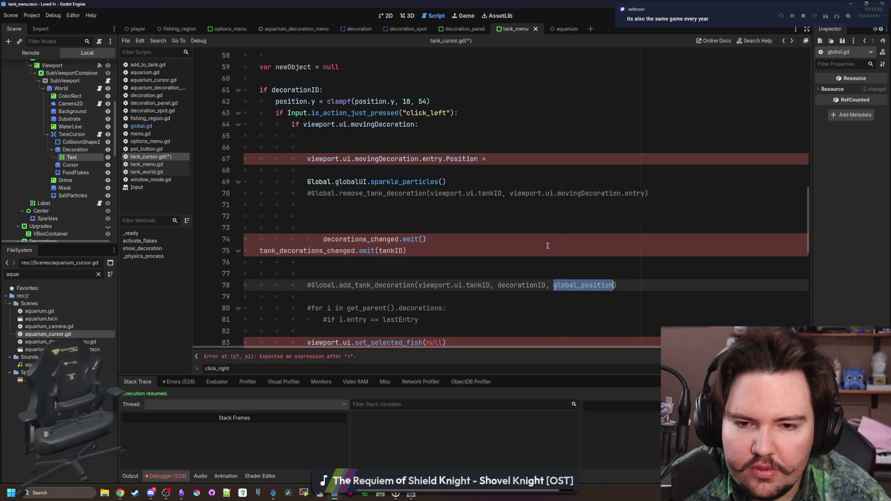
click(503, 159)
click(491, 143)
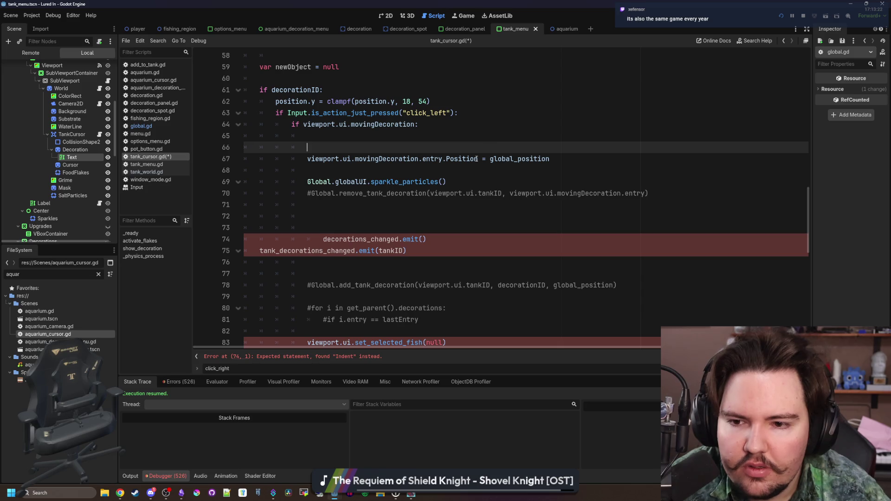
Fix the emit lines' indentation and move them directly beneath the Position assignment.
click(273, 251)
key(Tab)
key(Tab)
key(Tab)
key(BackSpace)
click(352, 227)
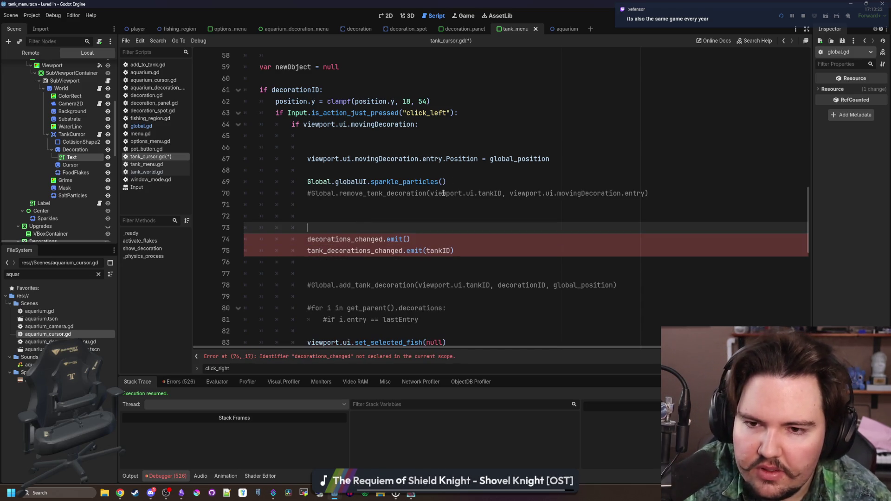
shift+click(478, 254)
key(ctrl+x)
click(339, 170)
key(ctrl+v)
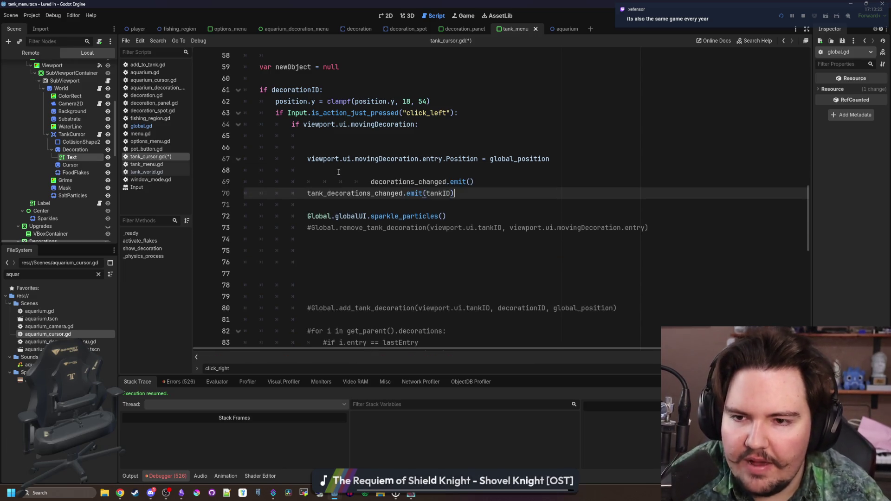
Prefix both emit calls with 'Global.' for decorations_changed and tank_decorations_changed(tankID).
click(306, 182)
key(Delete)
key(Delete)
key(Delete)
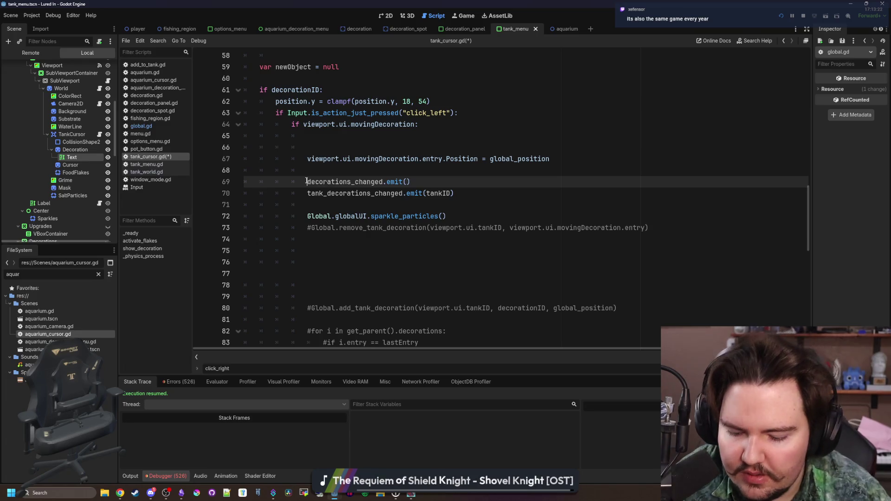
text(Global.)
double_click(306, 185)
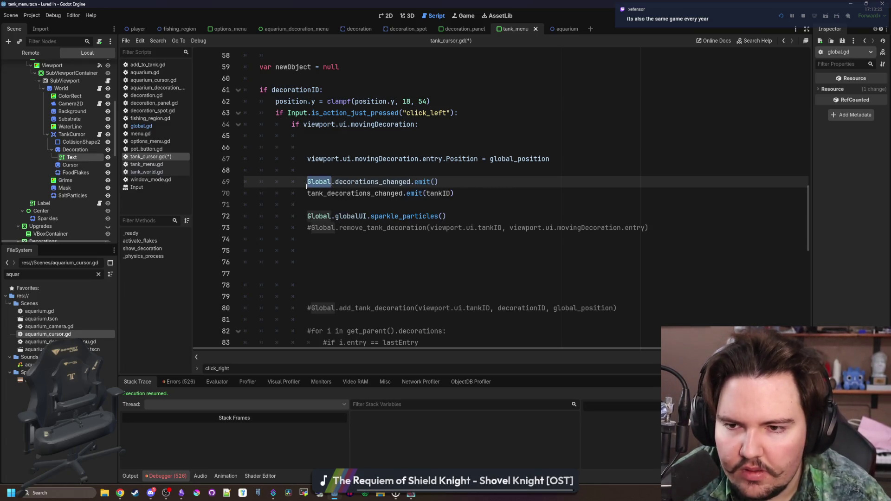
key(ctrl+c)
click(308, 193)
key(ctrl+v)
text(.)
click(369, 173)
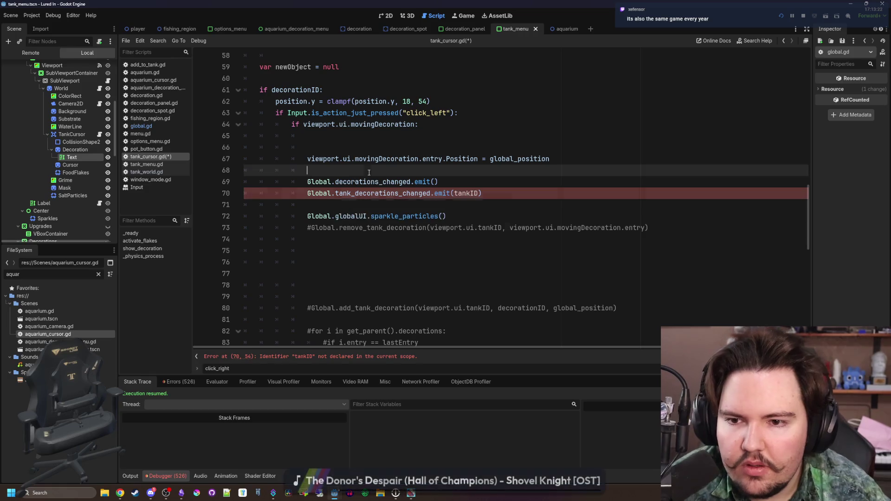